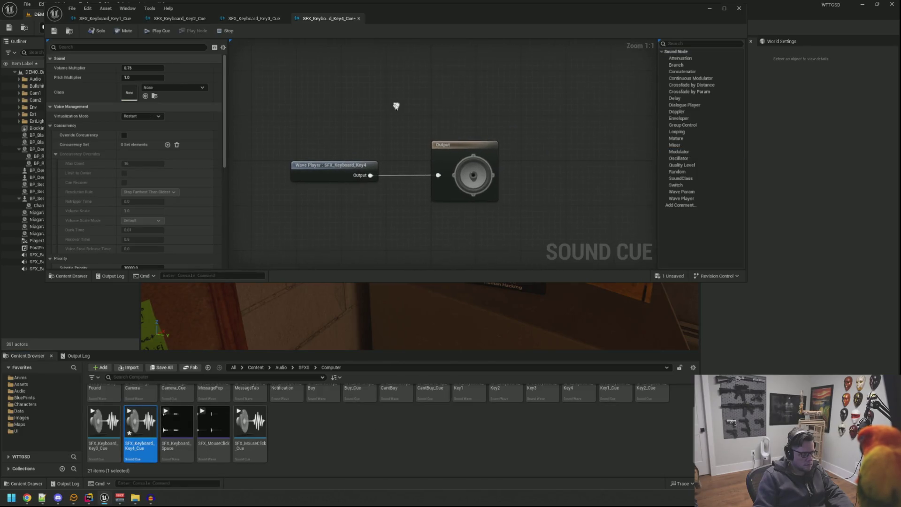
- Give the Key4 cue class SC_ComputerAudio, Play when Silent virtualization and SA_Computer attenuation
{"action": "left_click", "coordinate": [178, 88]}
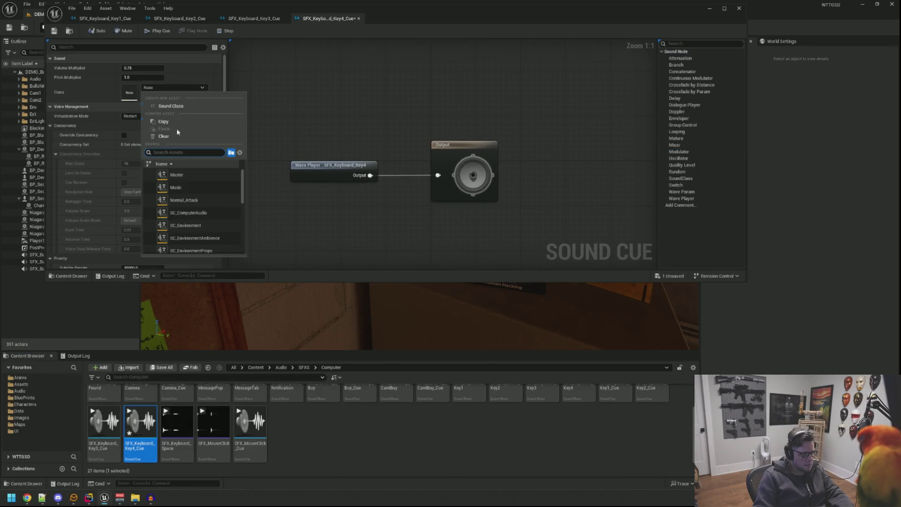
{"action": "left_click", "coordinate": [210, 213]}
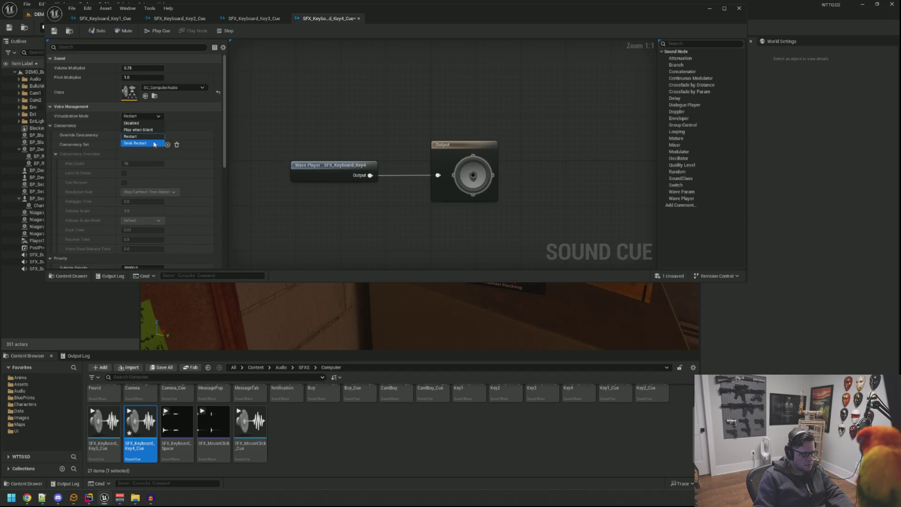
{"action": "left_click", "coordinate": [139, 129]}
{"action": "scroll", "coordinate": [190, 136], "scroll_direction": "down", "scroll_amount": 10}
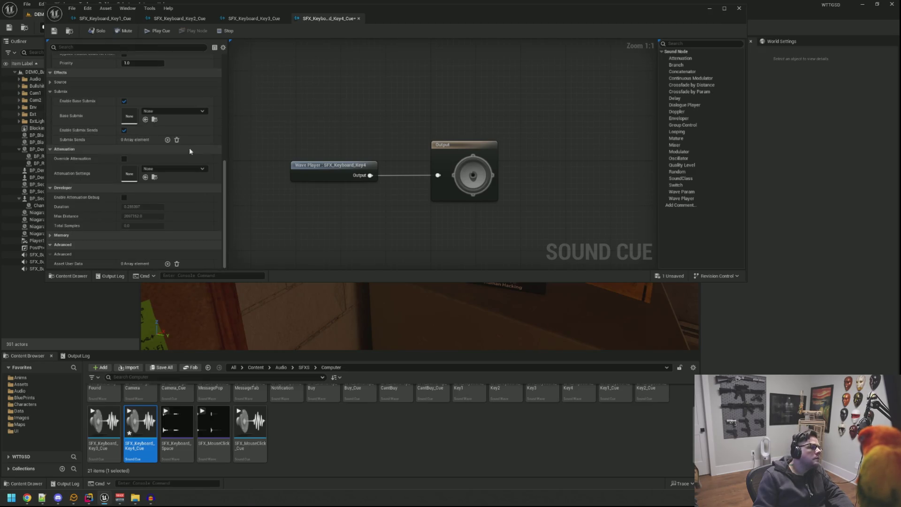
{"action": "left_click", "coordinate": [173, 169]}
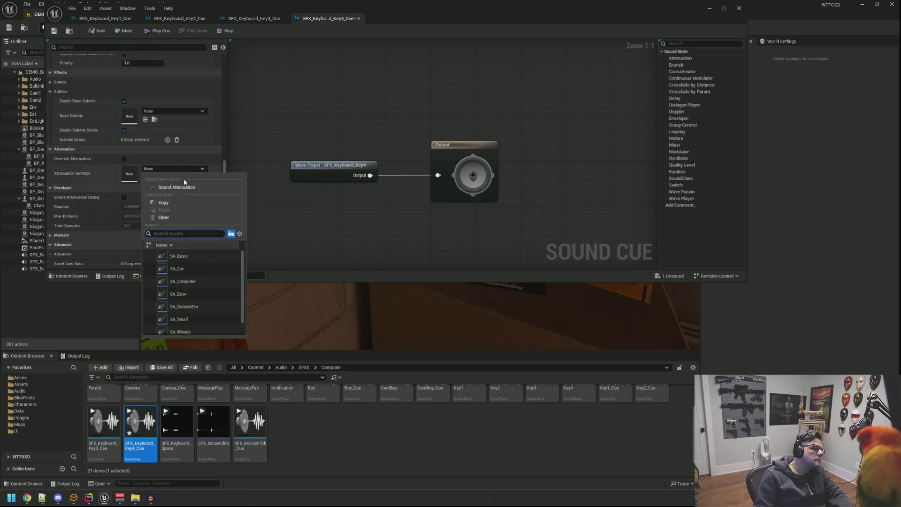
{"action": "left_click", "coordinate": [204, 283]}
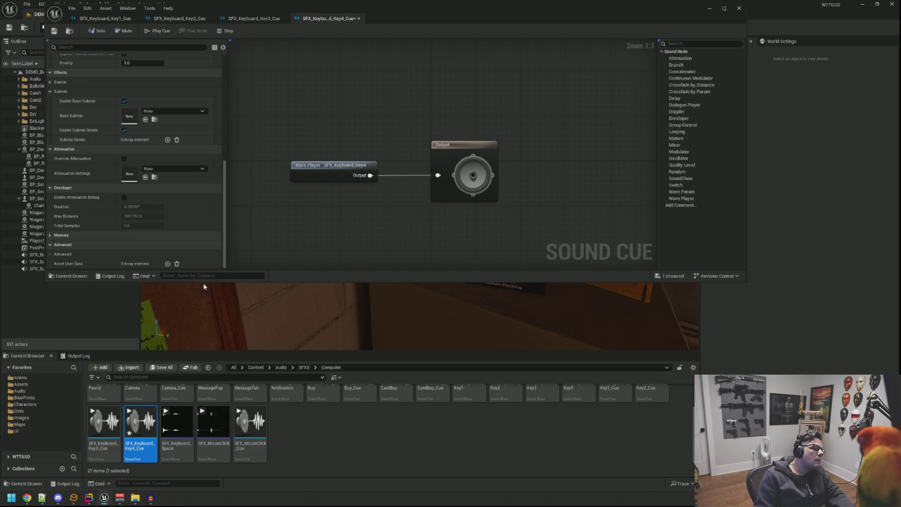
{"action": "left_click", "coordinate": [672, 153]}
- Add a Modulator node and wire it between the Key4 Wave Player and Output
{"action": "mouse_move", "coordinate": [673, 153]}
{"action": "left_mouse_down"}
{"action": "mouse_move", "coordinate": [473, 100]}
{"action": "mouse_move", "coordinate": [443, 110]}
{"action": "left_mouse_up"}
{"action": "mouse_move", "coordinate": [371, 176]}
{"action": "left_mouse_down"}
{"action": "mouse_move", "coordinate": [450, 123]}
{"action": "mouse_move", "coordinate": [405, 160]}
{"action": "left_mouse_up"}
{"action": "mouse_move", "coordinate": [420, 164]}
{"action": "left_mouse_down"}
{"action": "mouse_move", "coordinate": [558, 179]}
{"action": "mouse_move", "coordinate": [438, 175]}
{"action": "mouse_move", "coordinate": [479, 157]}
{"action": "left_mouse_up"}
{"action": "left_click", "coordinate": [536, 167]}
{"action": "left_click_drag", "start_coordinate": [401, 160], "coordinate": [407, 166]}
{"action": "left_click_drag", "start_coordinate": [493, 142], "coordinate": [493, 145]}
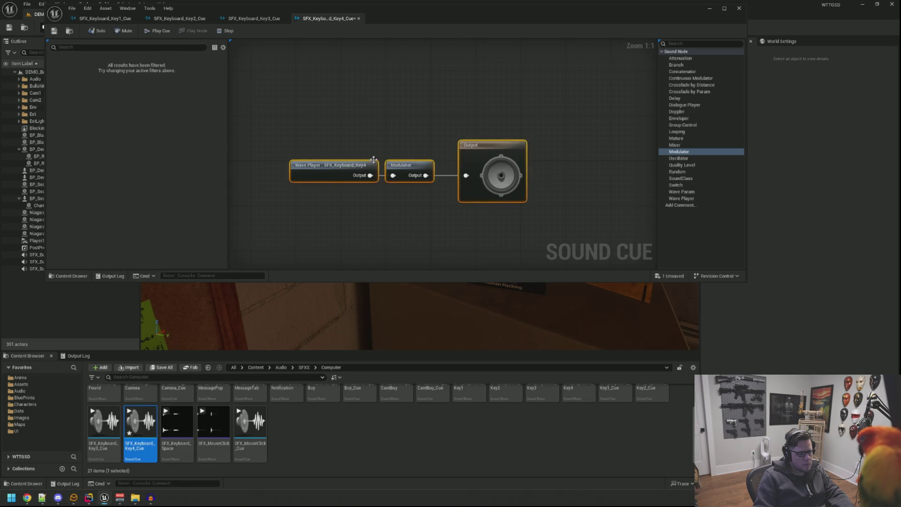
- Set the Modulator's Volume Min and Volume Max to 1.0
{"action": "left_click", "coordinate": [408, 165]}
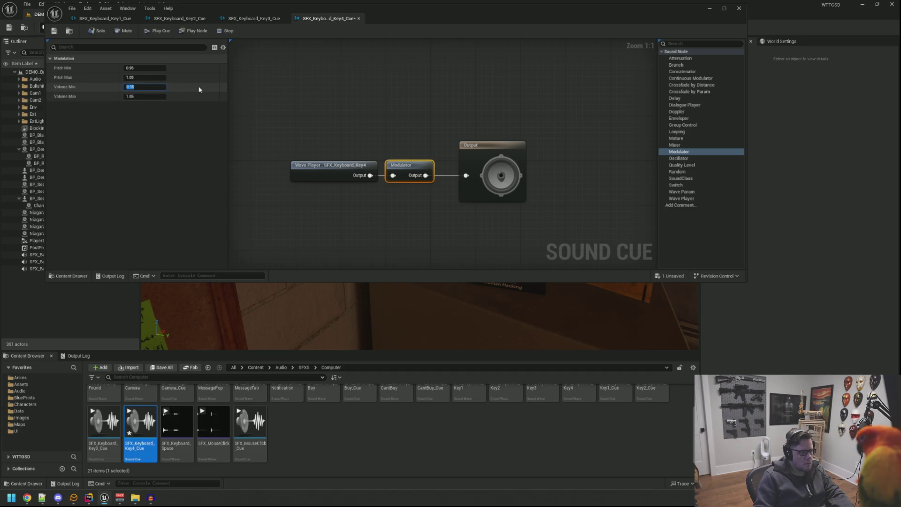
{"action": "type", "text": "1.0"}
{"action": "key", "text": "Tab"}
{"action": "type", "text": "1"}
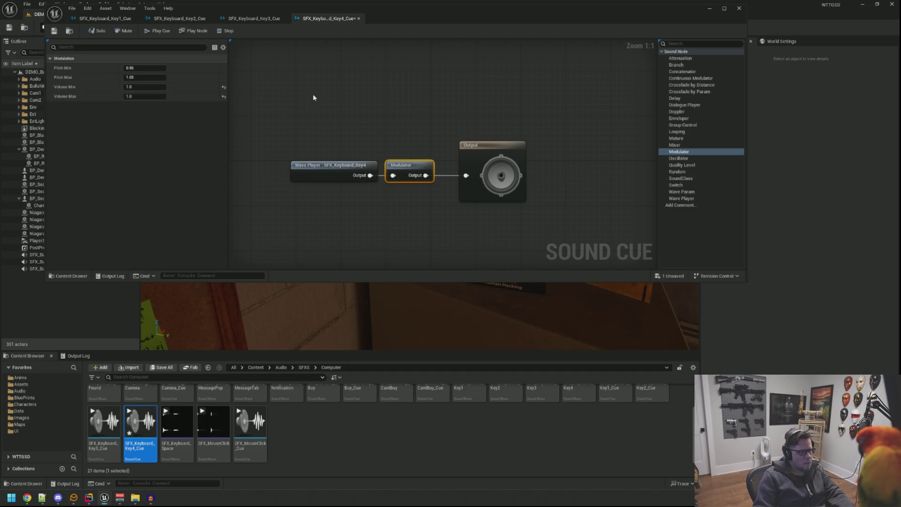
{"action": "left_click", "coordinate": [311, 94]}
- Save the Key4 cue and preview it several times to hear the pitch variation
{"action": "key", "text": "ctrl+s"}
{"action": "left_click", "coordinate": [162, 32]}
{"action": "left_click", "coordinate": [163, 34]}
{"action": "left_click", "coordinate": [164, 34]}
{"action": "left_click", "coordinate": [164, 34]}
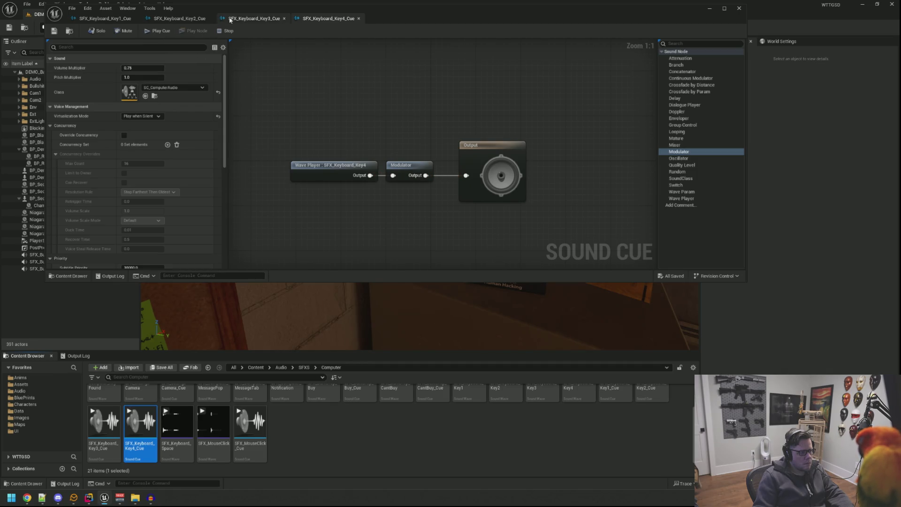
- Create SFX_Keyboard_Space_Cue from the SFX_Keyboard_Space sound and open it
{"action": "right_click", "coordinate": [178, 429]}
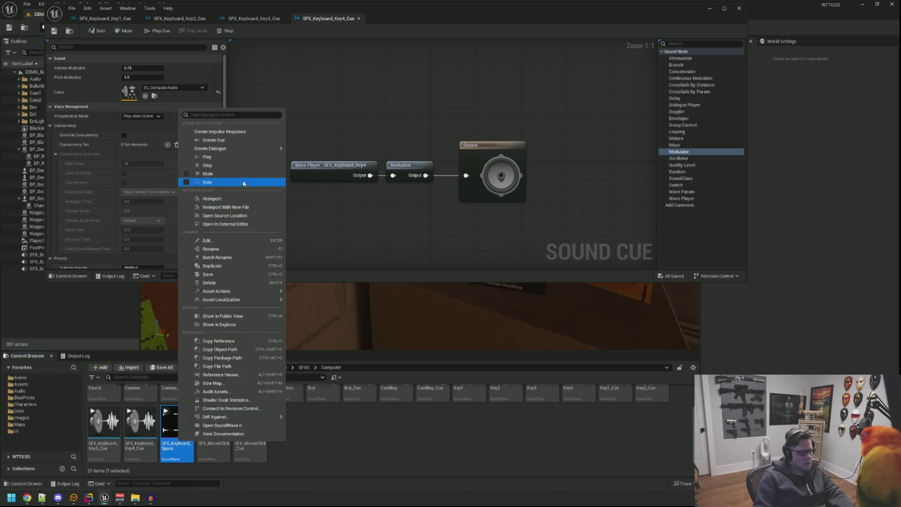
{"action": "left_click", "coordinate": [242, 142]}
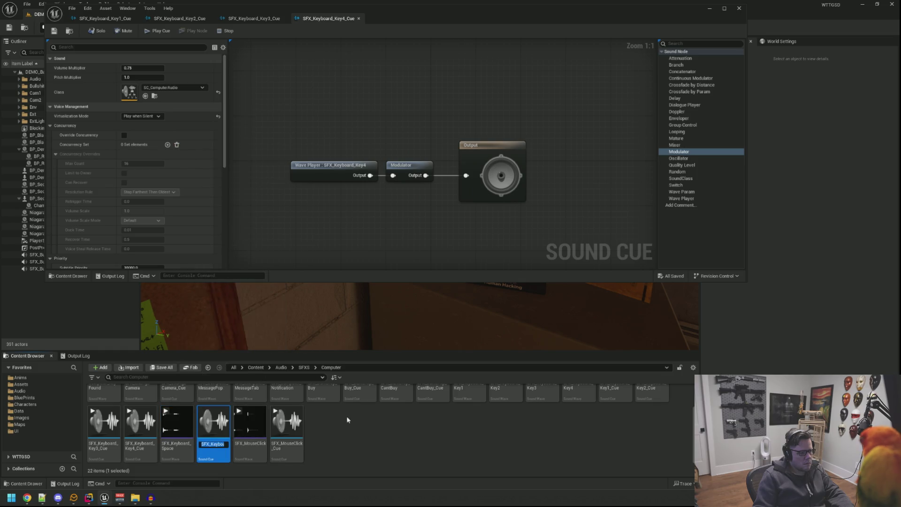
{"action": "double_click", "coordinate": [205, 435]}
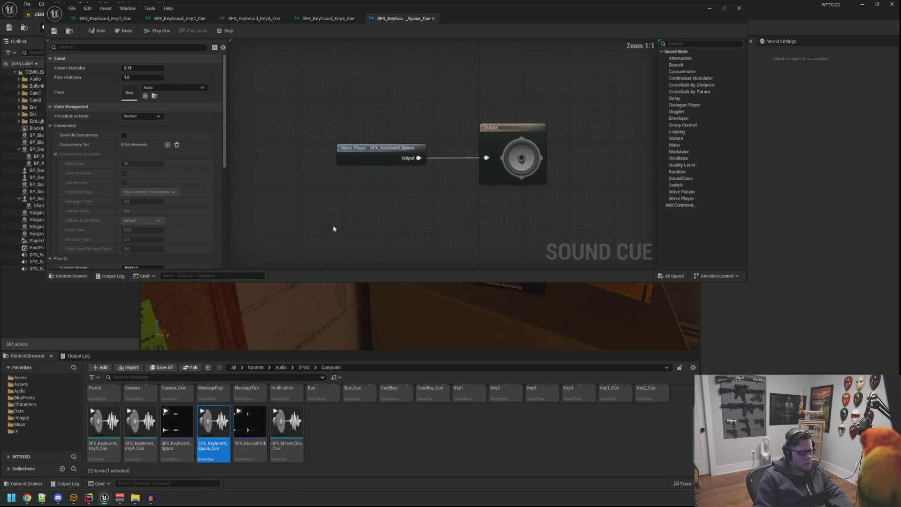
- Give the Space cue SC_ComputerAudio class, Play when Silent virtualization, SA_Computer attenuation, and add a Modulator
{"action": "left_click", "coordinate": [181, 88]}
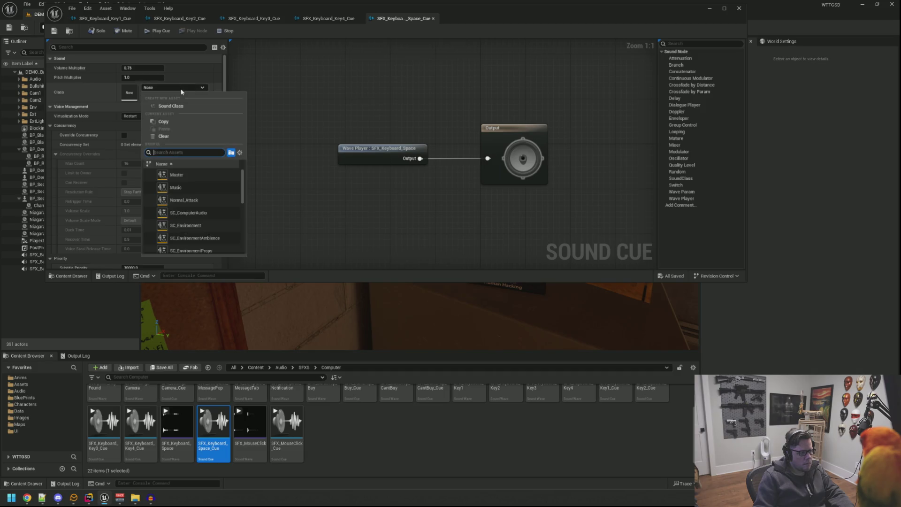
{"action": "left_click", "coordinate": [206, 216]}
{"action": "left_click", "coordinate": [137, 116]}
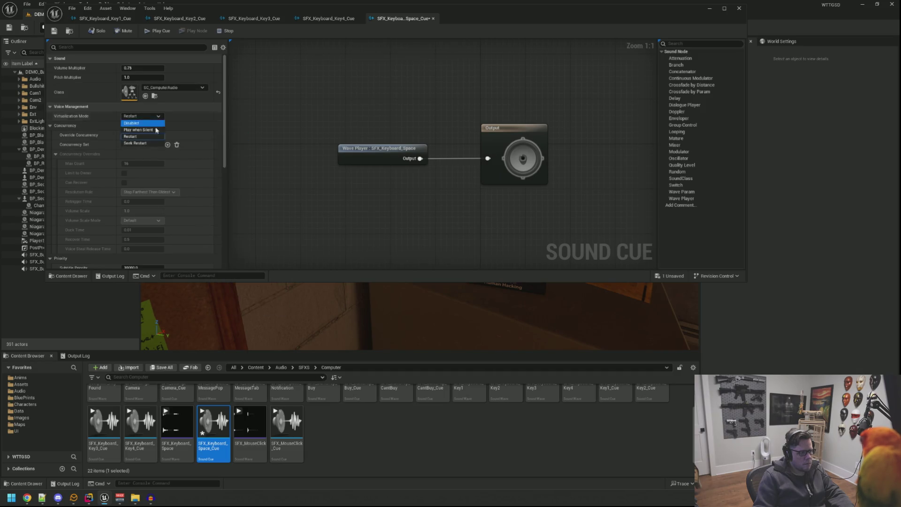
{"action": "left_click", "coordinate": [141, 132]}
{"action": "scroll", "coordinate": [189, 127], "scroll_direction": "down", "scroll_amount": 6}
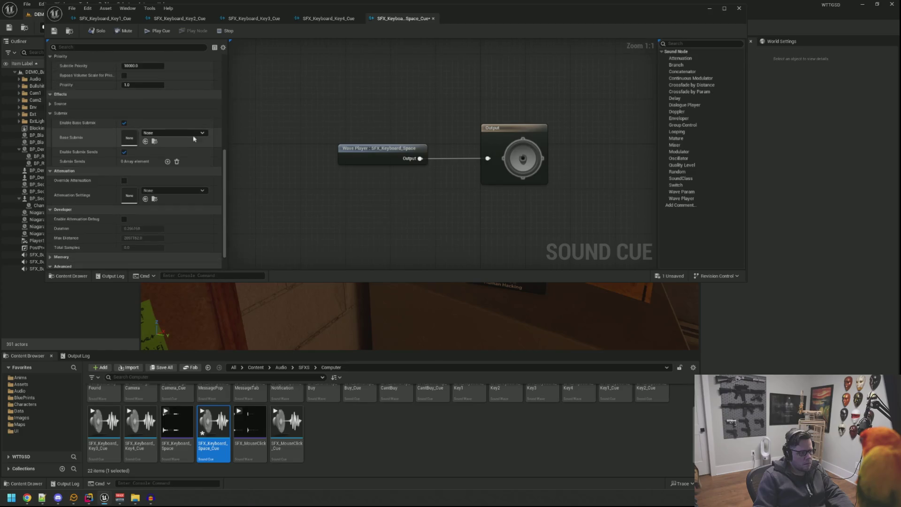
{"action": "left_click", "coordinate": [180, 190]}
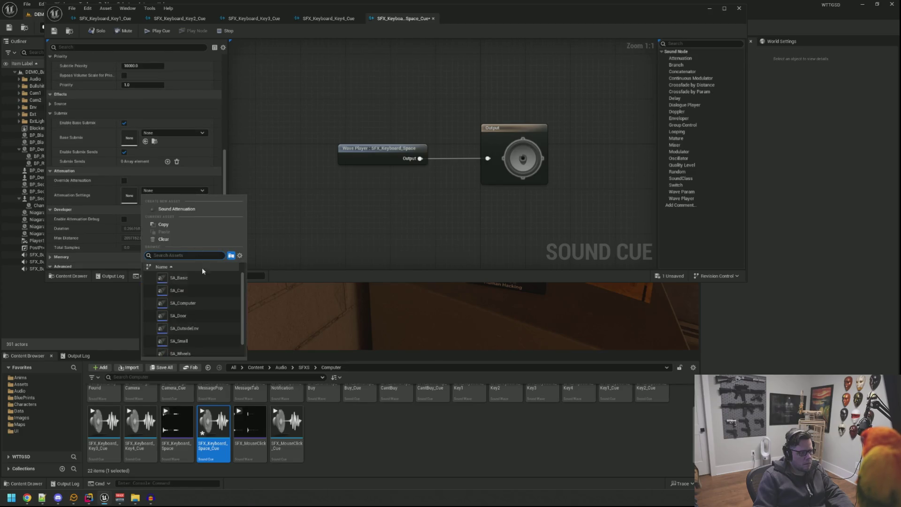
{"action": "left_click", "coordinate": [197, 306]}
{"action": "scroll", "coordinate": [214, 196], "scroll_direction": "up", "scroll_amount": 6}
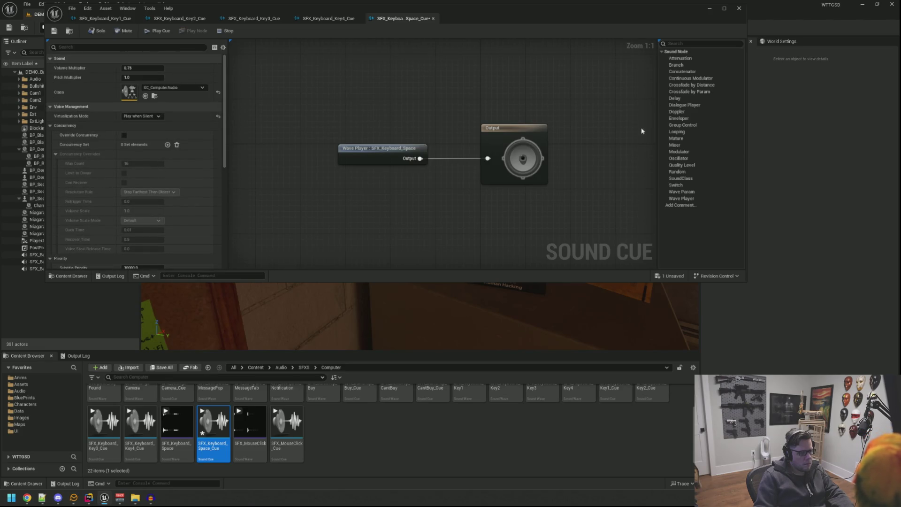
{"action": "mouse_move", "coordinate": [678, 151]}
{"action": "left_mouse_down"}
{"action": "mouse_move", "coordinate": [475, 117]}
{"action": "mouse_move", "coordinate": [431, 124]}
{"action": "left_mouse_up"}
- Wire the Modulator between the Space Wave Player and Output, align the nodes, and select it
{"action": "mouse_move", "coordinate": [420, 158]}
{"action": "left_mouse_down"}
{"action": "mouse_move", "coordinate": [442, 136]}
{"action": "mouse_move", "coordinate": [479, 140]}
{"action": "mouse_move", "coordinate": [489, 158]}
{"action": "left_mouse_up"}
{"action": "left_click_drag", "start_coordinate": [503, 136], "coordinate": [524, 134]}
{"action": "left_click_drag", "start_coordinate": [456, 131], "coordinate": [459, 151]}
{"action": "left_click_drag", "start_coordinate": [522, 141], "coordinate": [530, 143]}
{"action": "left_click", "coordinate": [459, 148]}
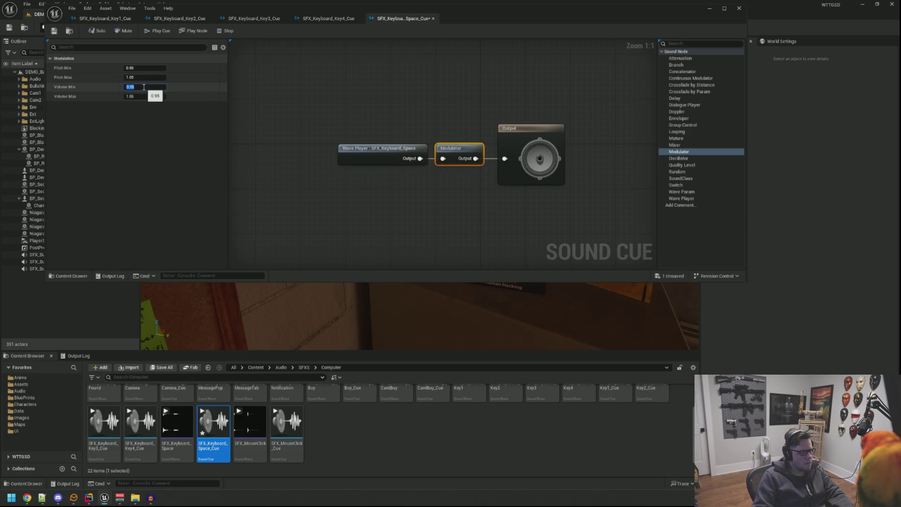
{"action": "type", "text": "1"}
- Save and preview the Space cue, then show the Output Log
{"action": "key", "text": "ctrl+s"}
{"action": "left_click", "coordinate": [159, 32]}
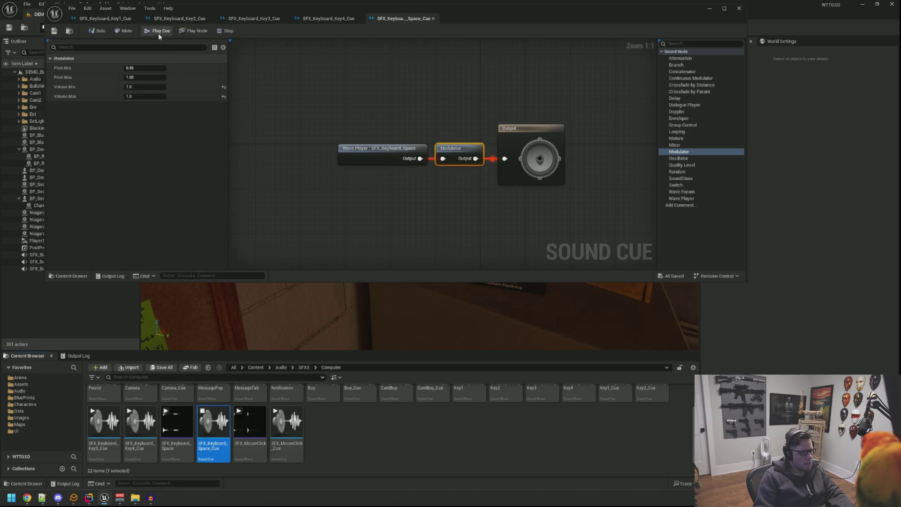
{"action": "left_click", "coordinate": [334, 86]}
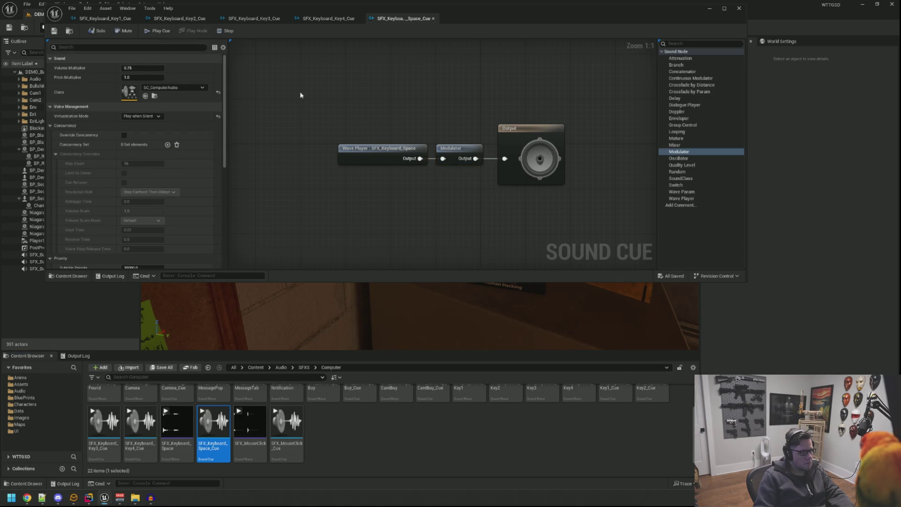
{"action": "left_click", "coordinate": [78, 356]}
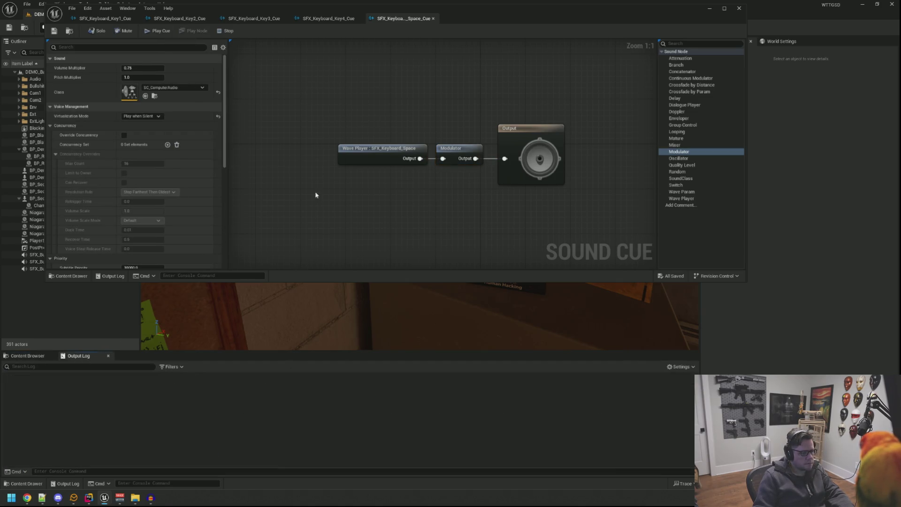
{"action": "left_click_drag", "start_coordinate": [351, 10], "coordinate": [354, 53]}
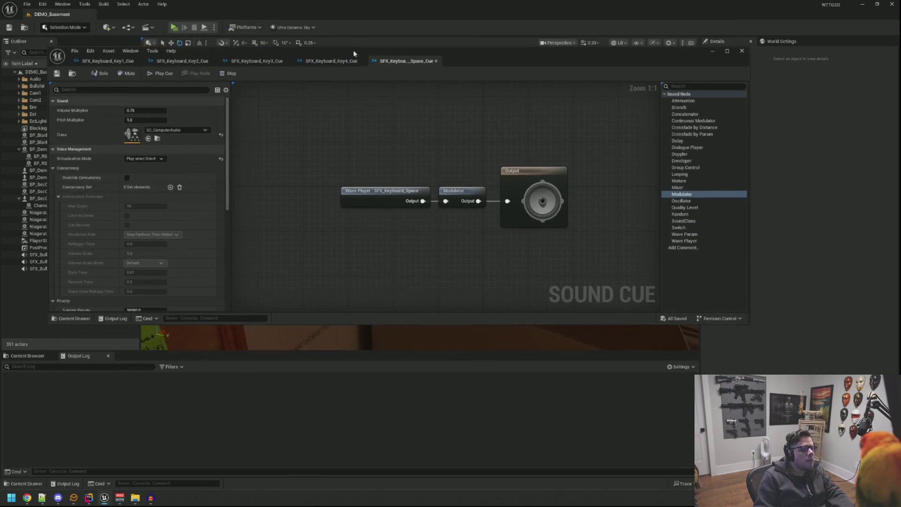
- Bring back the content browser and select the monitor pawn in the level
{"action": "key", "text": "ctrl+b"}
{"action": "left_click_drag", "start_coordinate": [750, 324], "coordinate": [490, 299]}
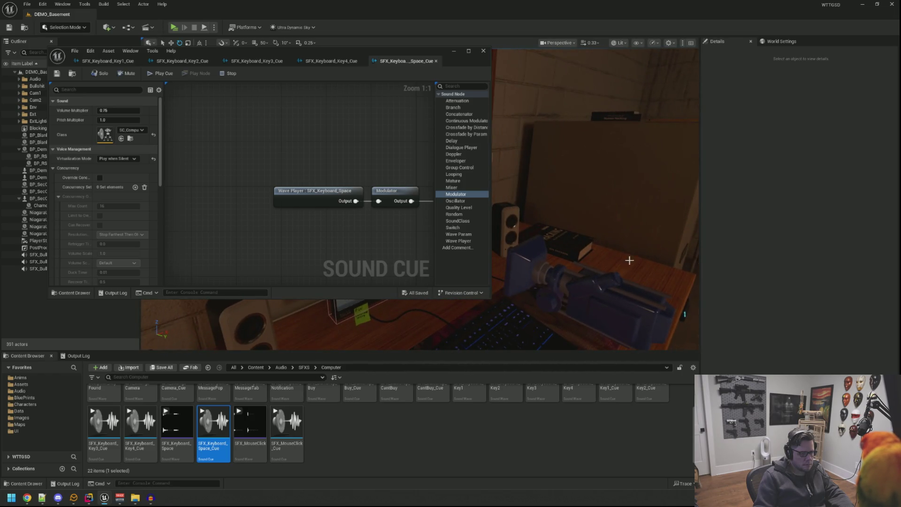
{"action": "left_click", "coordinate": [630, 260]}
{"action": "left_click_drag", "start_coordinate": [310, 54], "coordinate": [397, 73]}
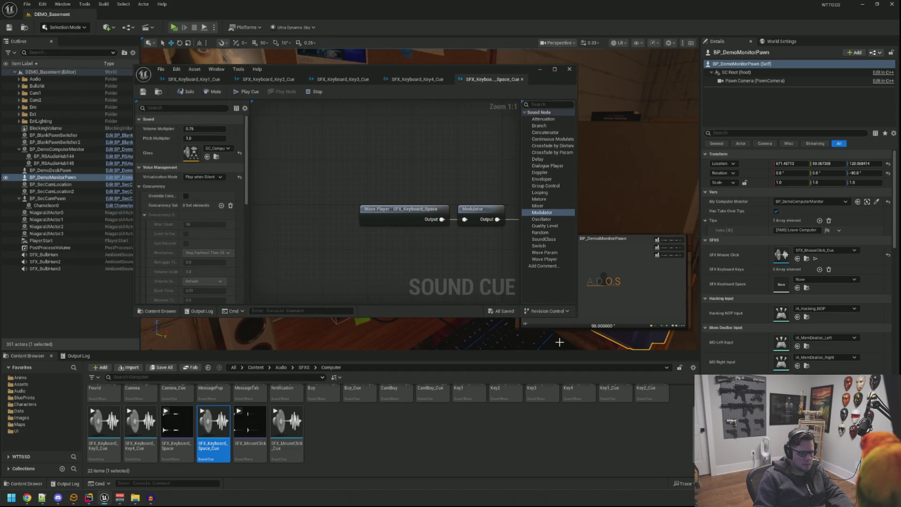
- Add three elements to the monitor pawn's SFX Keyboard Keys array
{"action": "left_click", "coordinate": [820, 270]}
{"action": "left_click", "coordinate": [820, 270]}
{"action": "left_click", "coordinate": [820, 270]}
{"action": "left_click", "coordinate": [820, 270]}
{"action": "scroll", "coordinate": [543, 426], "scroll_direction": "up", "scroll_amount": 2}
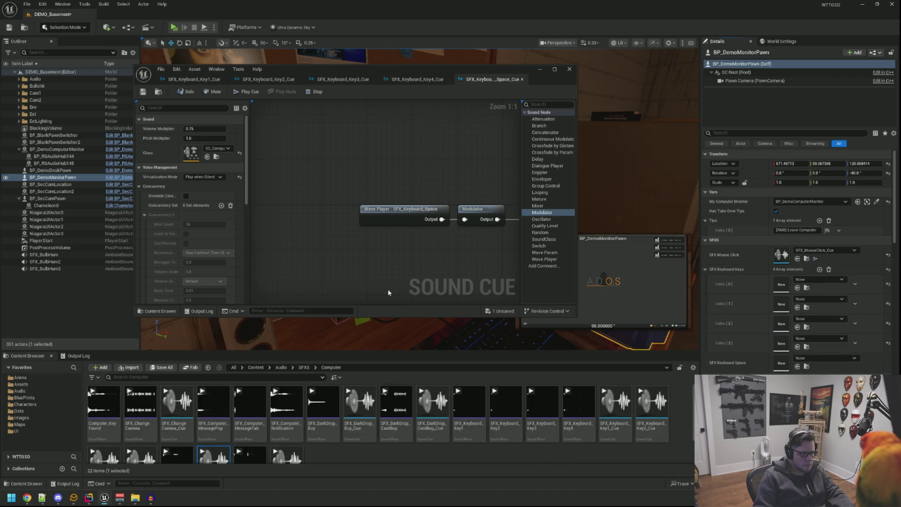
- Assign Key1–Key4 cues to array indices 0–3 and SFX_Keyboard_Space_Cue to SFX Keyboard Space
{"action": "left_click", "coordinate": [194, 79]}
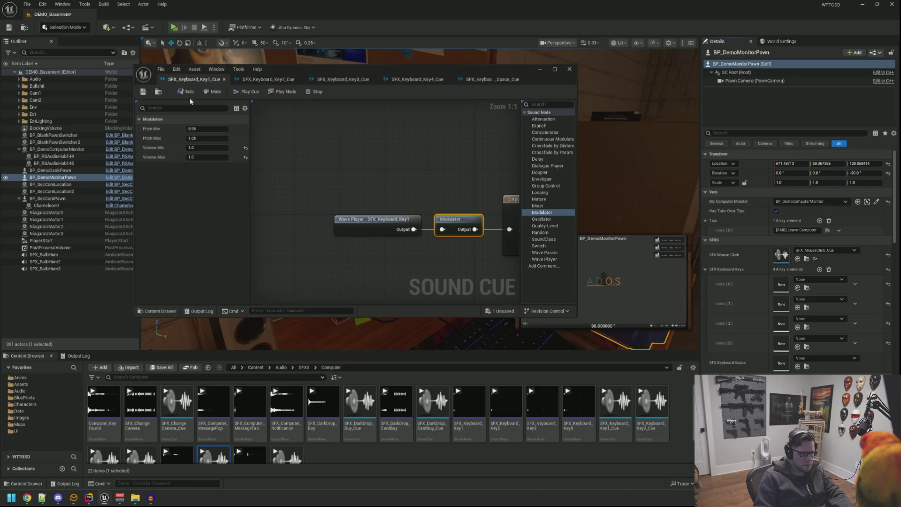
{"action": "left_click", "coordinate": [158, 93]}
{"action": "left_click_drag", "start_coordinate": [616, 404], "coordinate": [794, 287]}
{"action": "left_click_drag", "start_coordinate": [642, 430], "coordinate": [817, 303]}
{"action": "scroll", "coordinate": [280, 428], "scroll_direction": "down", "scroll_amount": 1}
{"action": "left_click_drag", "start_coordinate": [104, 427], "coordinate": [782, 323]}
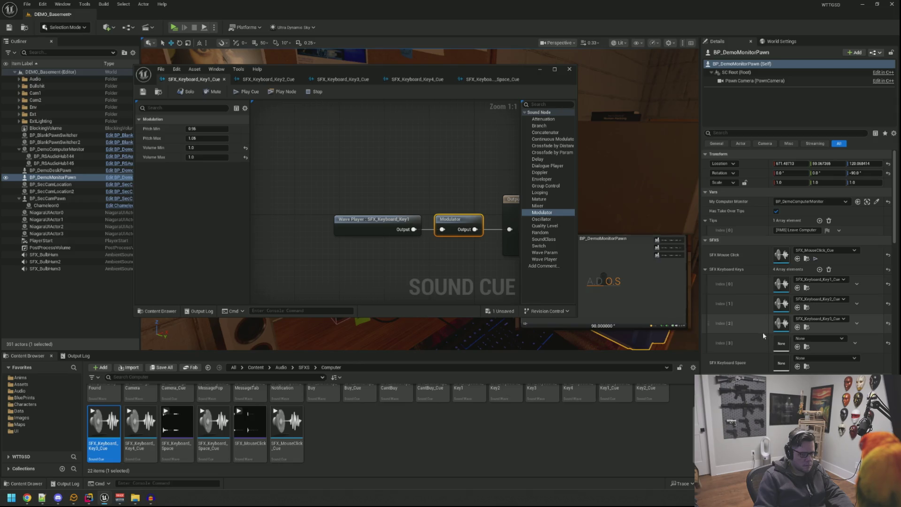
{"action": "left_click_drag", "start_coordinate": [140, 422], "coordinate": [778, 342]}
{"action": "left_click_drag", "start_coordinate": [214, 425], "coordinate": [790, 361]}
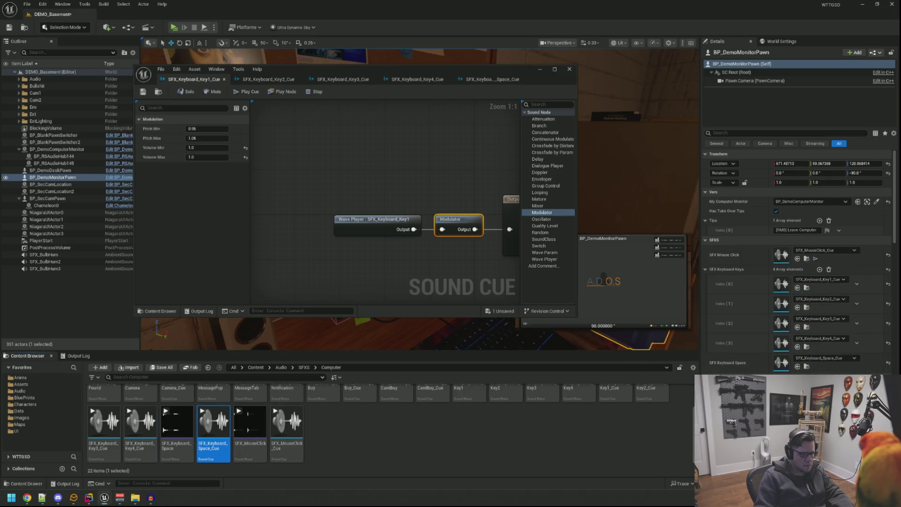
- Save all changes, show the Output Log, and start Play in the editor
{"action": "key", "text": "ctrl+s"}
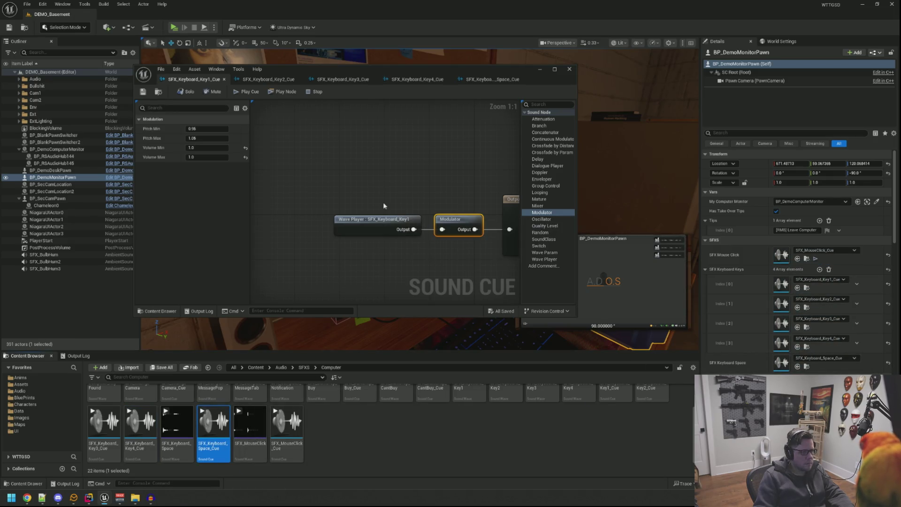
{"action": "left_click", "coordinate": [422, 163]}
{"action": "left_click", "coordinate": [101, 302]}
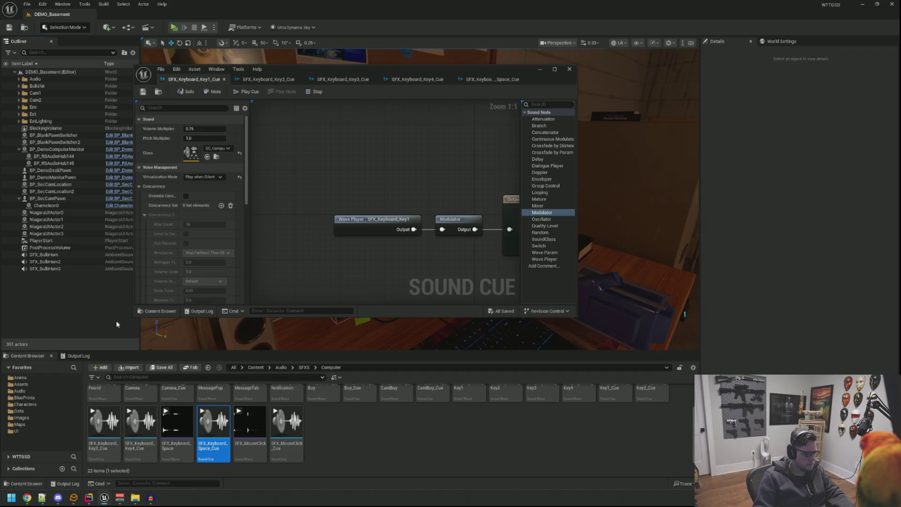
{"action": "left_click", "coordinate": [76, 355]}
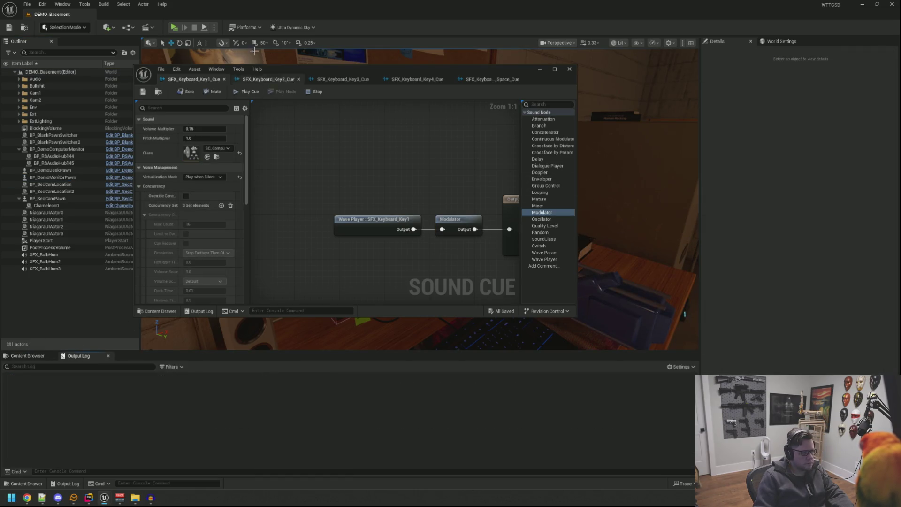
{"action": "left_click", "coordinate": [173, 27]}
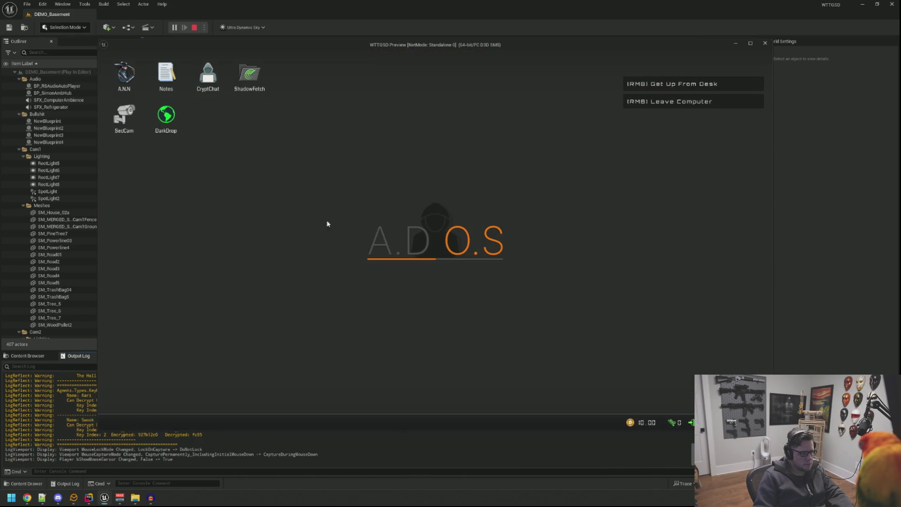
- Open ShadowFetch on the in-game computer, type 'hell this is a test.', then stop play
{"action": "double_click", "coordinate": [257, 77]}
{"action": "left_click_drag", "start_coordinate": [219, 85], "coordinate": [387, 159]}
{"action": "left_click", "coordinate": [349, 241]}
{"action": "type", "text": "this is a test what do you think are you"}
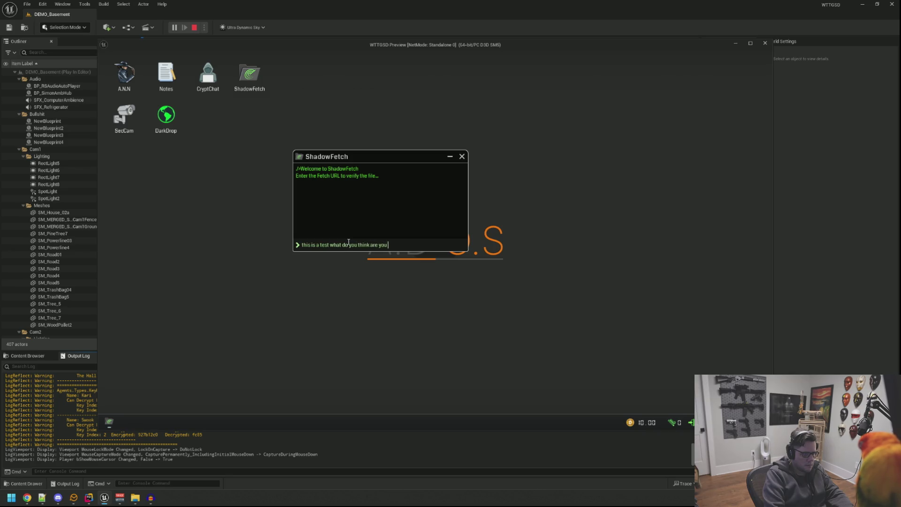
{"action": "key", "text": "ctrl+a"}
{"action": "type", "text": "hel"}
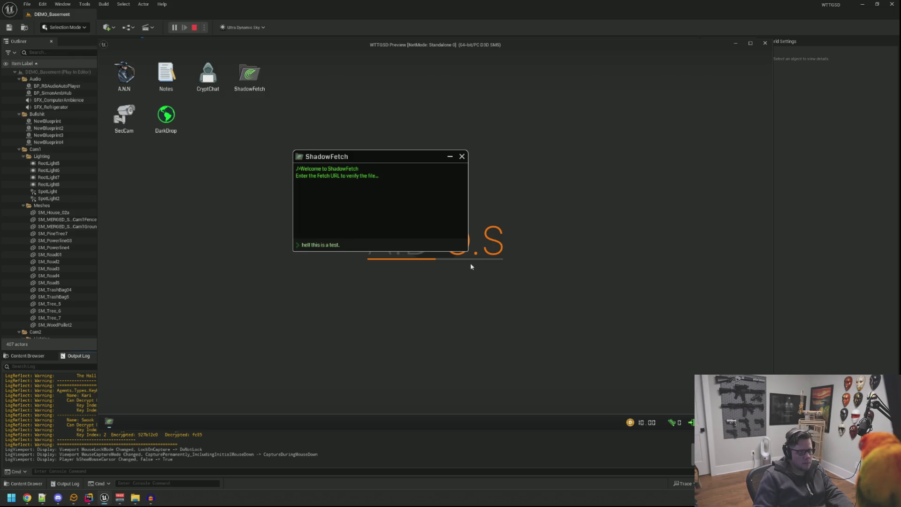
{"action": "key", "text": "Escape"}
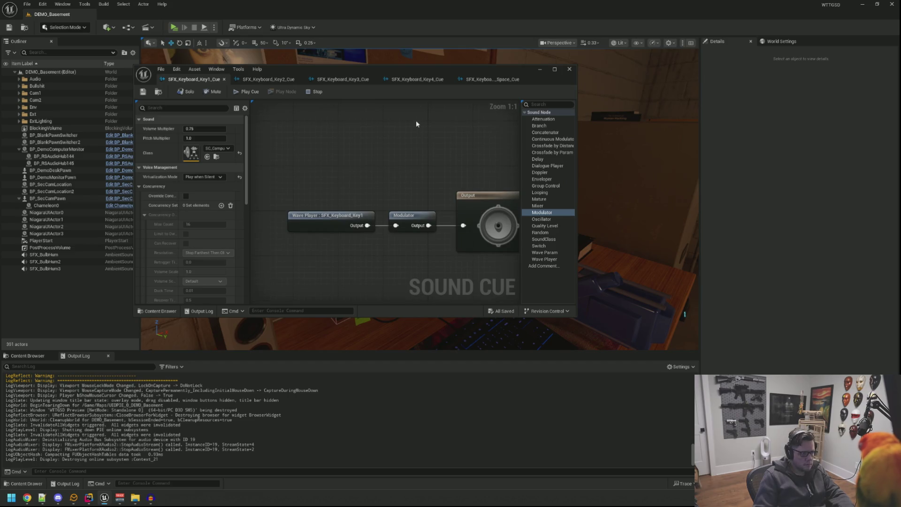
- Enlarge the Sound Cue editor, then edit and save the Space cue's Modulator volume
{"action": "left_click_drag", "start_coordinate": [406, 71], "coordinate": [367, 60]}
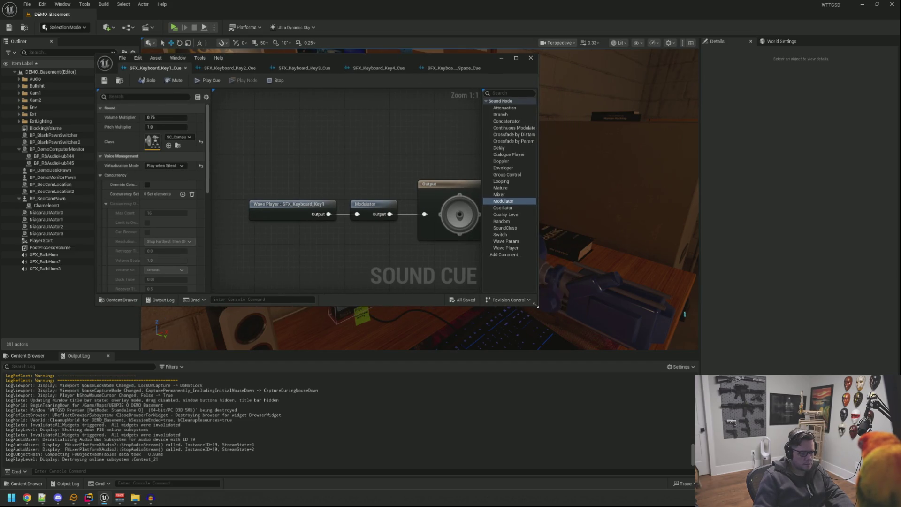
{"action": "left_click_drag", "start_coordinate": [536, 306], "coordinate": [683, 337]}
{"action": "left_click", "coordinate": [452, 68]}
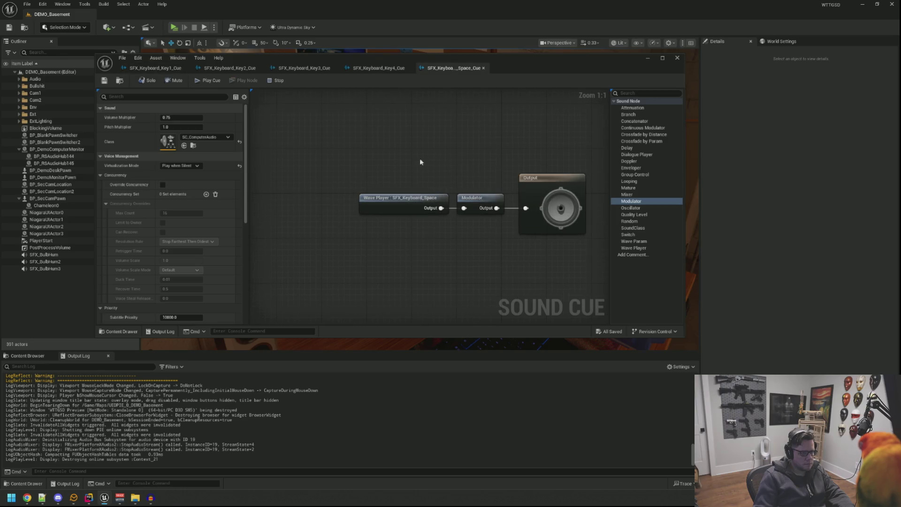
{"action": "left_click", "coordinate": [407, 197]}
{"action": "left_click", "coordinate": [198, 137]}
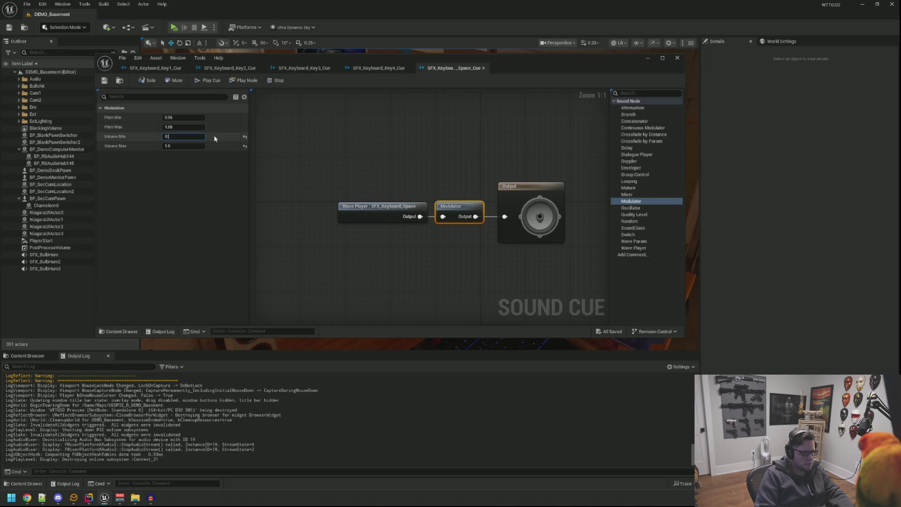
{"action": "type", "text": ".25"}
{"action": "key", "text": "Return"}
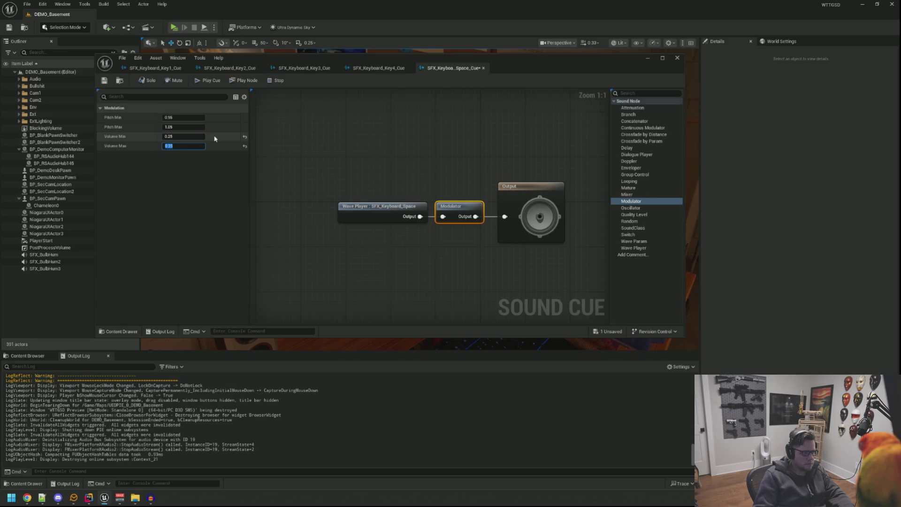
{"action": "key", "text": "ctrl+s"}
- Set the Key4 and Key3 cues' Modulator volume to 0.3 and save each
{"action": "left_click", "coordinate": [364, 68]}
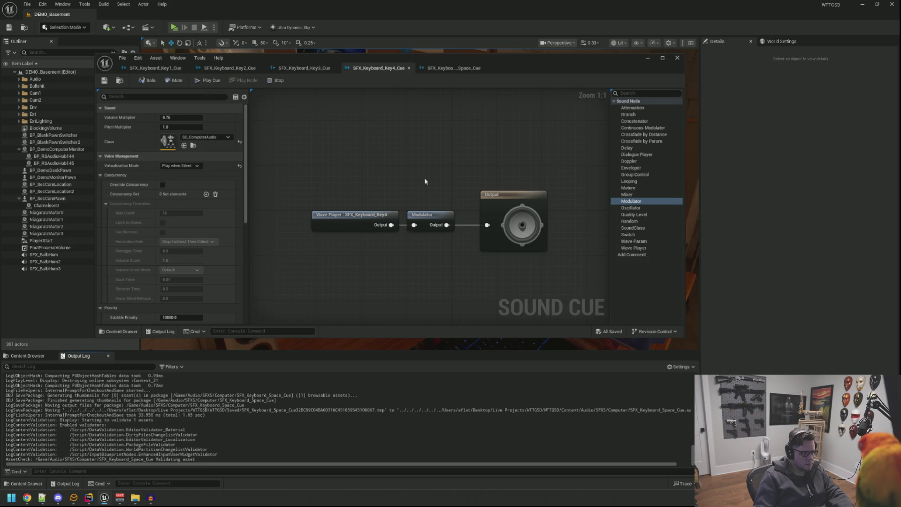
{"action": "left_click", "coordinate": [442, 212]}
{"action": "left_click", "coordinate": [180, 136]}
{"action": "type", "text": "0."}
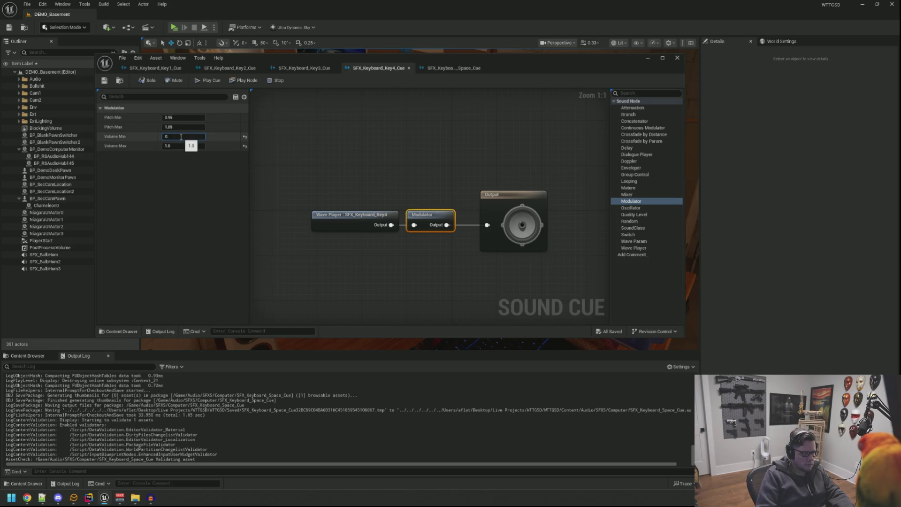
{"action": "key", "text": "Return"}
{"action": "key", "text": "ctrl+s"}
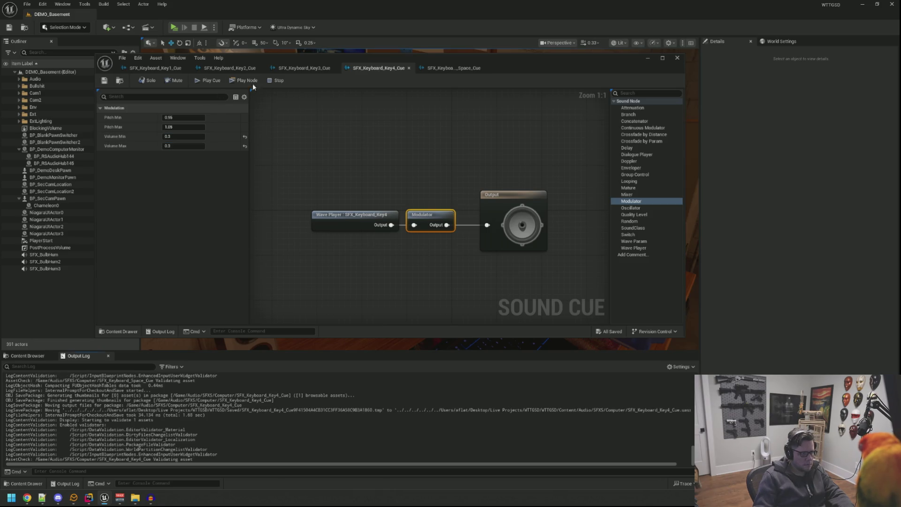
{"action": "left_click", "coordinate": [292, 69]}
{"action": "left_click", "coordinate": [431, 208]}
{"action": "left_click", "coordinate": [183, 137]}
{"action": "type", "text": "0.3"}
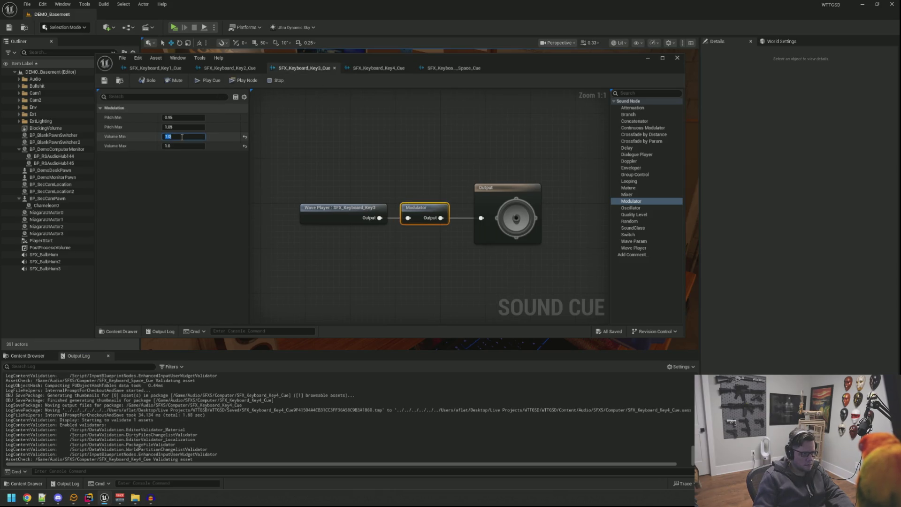
{"action": "key", "text": "Return"}
{"action": "key", "text": "ctrl+s"}
- Set the Key2 and Key1 cues' Modulator volume to 0.3, save each, and launch play
{"action": "left_click", "coordinate": [212, 69]}
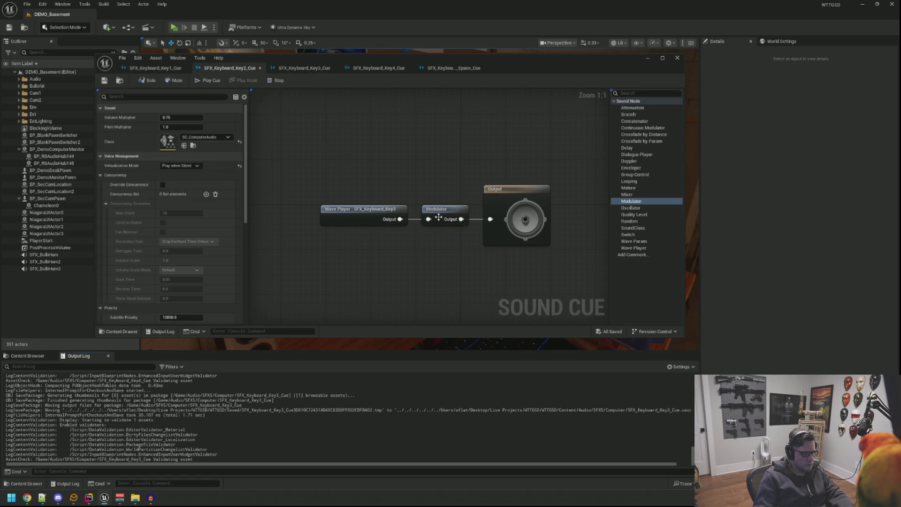
{"action": "left_click", "coordinate": [439, 217]}
{"action": "left_click", "coordinate": [190, 137]}
{"action": "type", "text": "0.3"}
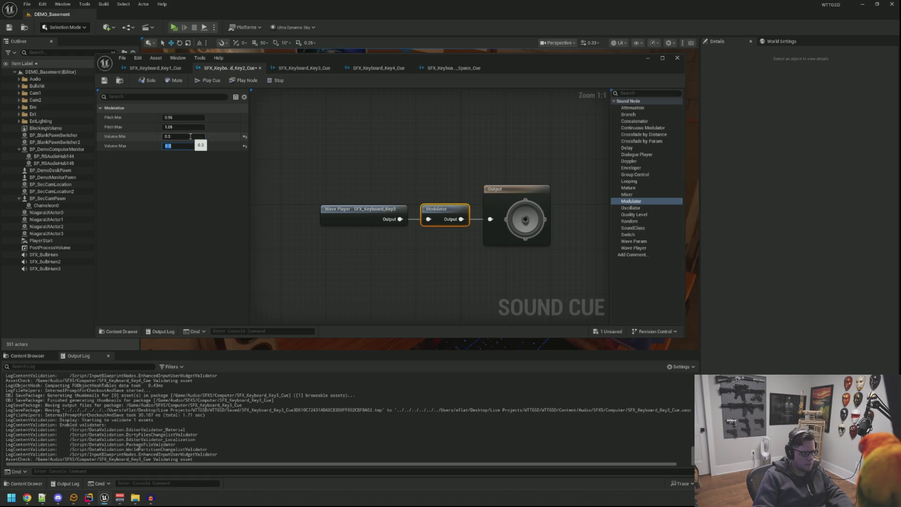
{"action": "key", "text": "Return"}
{"action": "key", "text": "ctrl+s"}
{"action": "left_click", "coordinate": [161, 69]}
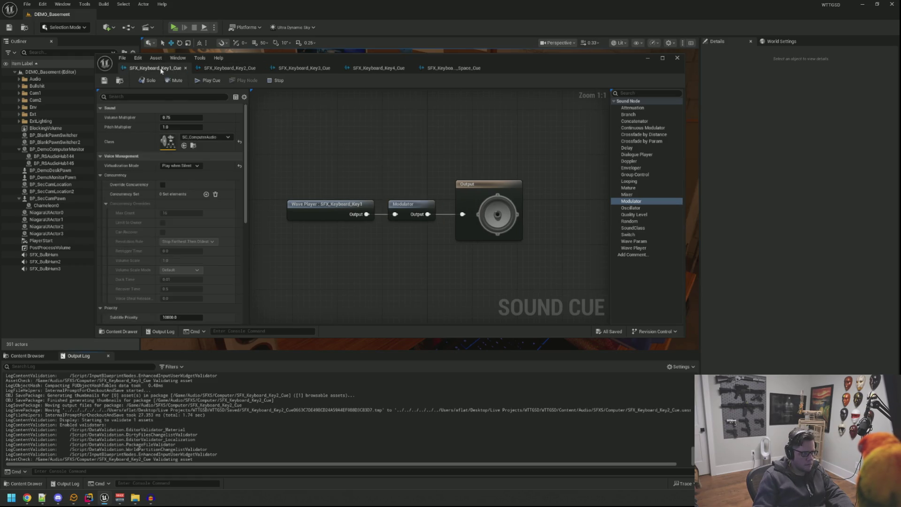
{"action": "left_click", "coordinate": [410, 219]}
{"action": "left_click", "coordinate": [185, 136]}
{"action": "type", "text": "0.3"}
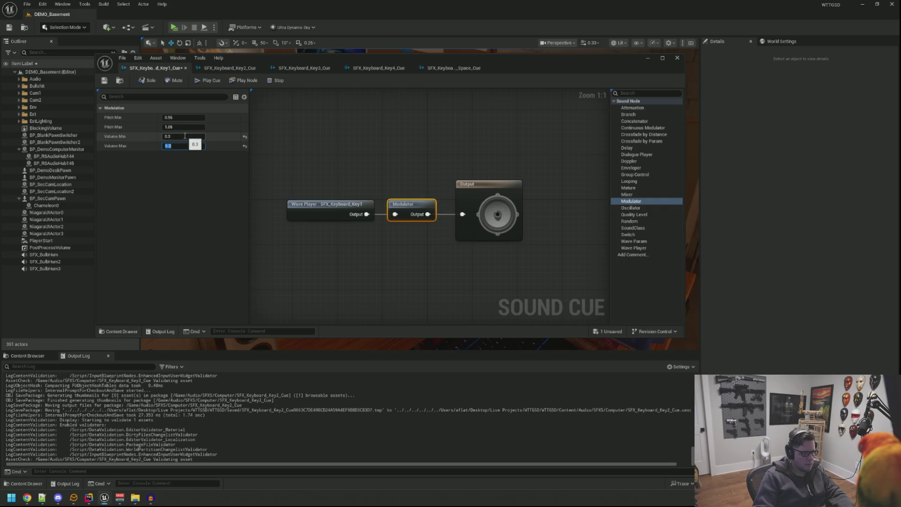
{"action": "key", "text": "Return"}
{"action": "key", "text": "ctrl+s"}
{"action": "left_click", "coordinate": [174, 27]}
- Walk to the desk, sit at the computer, open ShadowFetch and type 'this is a test and what not.'
{"action": "key", "text": "w"}
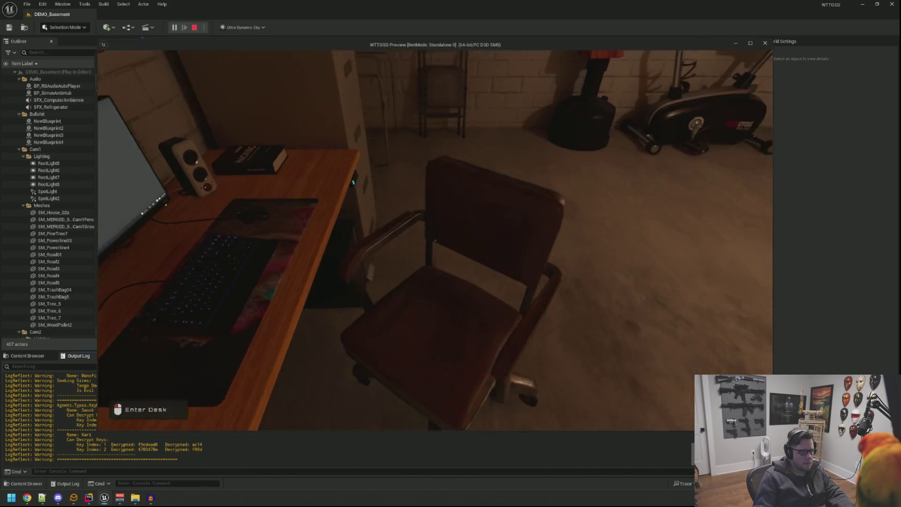
{"action": "left_click", "coordinate": [435, 240]}
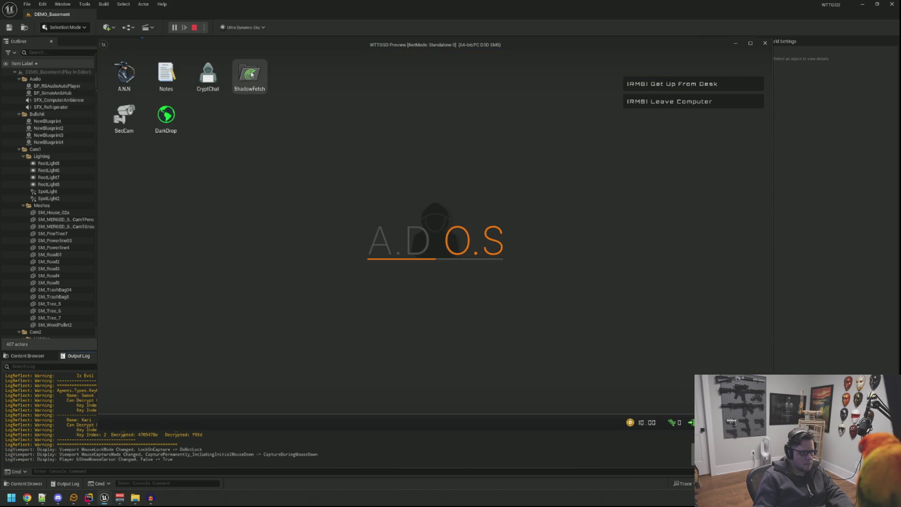
{"action": "double_click", "coordinate": [252, 74]}
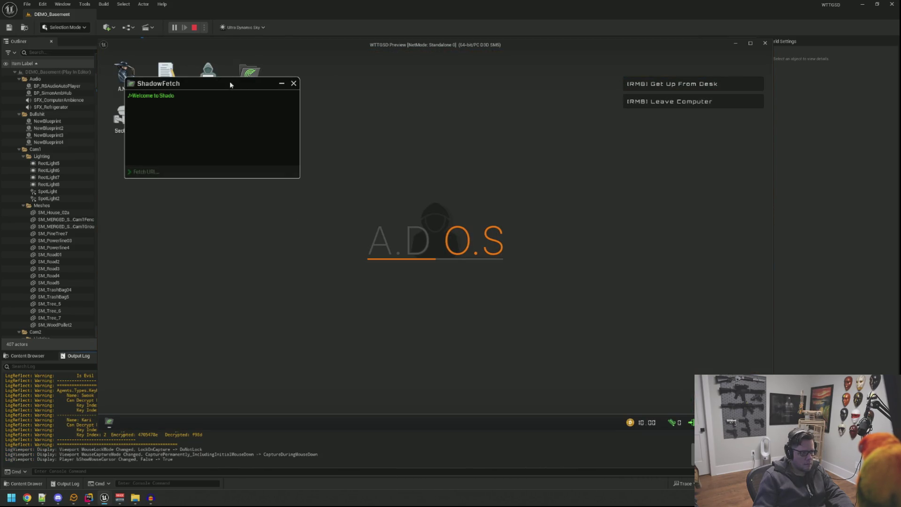
{"action": "left_click", "coordinate": [373, 223]}
{"action": "type", "text": "this is a test and what not."}
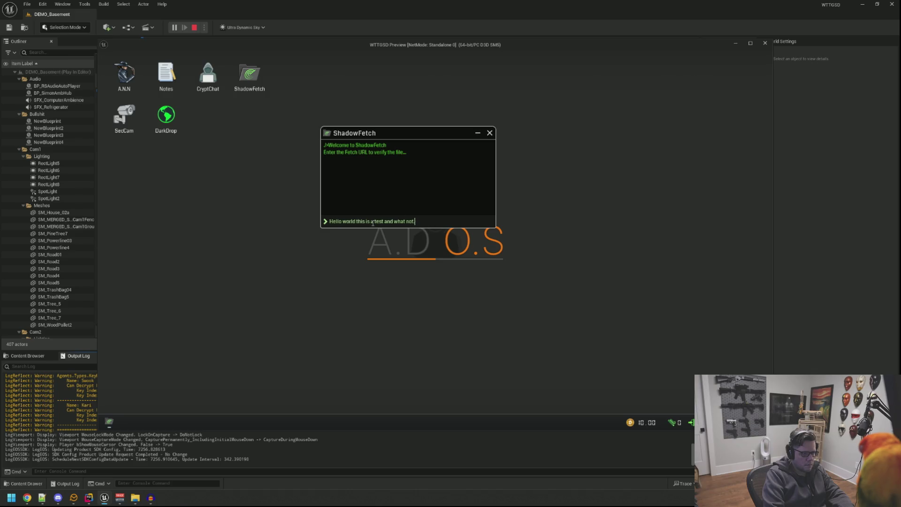
- Type and clear several more test strings to hear the key sounds, then stop play
{"action": "key", "text": "Return"}
{"action": "type", "text": "a b"}
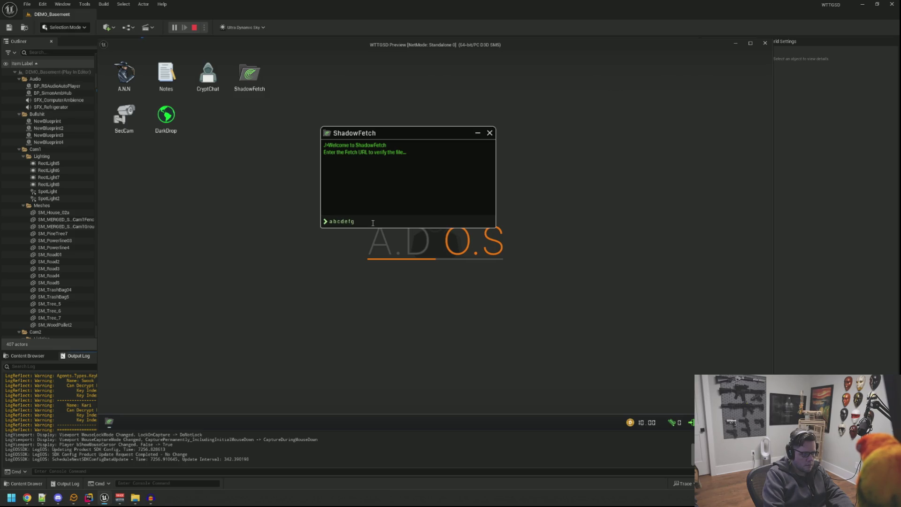
{"action": "type", "text": "klmnopqrst"}
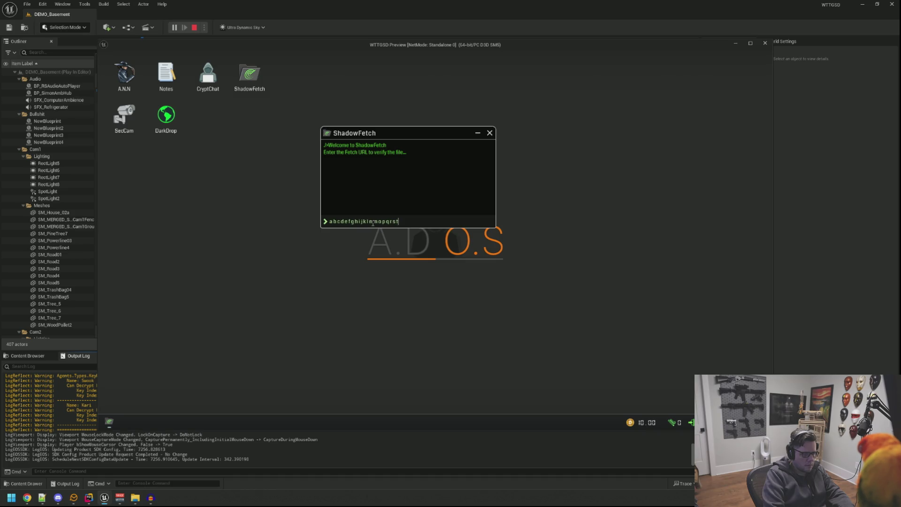
{"action": "key", "text": "ctrl+a"}
{"action": "key", "text": "BackSpace"}
{"action": "type", "text": "this is a"}
{"action": "key", "text": "ctrl+a"}
{"action": "key", "text": "BackSpace"}
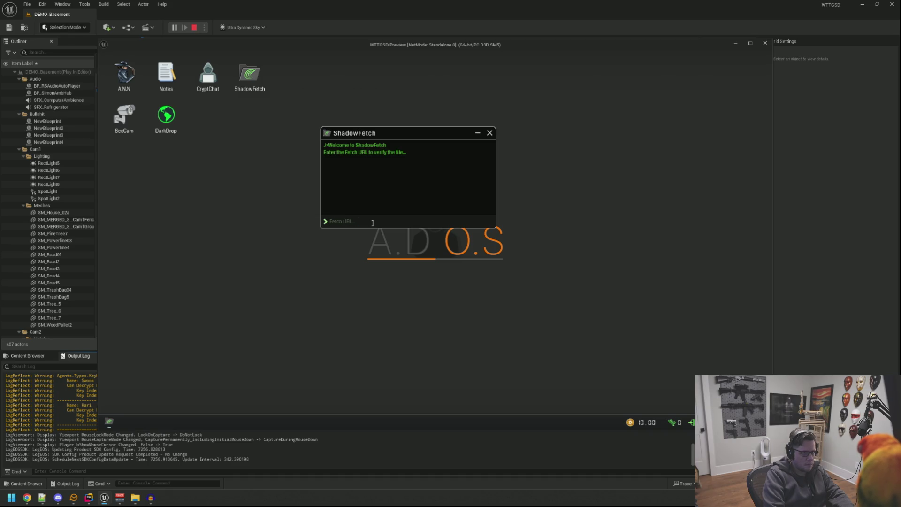
{"action": "type", "text": "here"}
{"action": "left_click", "coordinate": [400, 261]}
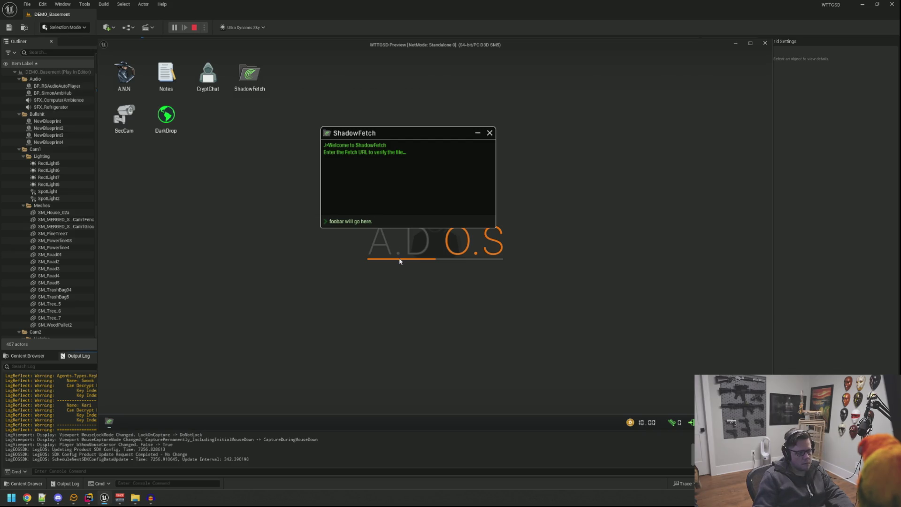
{"action": "key", "text": "Escape"}
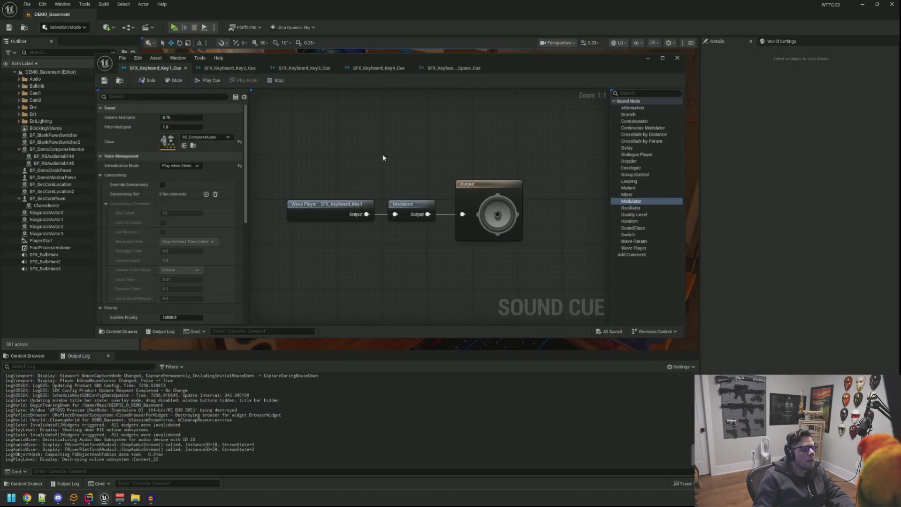
- Set the Key1 cue Modulator's Pitch Min to 0.5 and save the cue
{"action": "left_click", "coordinate": [407, 205]}
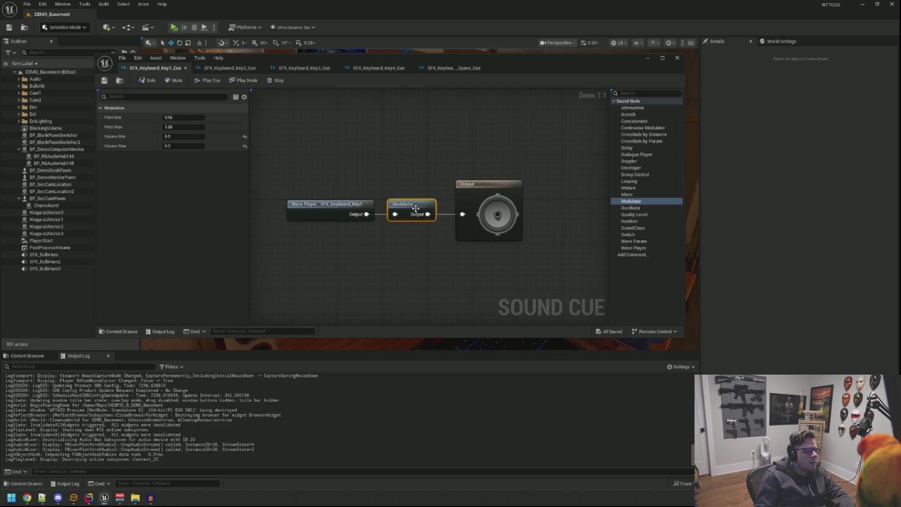
{"action": "left_click", "coordinate": [193, 118]}
{"action": "type", "text": "0."}
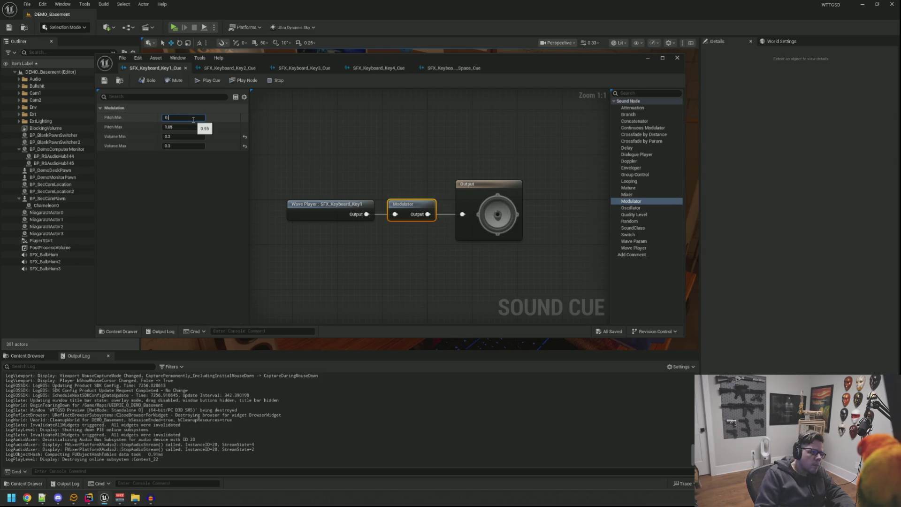
{"action": "type", "text": "5"}
{"action": "key", "text": "Tab"}
{"action": "key", "text": "Return"}
{"action": "key", "text": "ctrl+s"}
- Commit the Key2 cue Modulator's pitch values and save the Key2 cue
{"action": "left_click", "coordinate": [226, 68]}
{"action": "left_click", "coordinate": [178, 118]}
{"action": "type", "text": "0.5"}
{"action": "key", "text": "Tab"}
{"action": "key", "text": "Return"}
{"action": "key", "text": "ctrl+s"}
- Give the Key3 cue Modulator a pitch range of 0.5–1.5 and save it
{"action": "left_click", "coordinate": [290, 69]}
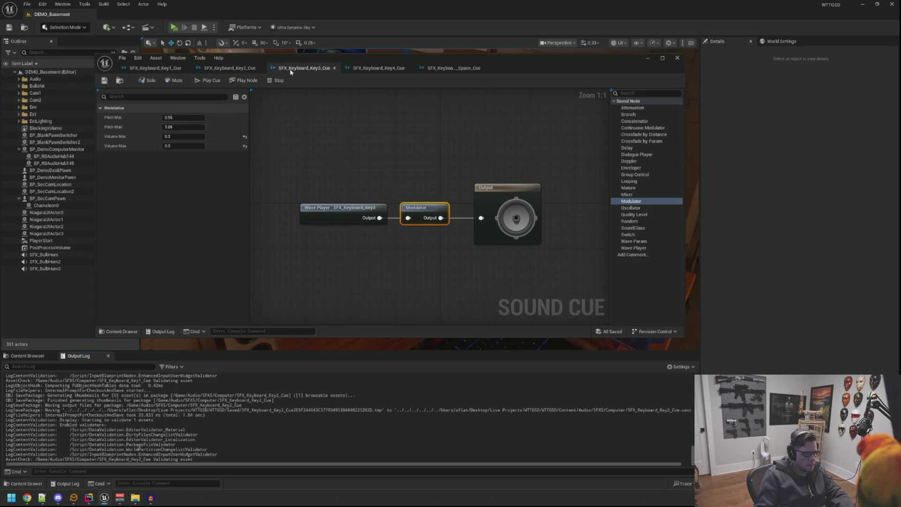
{"action": "left_click", "coordinate": [183, 118]}
{"action": "type", "text": "0.5"}
{"action": "key", "text": "Tab"}
{"action": "type", "text": "1.5"}
{"action": "key", "text": "Return"}
{"action": "key", "text": "ctrl+s"}
- Give the Key4 cue Modulator pitch 0.5–1.5, save it, and start a Play session
{"action": "left_click", "coordinate": [379, 68]}
{"action": "left_click", "coordinate": [193, 117]}
{"action": "type", "text": "0.5"}
{"action": "key", "text": "Tab"}
{"action": "type", "text": "1.5"}
{"action": "key", "text": "Return"}
{"action": "key", "text": "ctrl+s"}
{"action": "left_click", "coordinate": [304, 127]}
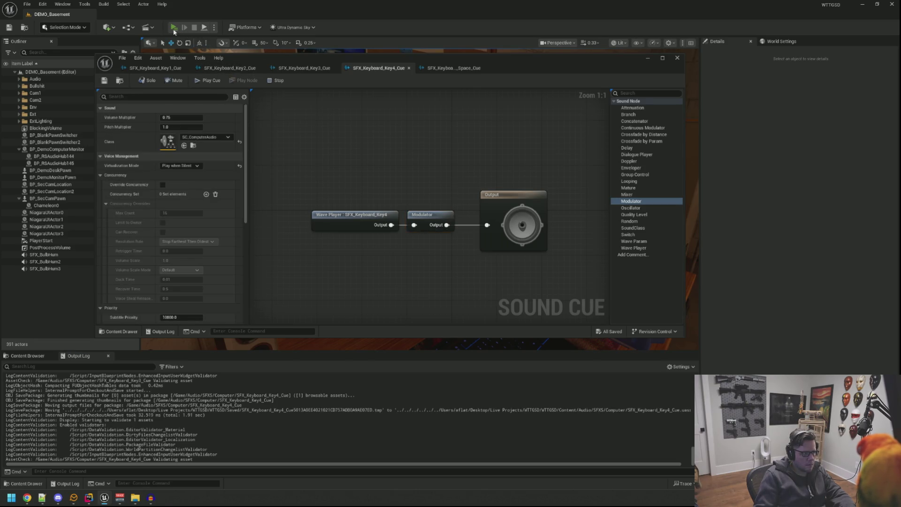
{"action": "left_click", "coordinate": [173, 27]}
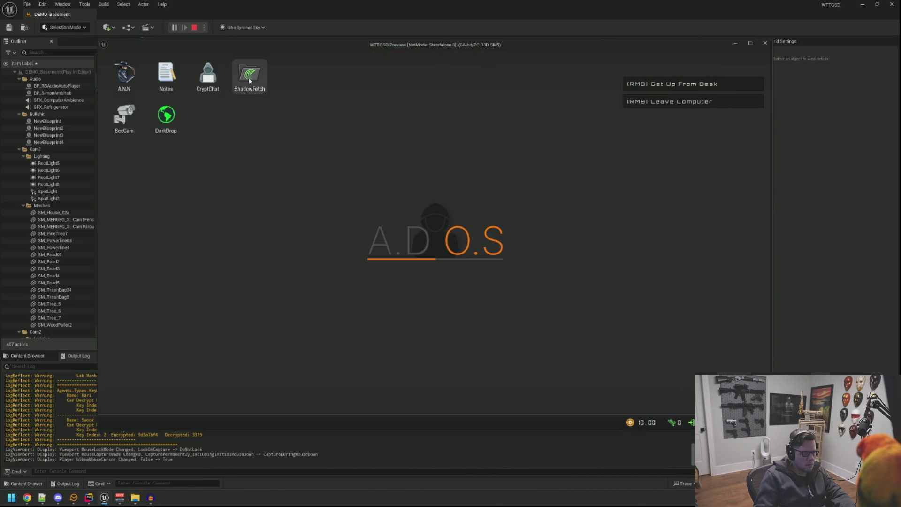
- Open ShadowFetch and type several test phrases into the Fetch URL field, starting with 'this is a test'
{"action": "double_click", "coordinate": [249, 78]}
{"action": "left_click", "coordinate": [314, 197]}
{"action": "type", "text": "this is a test"}
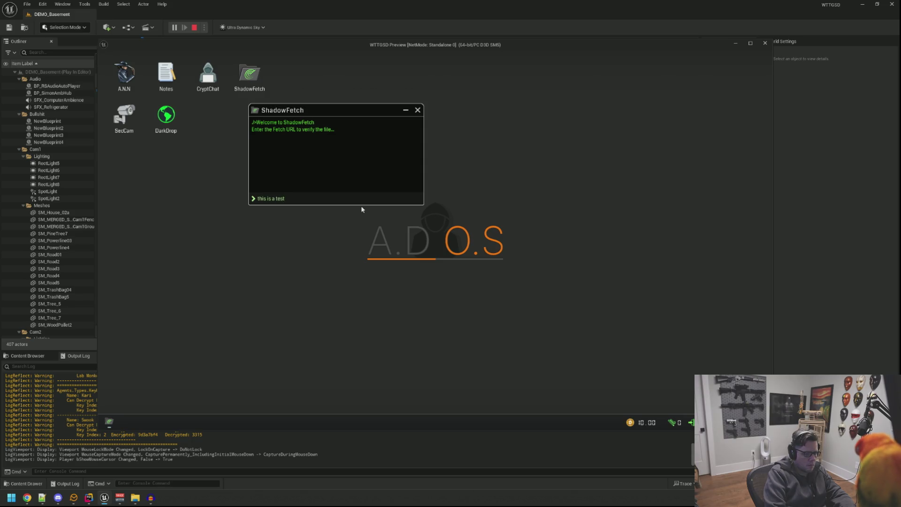
{"action": "key", "text": "ctrl+a"}
{"action": "type", "text": "what wil"}
{"action": "type", "text": "l go here doesnt reall"}
{"action": "type", "text": "y matter be"}
{"action": "type", "text": "am ty"}
{"action": "type", "text": "g it out"}
{"action": "key", "text": "ctrl+a"}
{"action": "type", "text": "what are "}
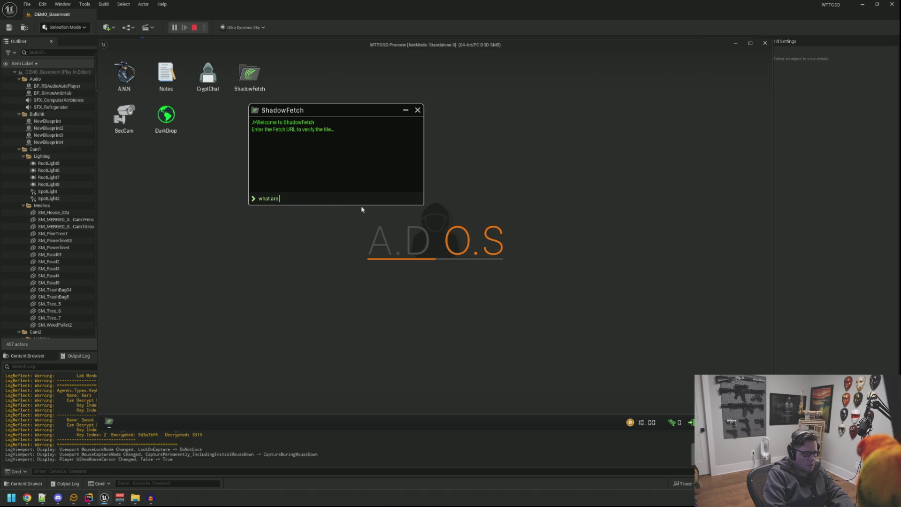
{"action": "type", "text": "aaaa ddd bbb eee"}
{"action": "key", "text": "ctrl+a"}
{"action": "type", "text": "what are you doing what are you d"}
- Clear the Fetch URL text, end the play session, and switch to the code editor
{"action": "key", "text": "ctrl+a"}
{"action": "key", "text": "BackSpace"}
{"action": "key", "text": "Escape"}
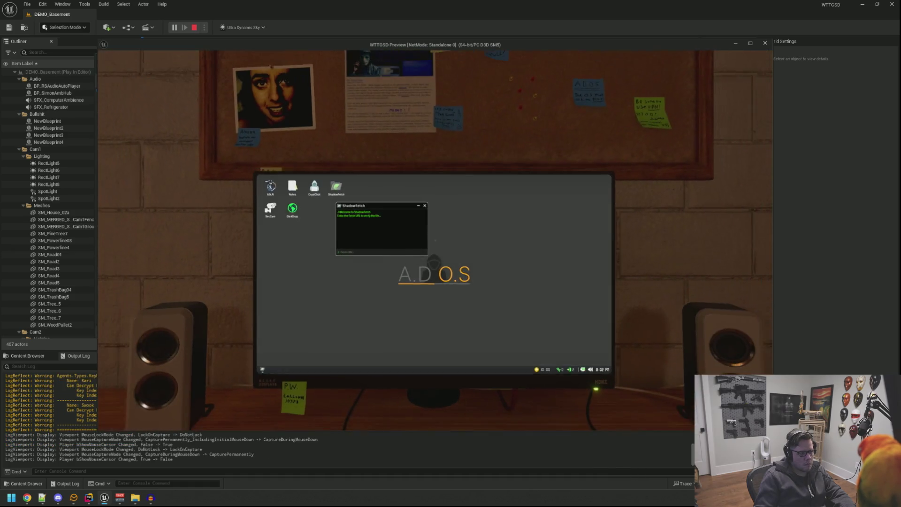
{"action": "key", "text": "Escape"}
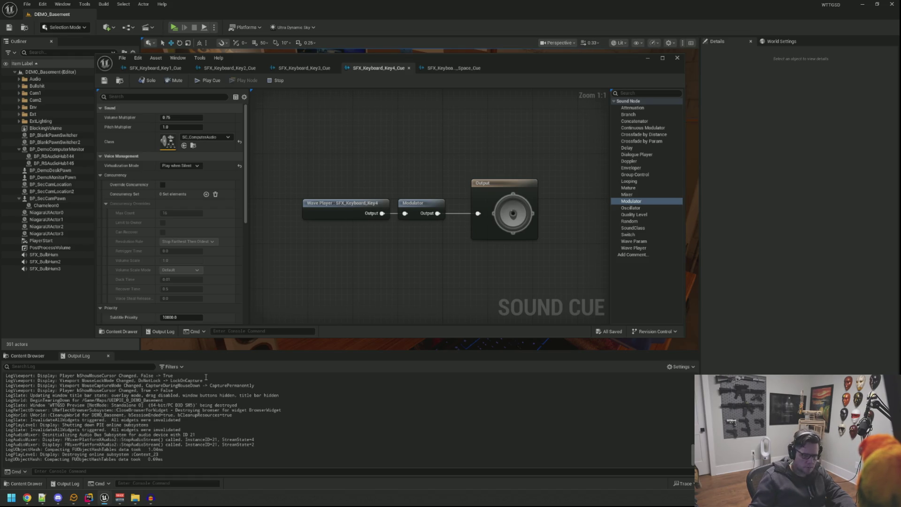
{"action": "left_click", "coordinate": [88, 498]}
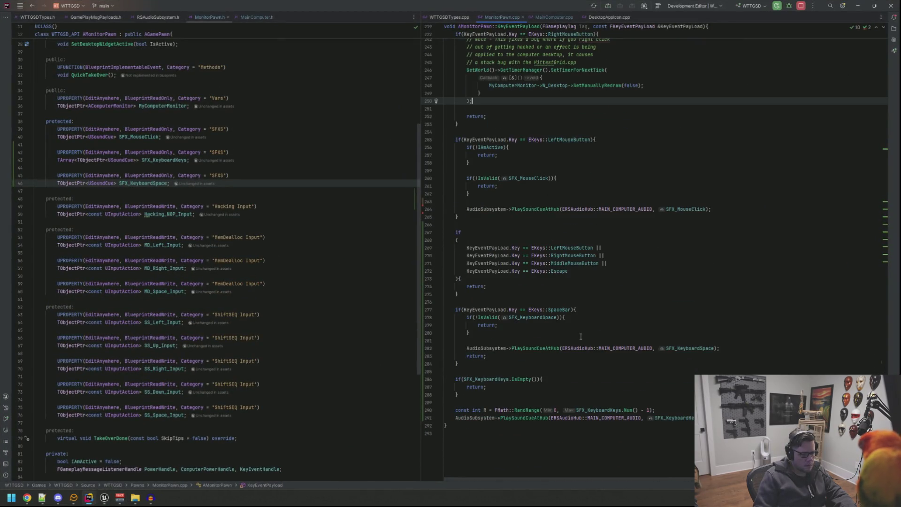
- Add a semicolon after KeyEventHandle and declare 'int LastPickKeyIndex = -1;' under private: in MonitorPawn.h
{"action": "left_click", "coordinate": [242, 126]}
{"action": "scroll", "coordinate": [269, 214], "scroll_direction": "down", "scroll_amount": 8}
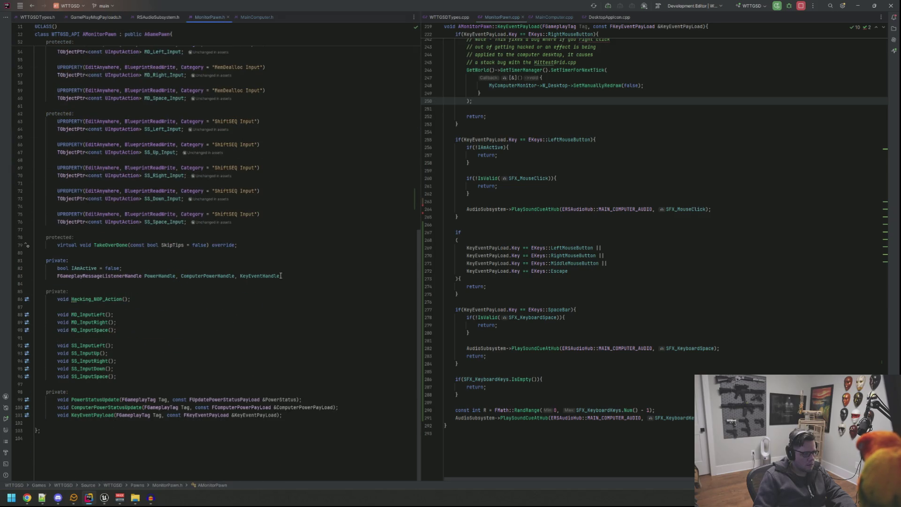
{"action": "type", "text": ";"}
{"action": "left_click", "coordinate": [329, 291]}
{"action": "left_click", "coordinate": [534, 385]}
{"action": "left_click", "coordinate": [164, 259]}
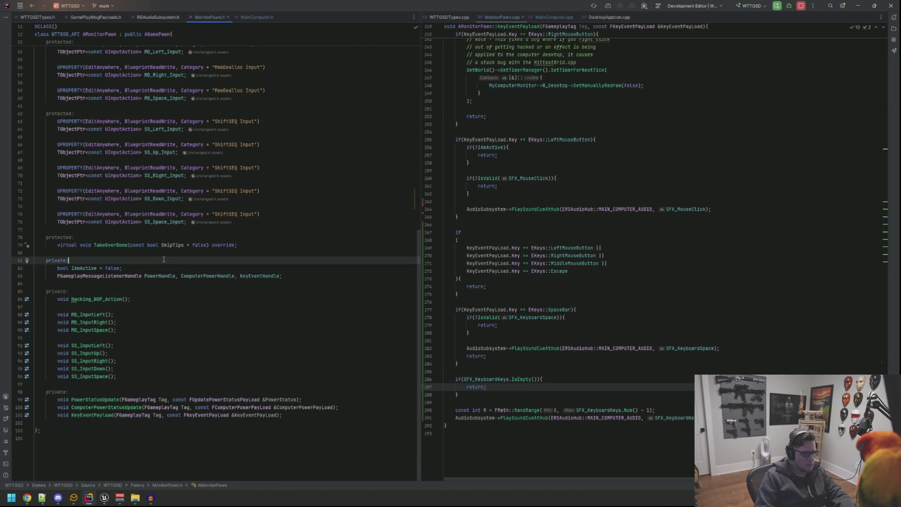
{"action": "key", "text": "Return"}
{"action": "type", "text": "int LastPickKeyIndex = -"}
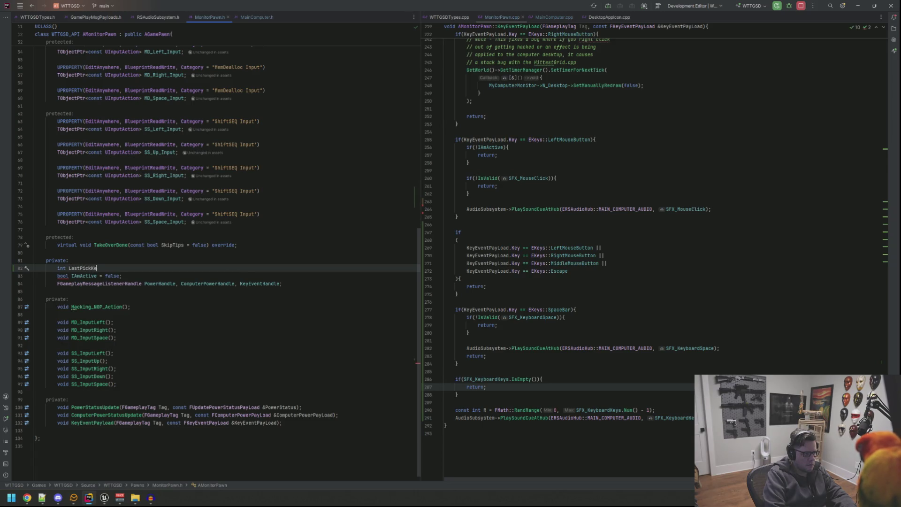
{"action": "type", "text": "1;"}
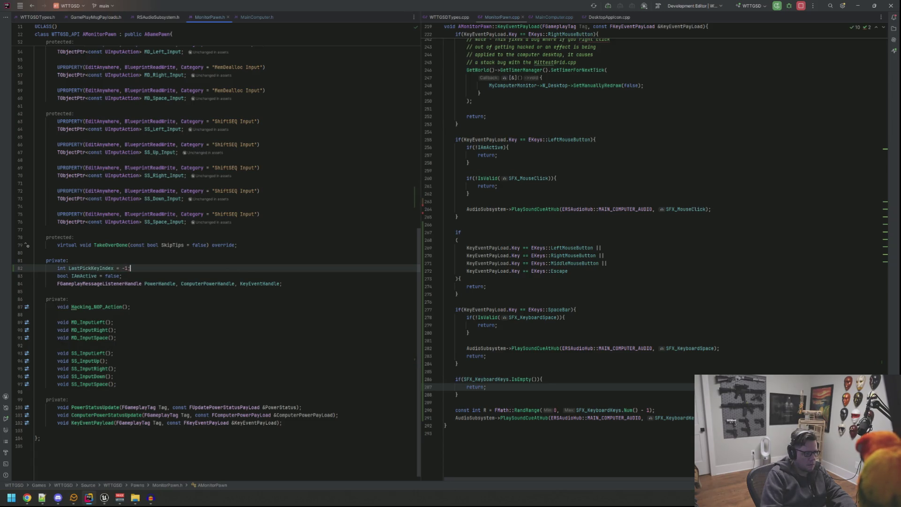
- Start a new line of code in the MonitorPawn.cpp handler
{"action": "left_click", "coordinate": [544, 402]}
{"action": "key", "text": "Return"}
{"action": "key", "text": "Up"}
{"action": "type", "text": "w"}
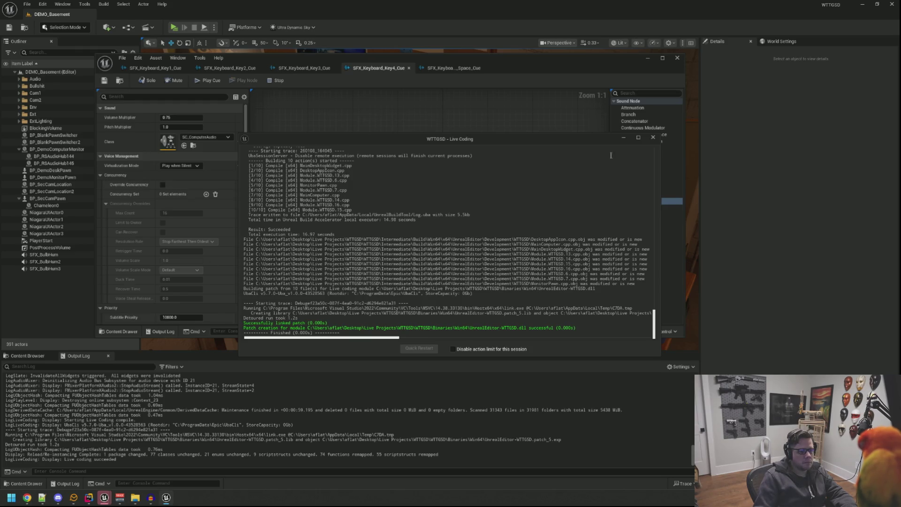
- Close the Live Coding log, start Play, and open ShadowFetch centred on the in-game screen
{"action": "left_click", "coordinate": [650, 136]}
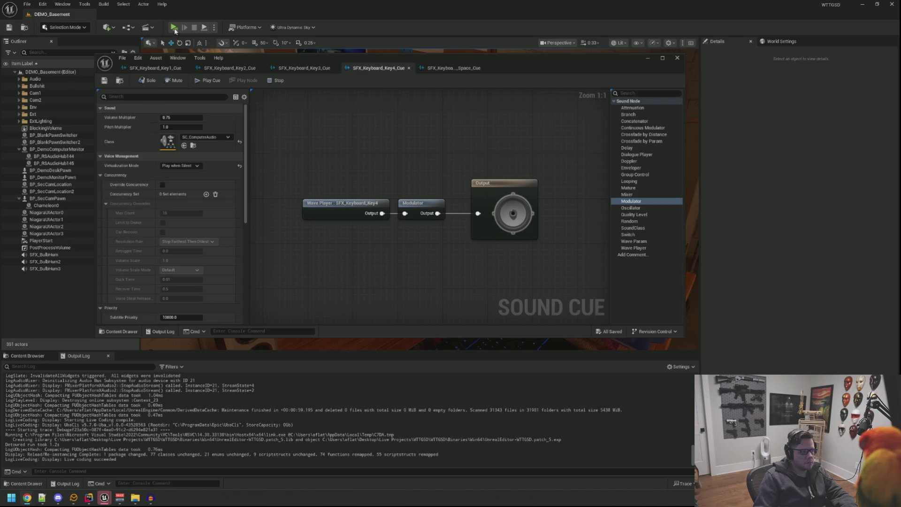
{"action": "left_click", "coordinate": [173, 27]}
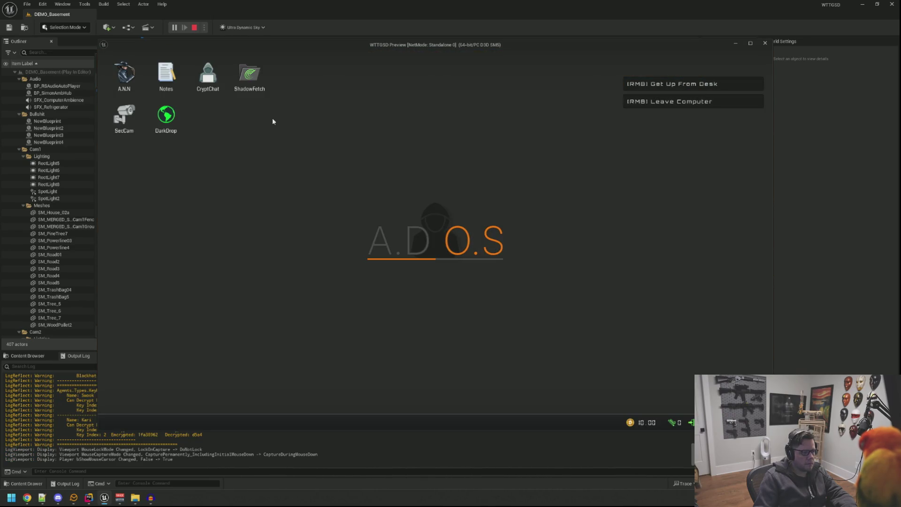
{"action": "double_click", "coordinate": [250, 75]}
{"action": "left_click_drag", "start_coordinate": [216, 85], "coordinate": [366, 142]}
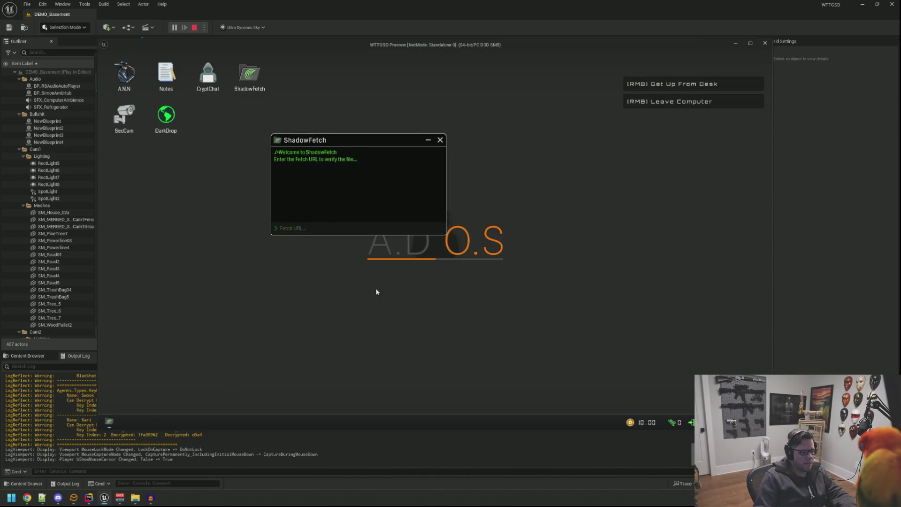
- Type 'this is a test...' and 'I thich ran.' into the Fetch URL field, then end the session
{"action": "left_click", "coordinate": [313, 228]}
{"action": "type", "text": "this is a test. what do you want to type here."}
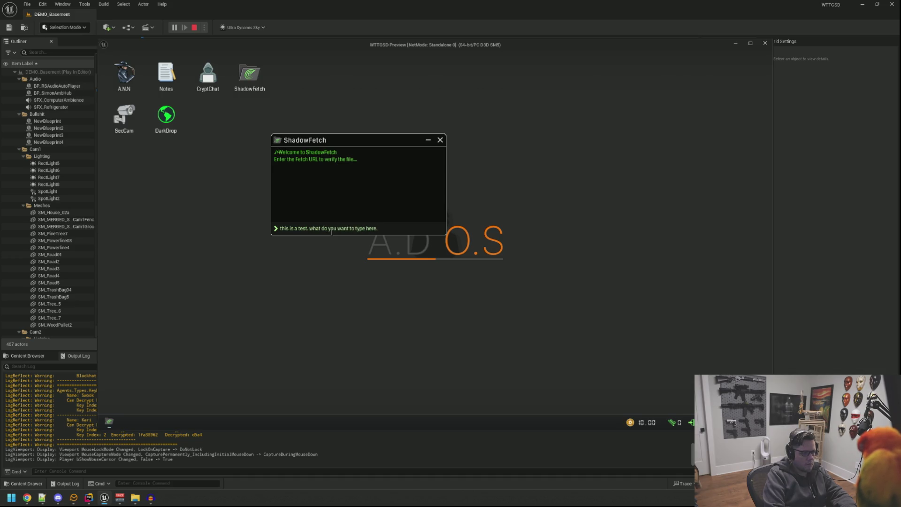
{"action": "key", "text": "Return"}
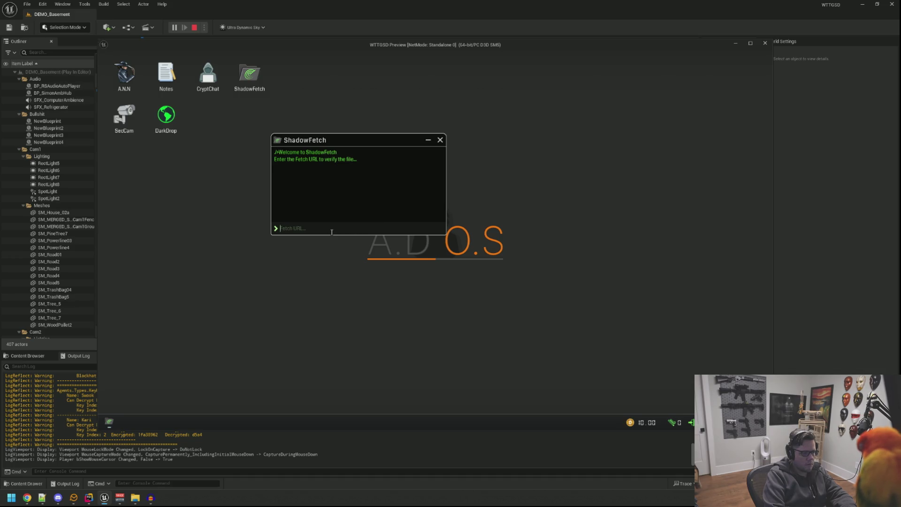
{"action": "type", "text": "I think the pitch range is too much"}
{"action": "type", "text": "."}
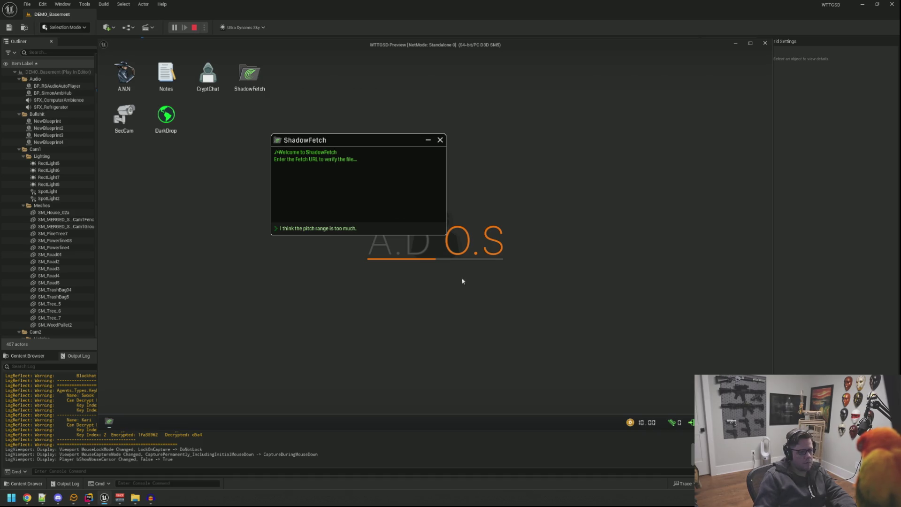
{"action": "key", "text": "Escape"}
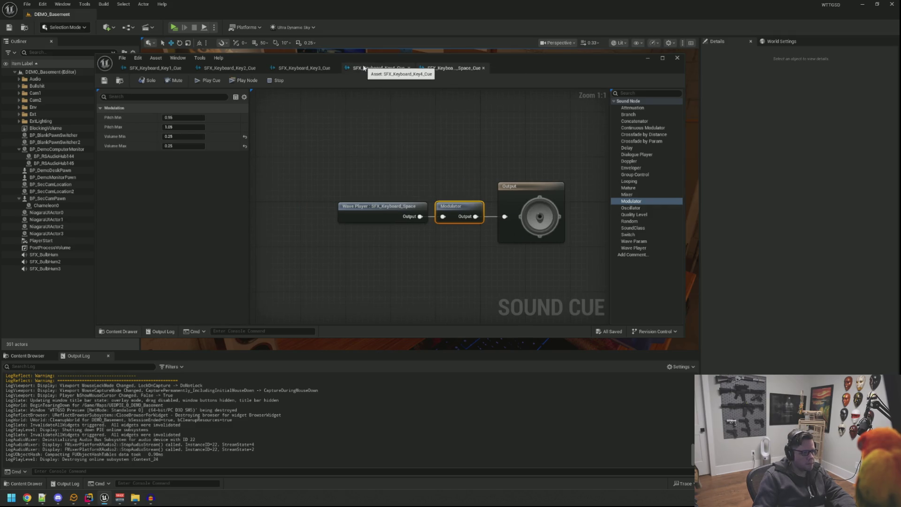
- Update the Modulator pitch values on the Key4 and Key3 cues, saving each
{"action": "left_click", "coordinate": [419, 207]}
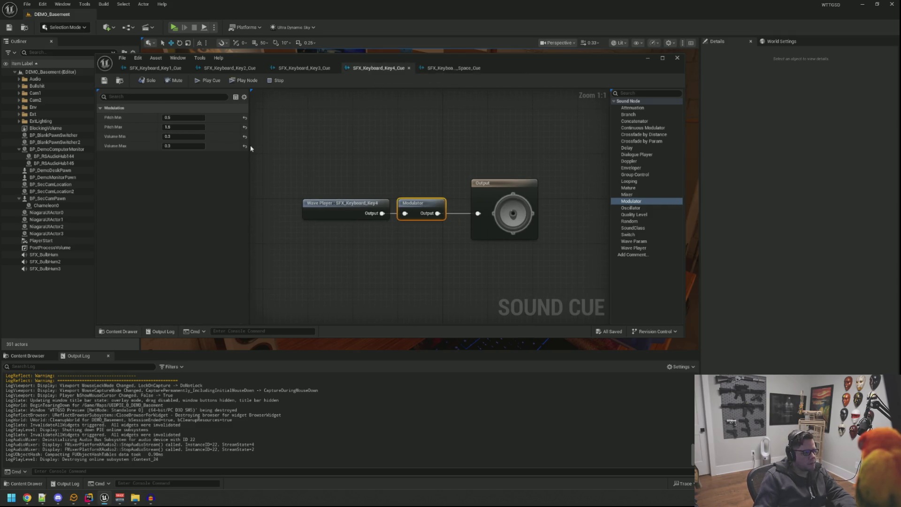
{"action": "left_click", "coordinate": [190, 116]}
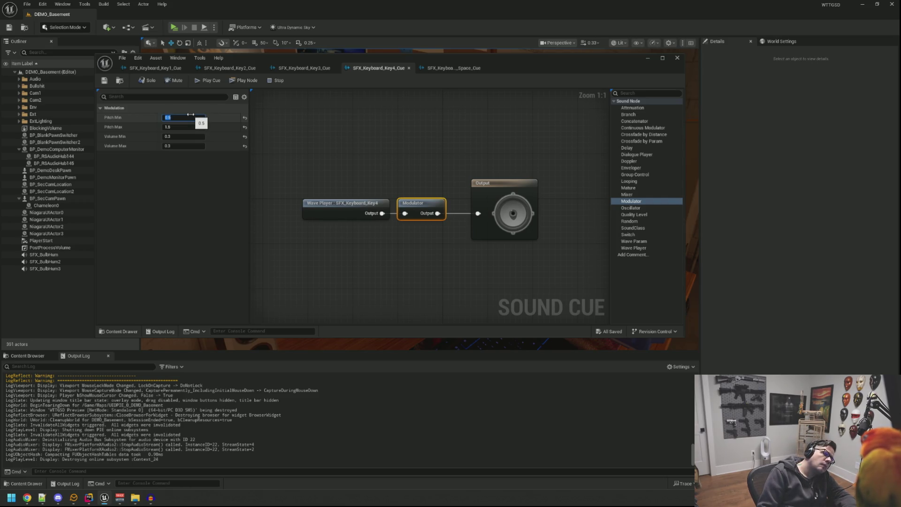
{"action": "key", "text": "Tab"}
{"action": "type", "text": "1"}
{"action": "key", "text": "ctrl+s"}
{"action": "left_click", "coordinate": [305, 68]}
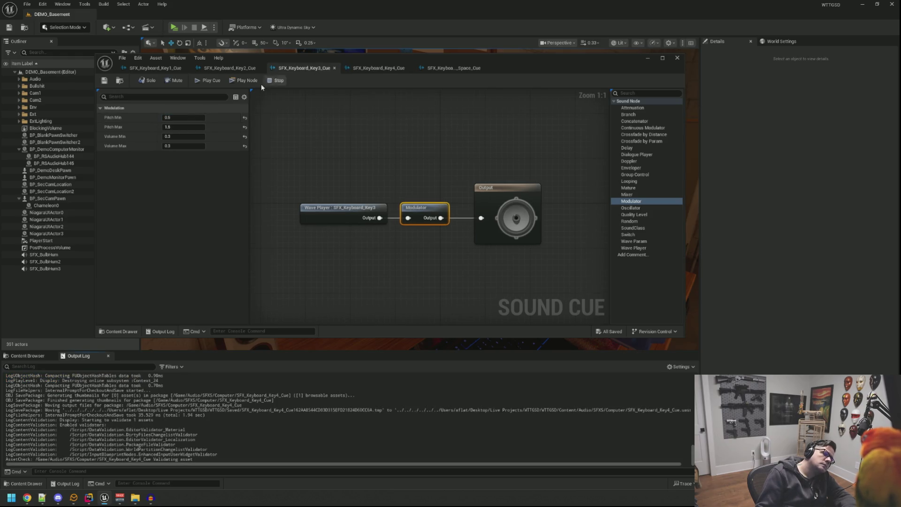
{"action": "left_click", "coordinate": [196, 110]}
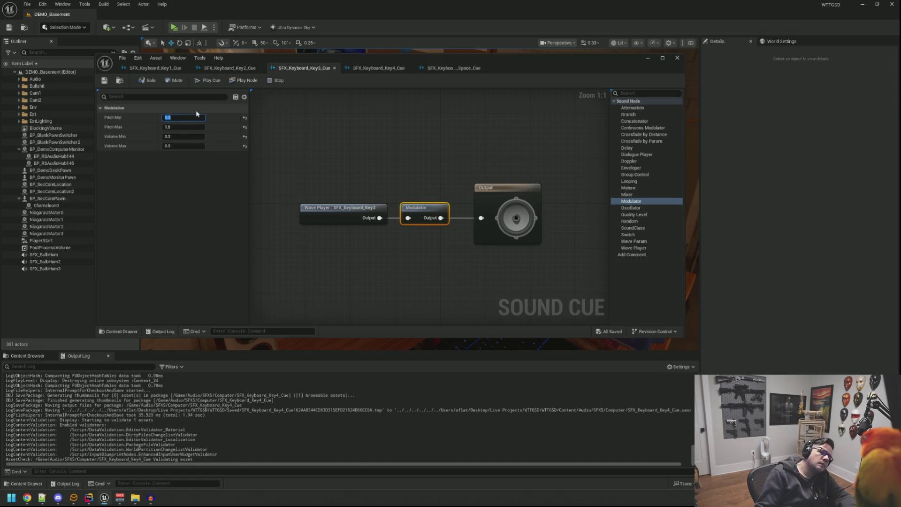
{"action": "type", "text": "0"}
{"action": "key", "text": "Tab"}
{"action": "key", "text": "ctrl+s"}
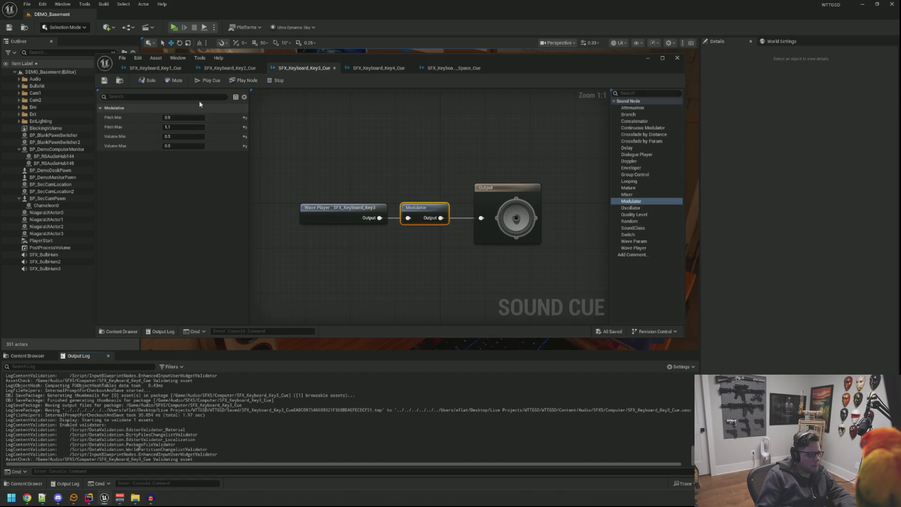
- Set the Key2 cue Modulator pitch to 0.9–1.1 and save it
{"action": "left_click", "coordinate": [230, 69]}
{"action": "left_click", "coordinate": [183, 117]}
{"action": "type", "text": "0.9"}
{"action": "key", "text": "Tab"}
{"action": "type", "text": "1.1"}
{"action": "key", "text": "Return"}
{"action": "key", "text": "ctrl+s"}
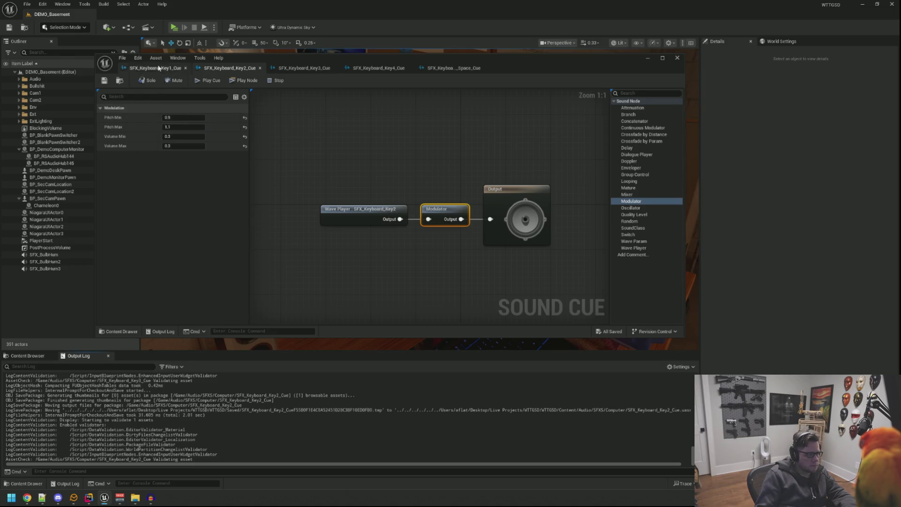
- Set the Key1 cue Modulator pitch to 0.9–1.1, save it, and start a Play session
{"action": "left_click", "coordinate": [155, 68]}
{"action": "left_click", "coordinate": [185, 118]}
{"action": "type", "text": "0.9"}
{"action": "key", "text": "Tab"}
{"action": "type", "text": "1.1"}
{"action": "key", "text": "Return"}
{"action": "left_click", "coordinate": [308, 135]}
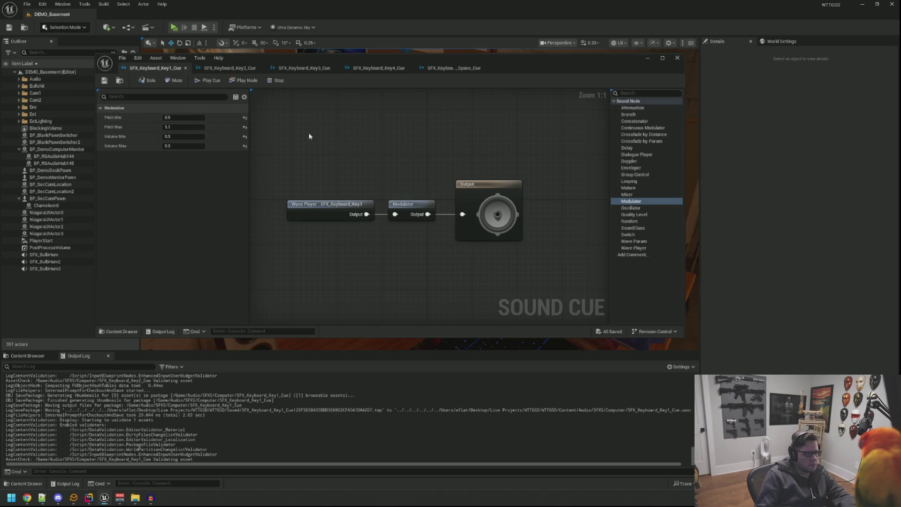
{"action": "key", "text": "ctrl+s"}
{"action": "left_click", "coordinate": [178, 28]}
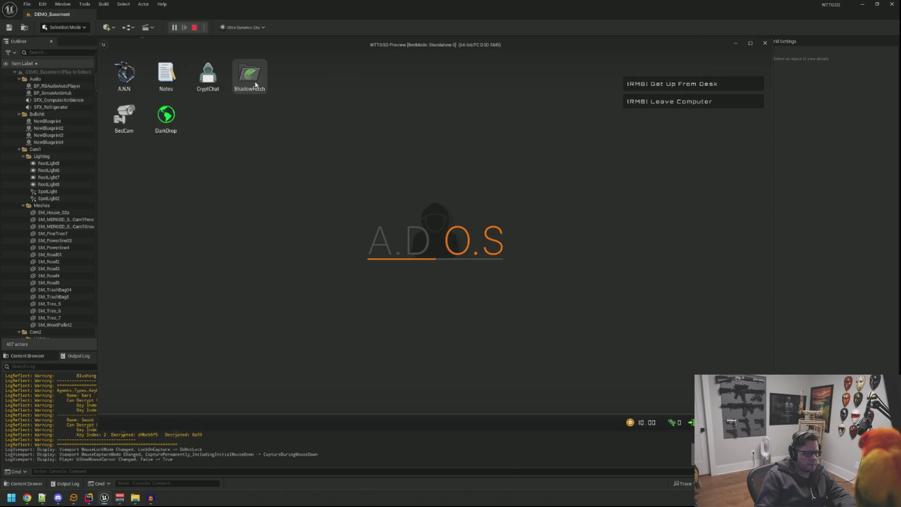
- Open ShadowFetch and type test lines such as 'what do you think about this sound.' and 'Foobar'
{"action": "double_click", "coordinate": [256, 85]}
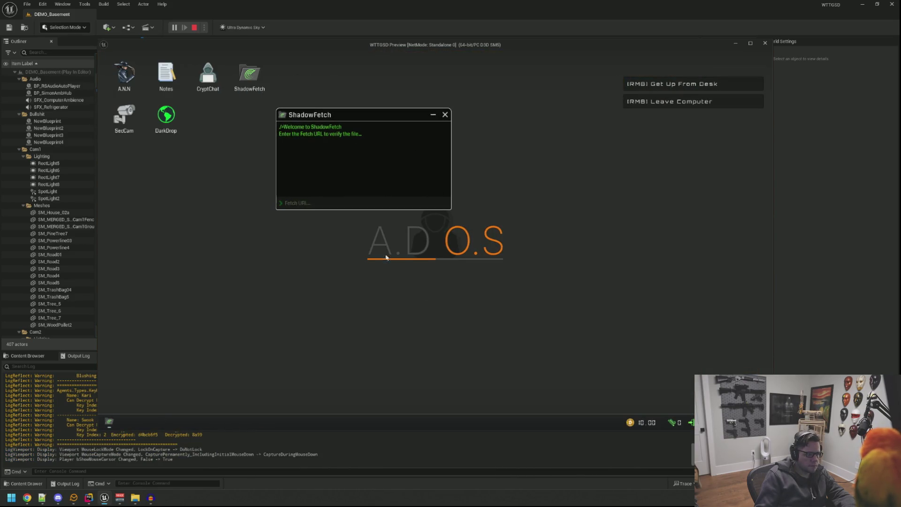
{"action": "type", "text": "this is a test what"}
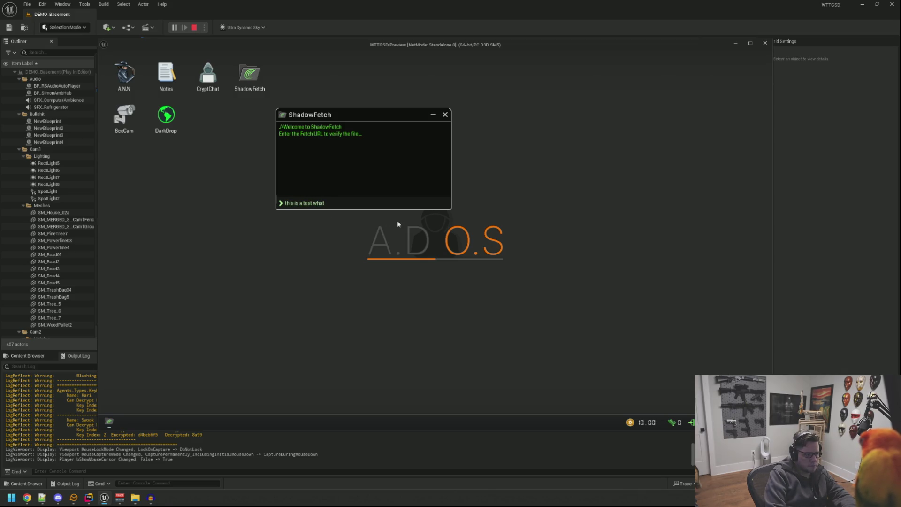
{"action": "key", "text": "ctrl+a"}
{"action": "type", "text": "what do you thi"}
{"action": "type", "text": "nk about"}
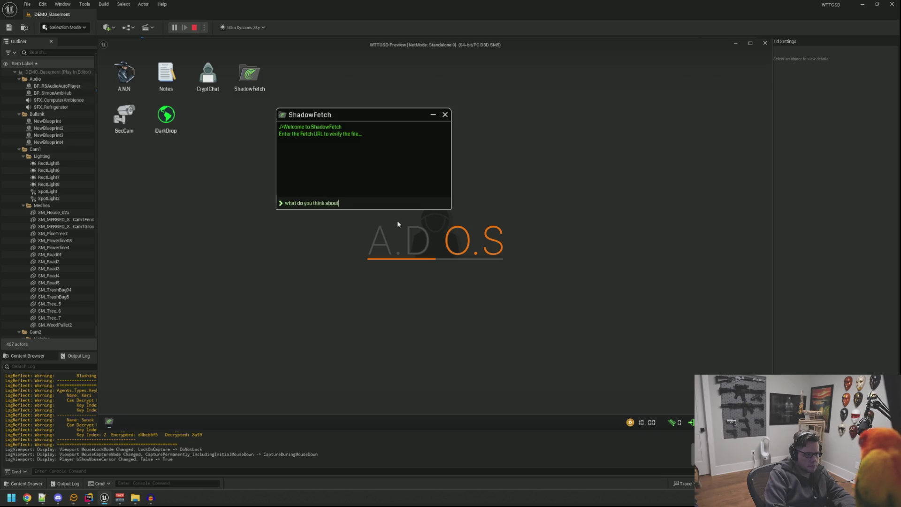
{"action": "type", "text": " this sound."}
{"action": "key", "text": "ctrl+a"}
{"action": "type", "text": "Not really sure.. Maybe add m"}
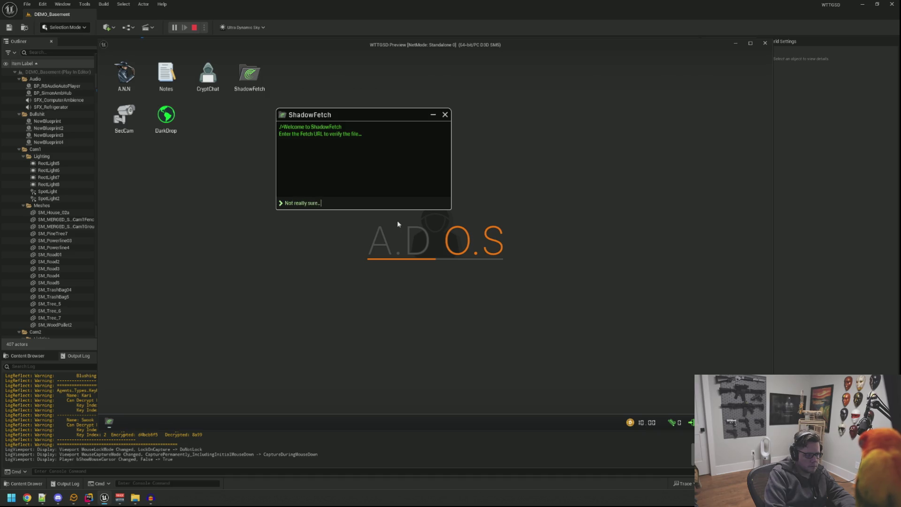
{"action": "type", "text": "ore keys in.."}
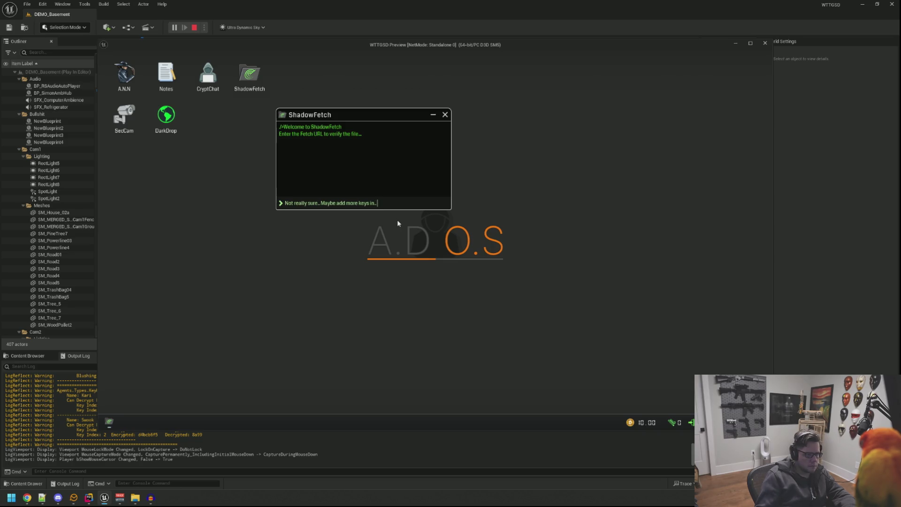
{"action": "key", "text": "ctrl+a"}
{"action": "type", "text": "Foobar"}
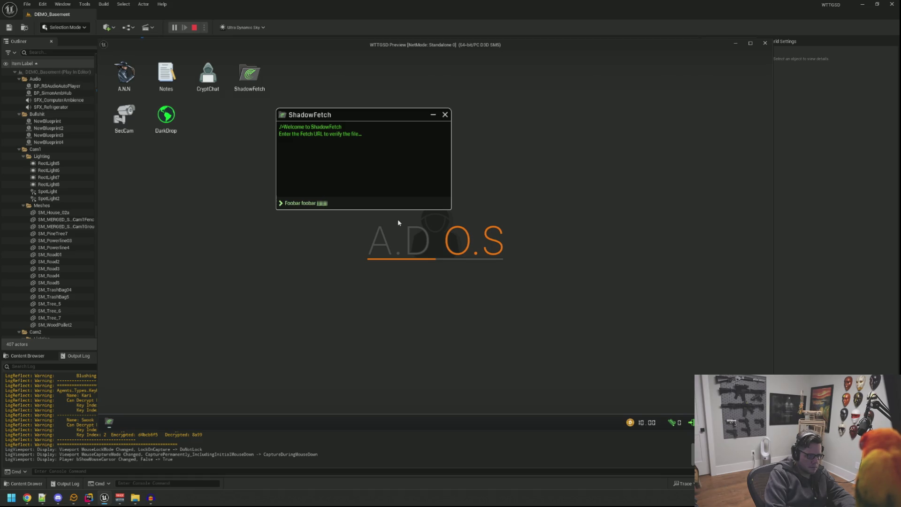
- Clear the field, get up from the desk, stop the play session, and switch to Audacity's keyboard recording
{"action": "key", "text": "ctrl+a"}
{"action": "key", "text": "BackSpace"}
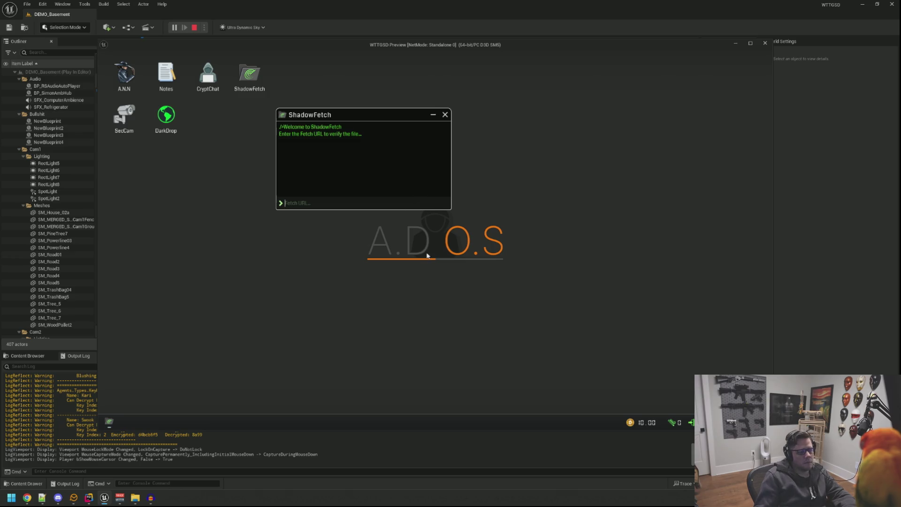
{"action": "right_click", "coordinate": [399, 222]}
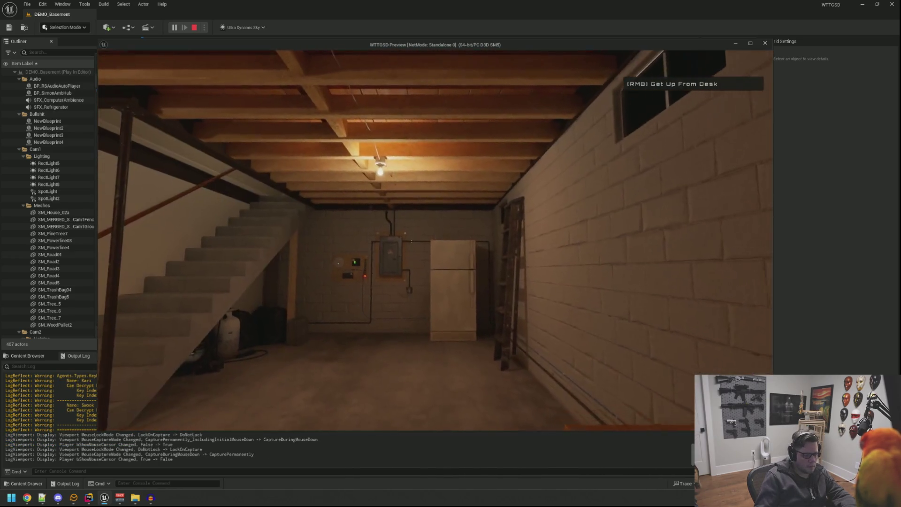
{"action": "key", "text": "Escape"}
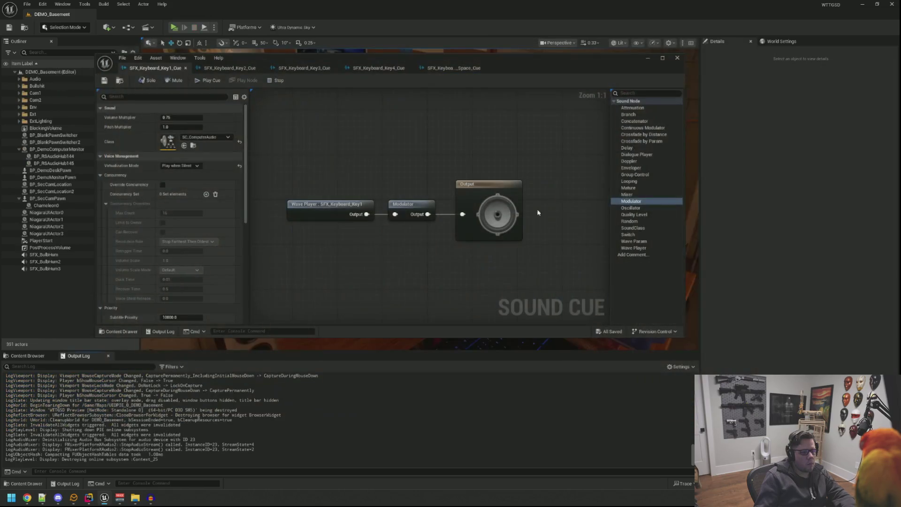
{"action": "left_click", "coordinate": [863, 4]}
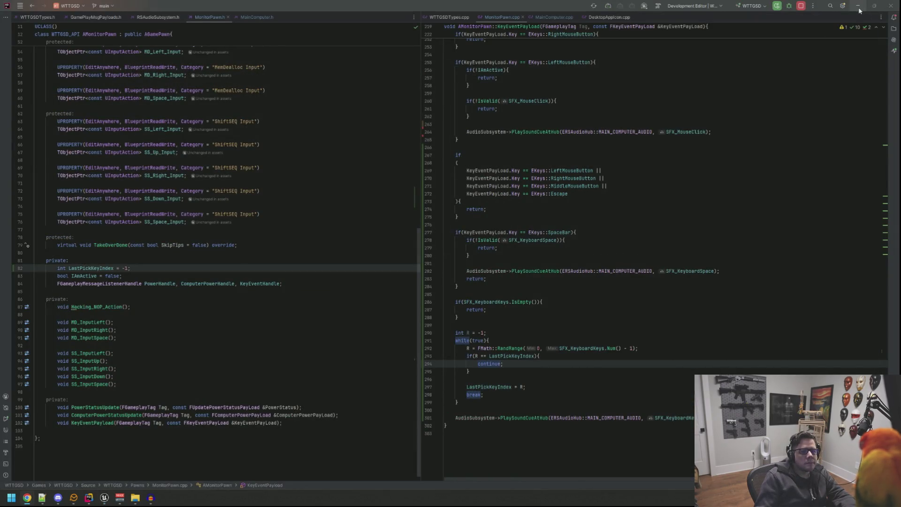
{"action": "left_click", "coordinate": [858, 6]}
{"action": "left_click", "coordinate": [244, 43]}
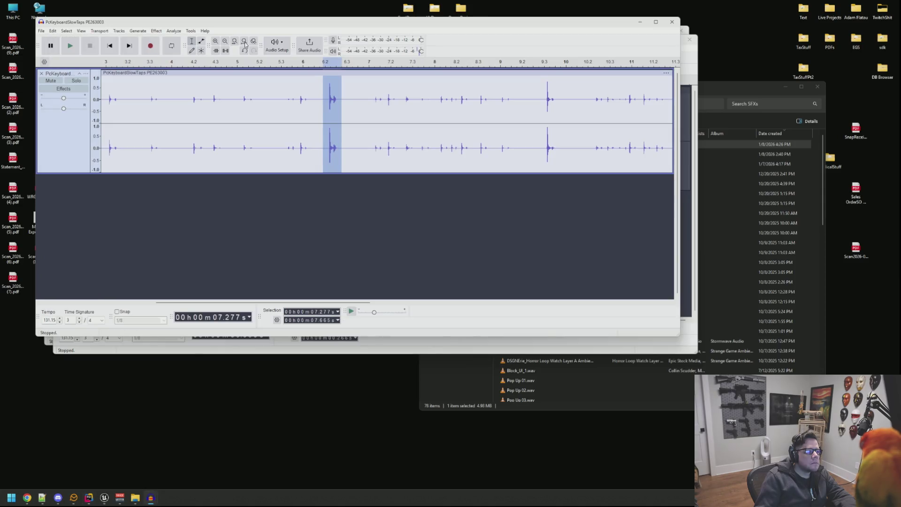
- Audition the recording around 8.3 s and select a single key tap ending at 8.567 s
{"action": "left_click", "coordinate": [256, 121]}
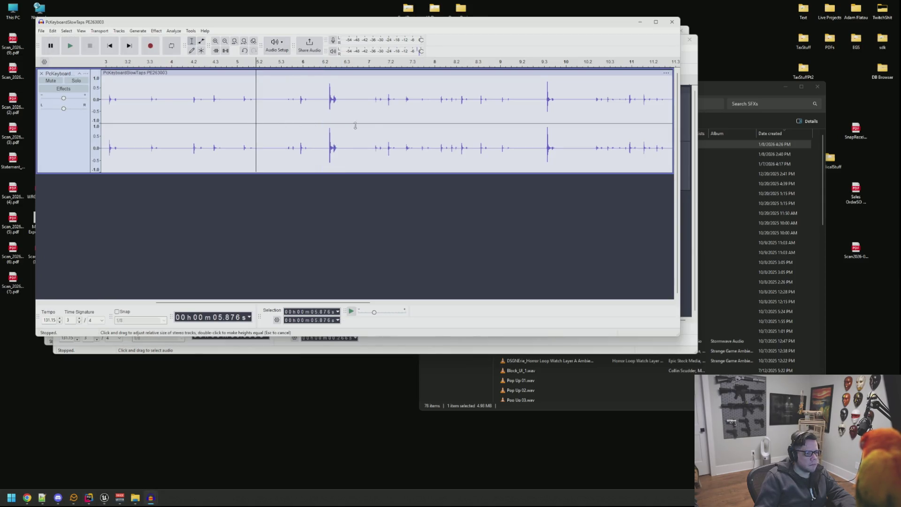
{"action": "left_click", "coordinate": [374, 116]}
{"action": "key", "text": "space"}
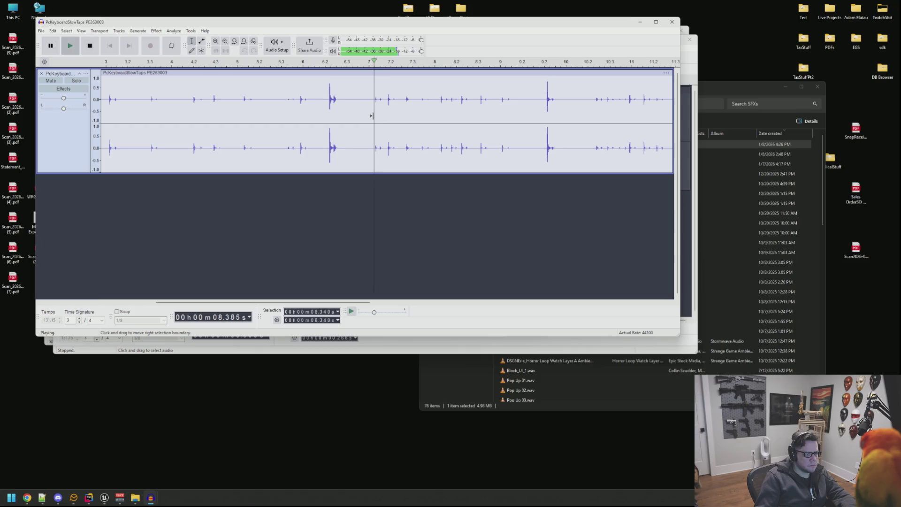
{"action": "key", "text": "space"}
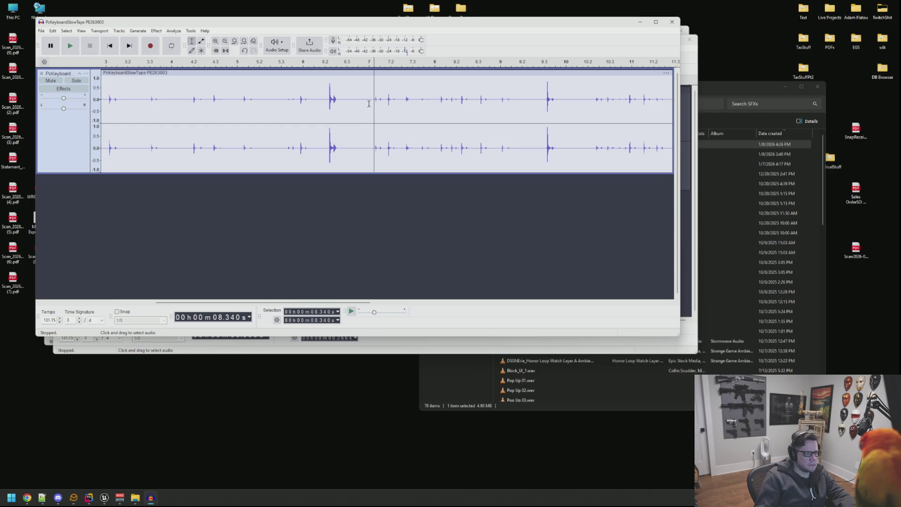
{"action": "left_click_drag", "start_coordinate": [380, 101], "coordinate": [370, 95]}
{"action": "key", "text": "space"}
{"action": "left_click", "coordinate": [384, 96]}
{"action": "key", "text": "space"}
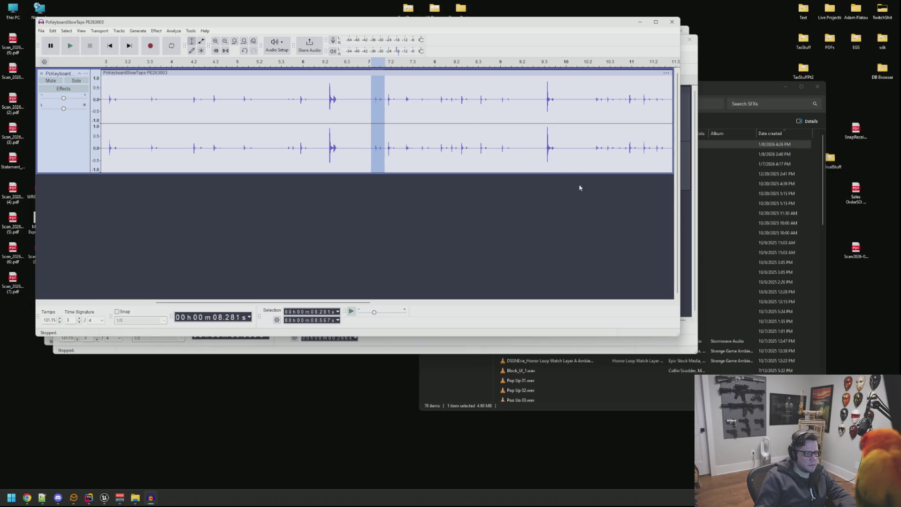
- Paste the tap into a new project, trim the leading silence, and play the trimmed clip
{"action": "key", "text": "ctrl+c"}
{"action": "key", "text": "ctrl+n"}
{"action": "key", "text": "ctrl+v"}
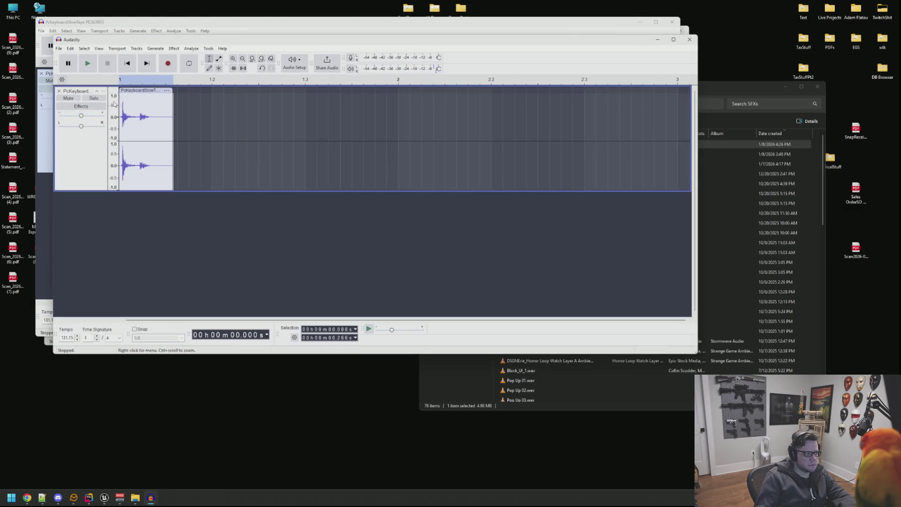
{"action": "key", "text": "ctrl+z"}
{"action": "key", "text": "ctrl+v"}
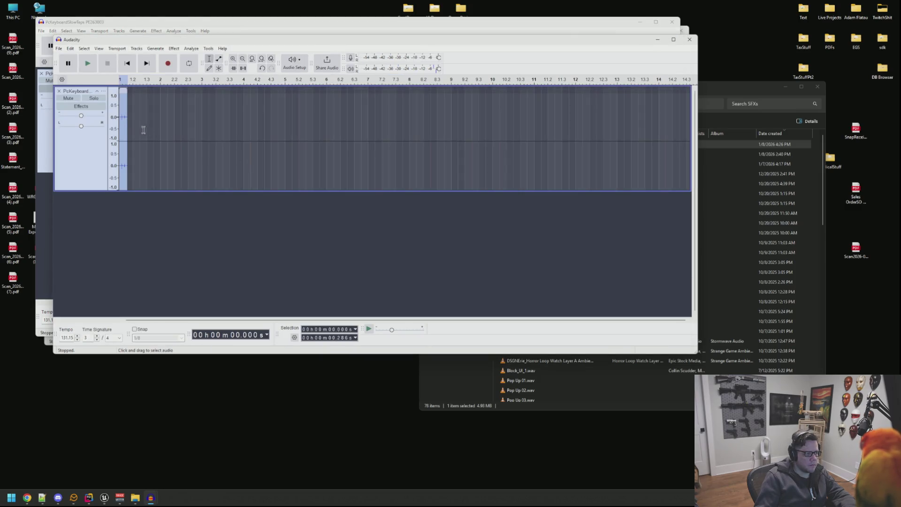
{"action": "left_click", "coordinate": [121, 122]}
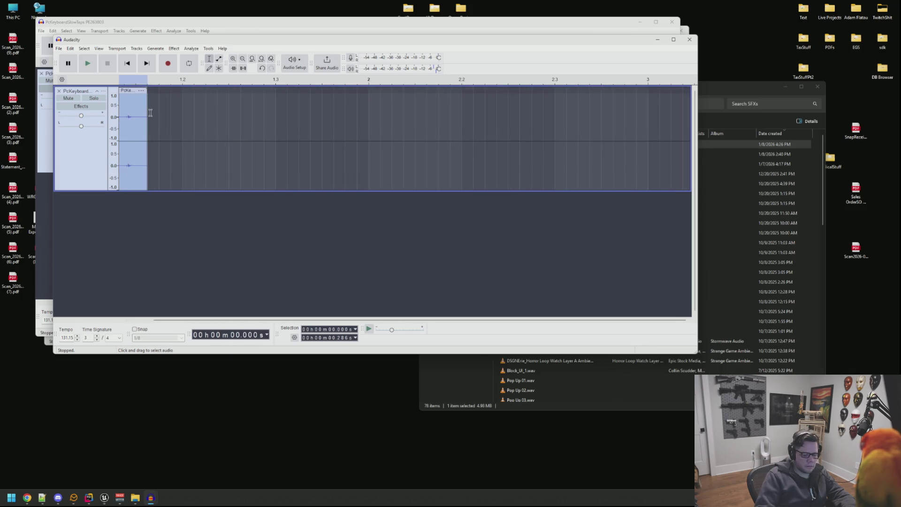
{"action": "scroll", "coordinate": [150, 112], "scroll_direction": "up", "scroll_amount": 3}
{"action": "left_click_drag", "start_coordinate": [135, 110], "coordinate": [120, 113]}
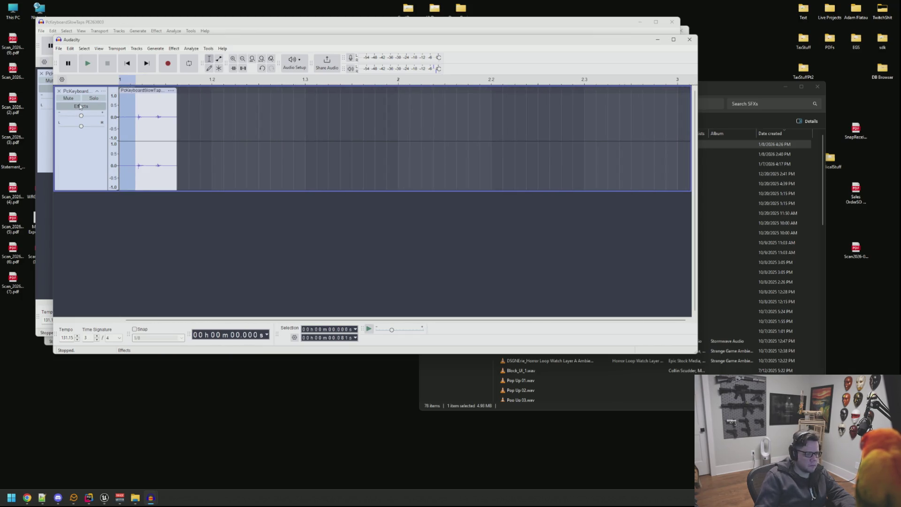
{"action": "key", "text": "Delete"}
{"action": "key", "text": "ctrl+a"}
{"action": "key", "text": "space"}
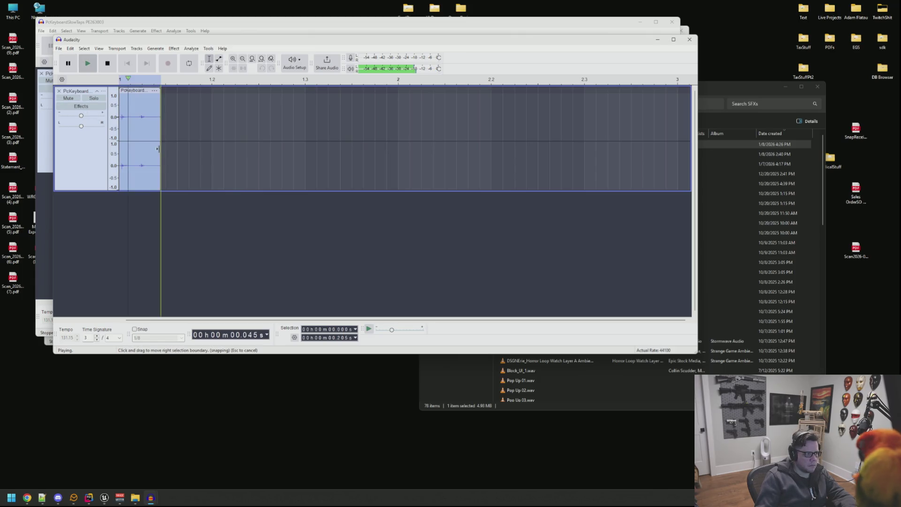
{"action": "key", "text": "space"}
{"action": "key", "text": "space"}
{"action": "key", "text": "space"}
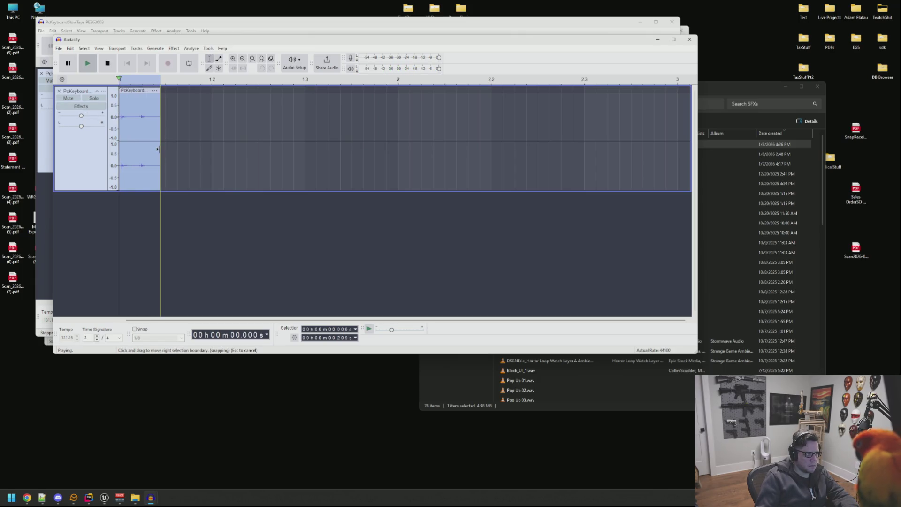
- Export the clip as SFX_Keyboard_Key5.wav
{"action": "key", "text": "ctrl+shift+e"}
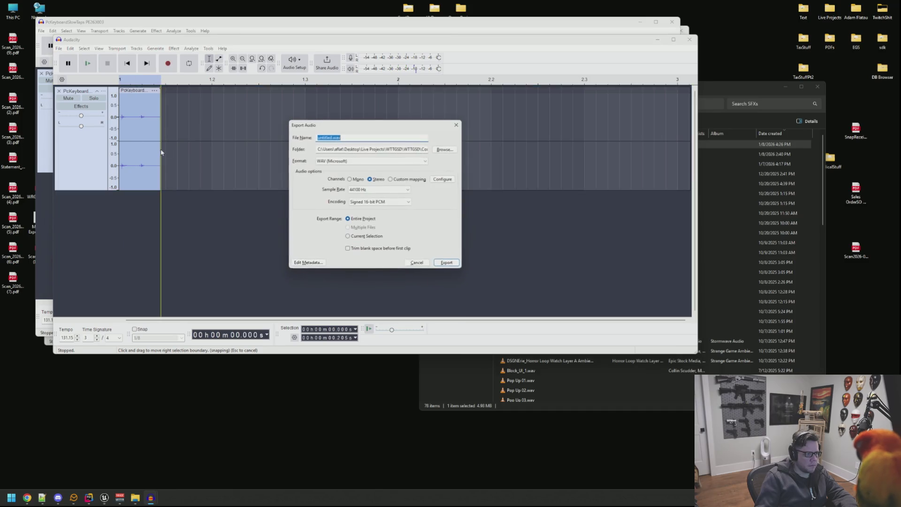
{"action": "left_click", "coordinate": [441, 150]}
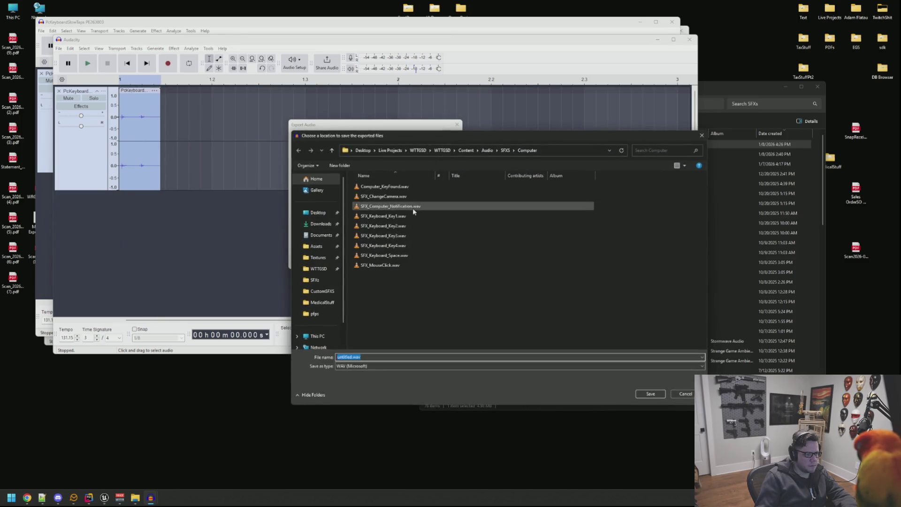
{"action": "left_click", "coordinate": [382, 245]}
{"action": "left_click", "coordinate": [371, 358]}
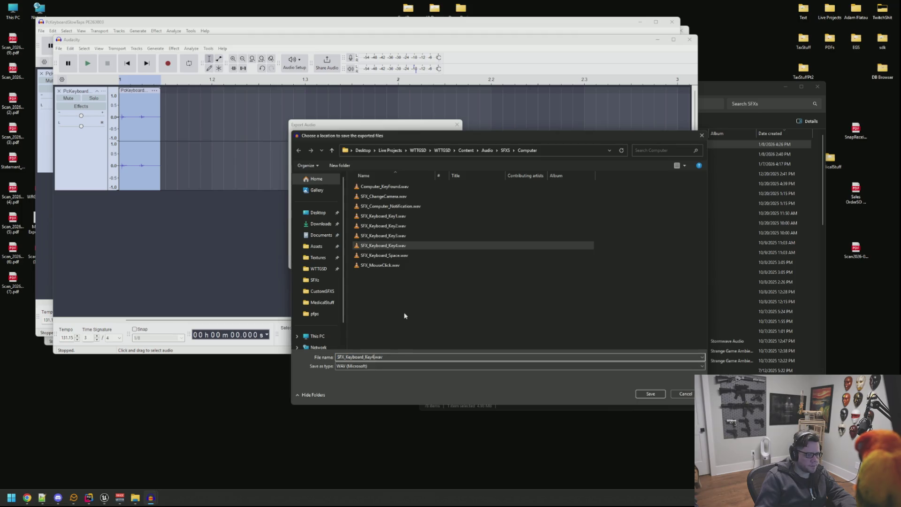
{"action": "key", "text": "BackSpace"}
{"action": "type", "text": "5"}
{"action": "key", "text": "Return"}
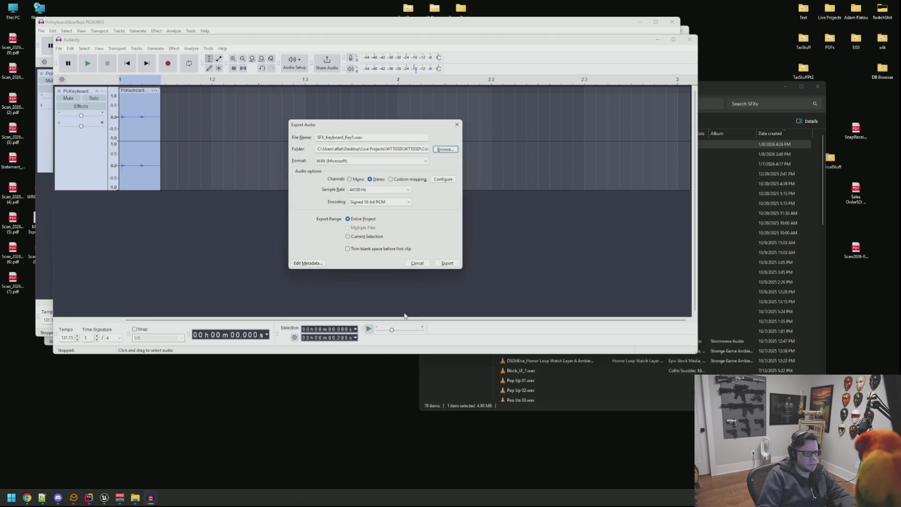
{"action": "left_click", "coordinate": [449, 263]}
- Audition the next key tap in the full recording and adjust where the clip's selection ends
{"action": "left_click_drag", "start_coordinate": [198, 37], "coordinate": [281, 93]}
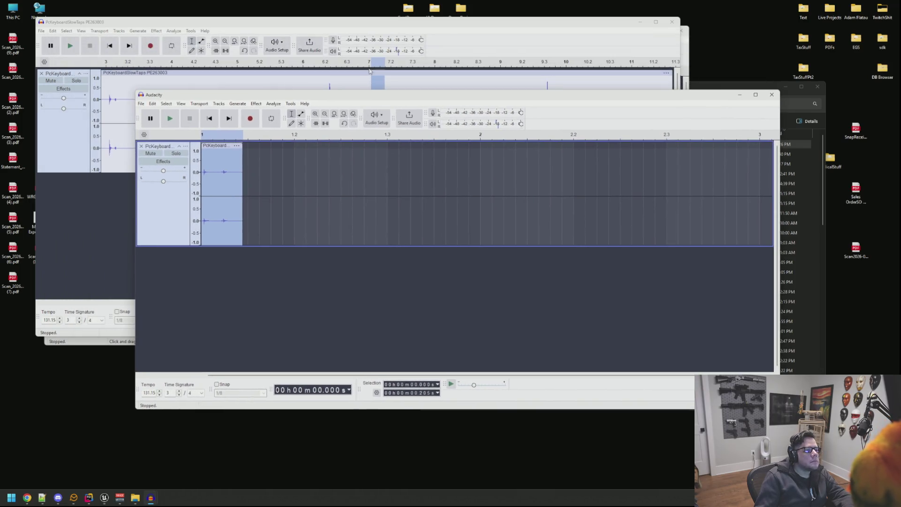
{"action": "left_click", "coordinate": [458, 30]}
{"action": "left_click_drag", "start_coordinate": [387, 103], "coordinate": [411, 92]}
{"action": "key", "text": "space"}
{"action": "key", "text": "space"}
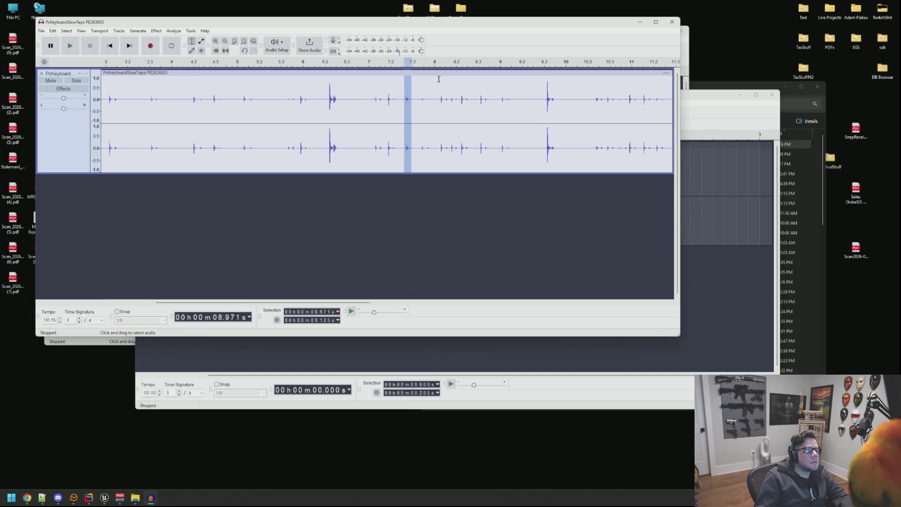
{"action": "left_click", "coordinate": [710, 190]}
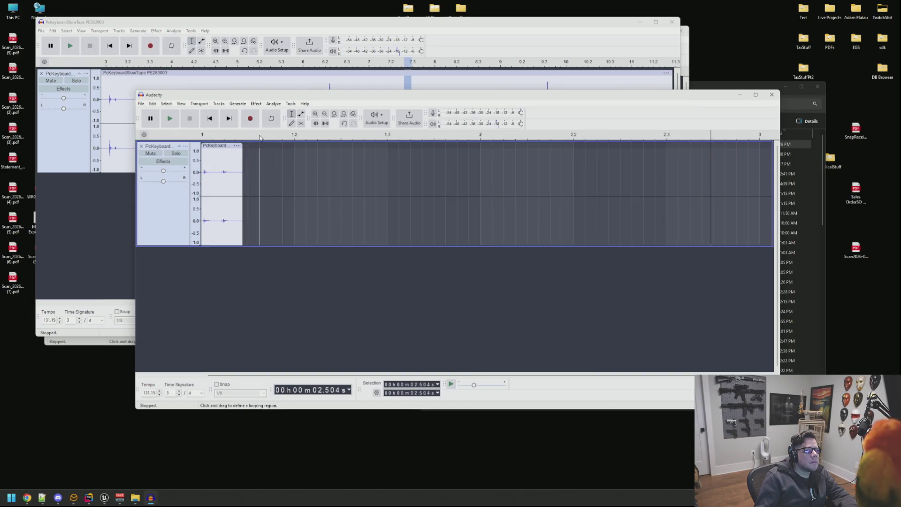
{"action": "left_click", "coordinate": [142, 146]}
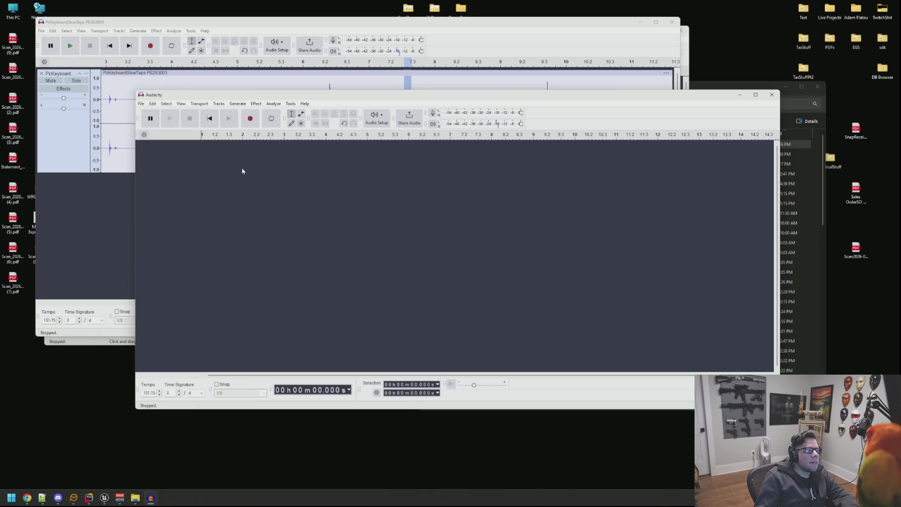
{"action": "key", "text": "ctrl+z"}
{"action": "key", "text": "space"}
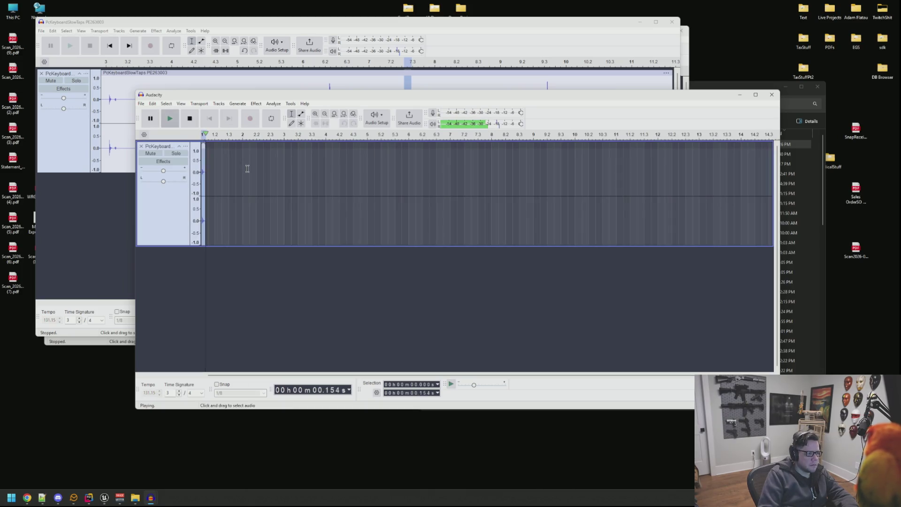
{"action": "scroll", "coordinate": [209, 177], "scroll_direction": "up", "scroll_amount": 3, "text": "ctrl"}
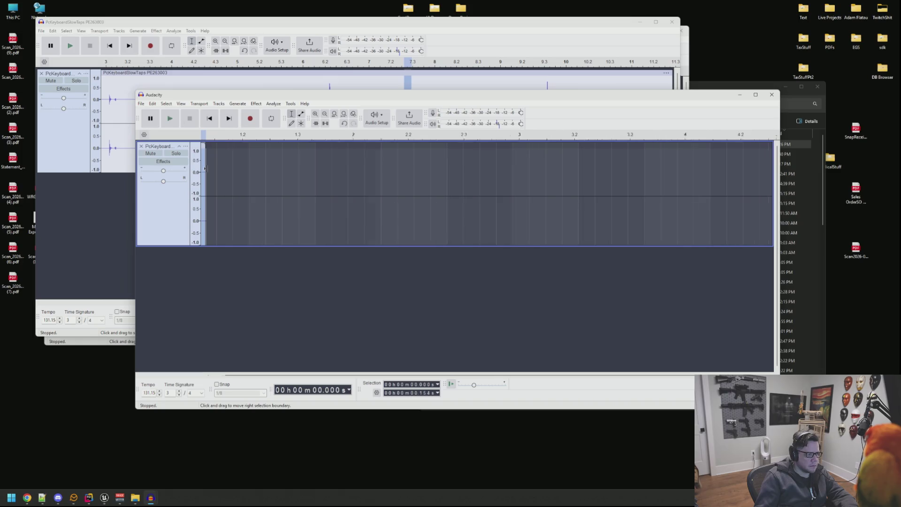
{"action": "left_click_drag", "start_coordinate": [209, 177], "coordinate": [201, 174]}
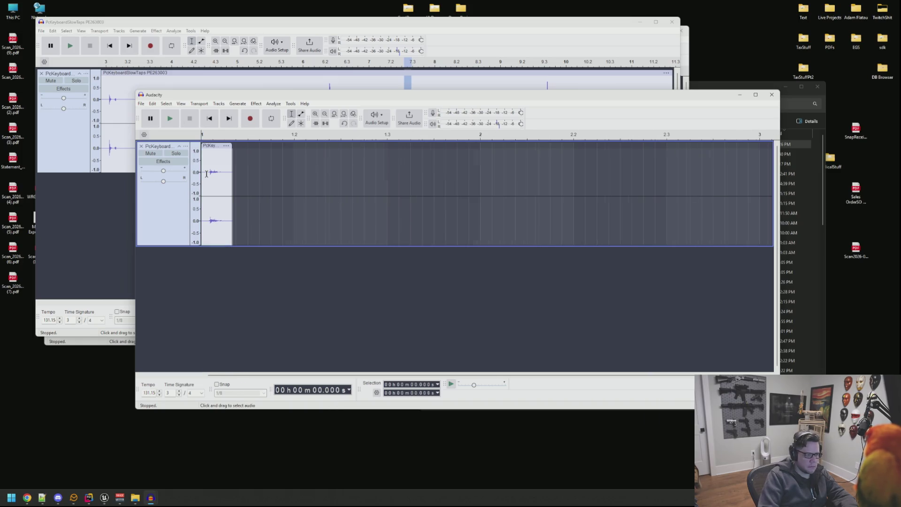
- Select and play the keyboard recording's tap from 8.575 s to 9.213 s
{"action": "left_click_drag", "start_coordinate": [334, 97], "coordinate": [332, 118]}
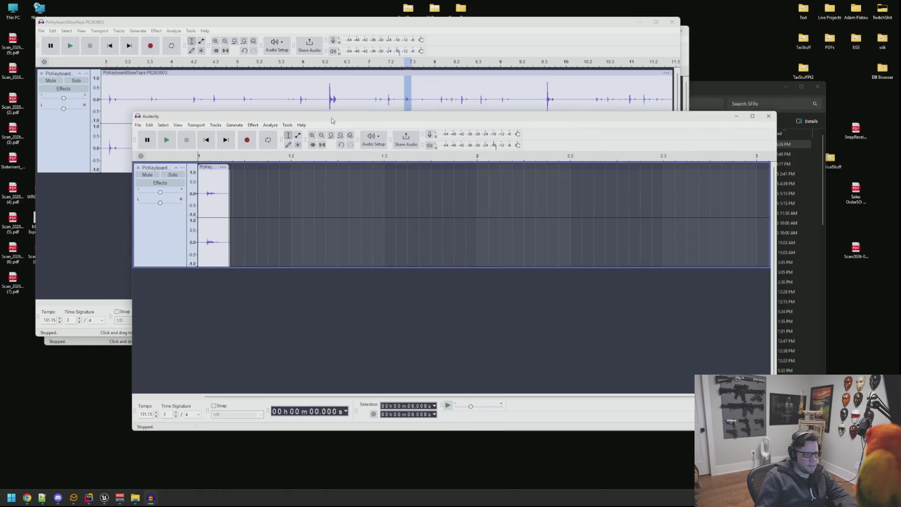
{"action": "left_click", "coordinate": [416, 97]}
{"action": "left_click_drag", "start_coordinate": [416, 97], "coordinate": [388, 100]}
{"action": "key", "text": "space"}
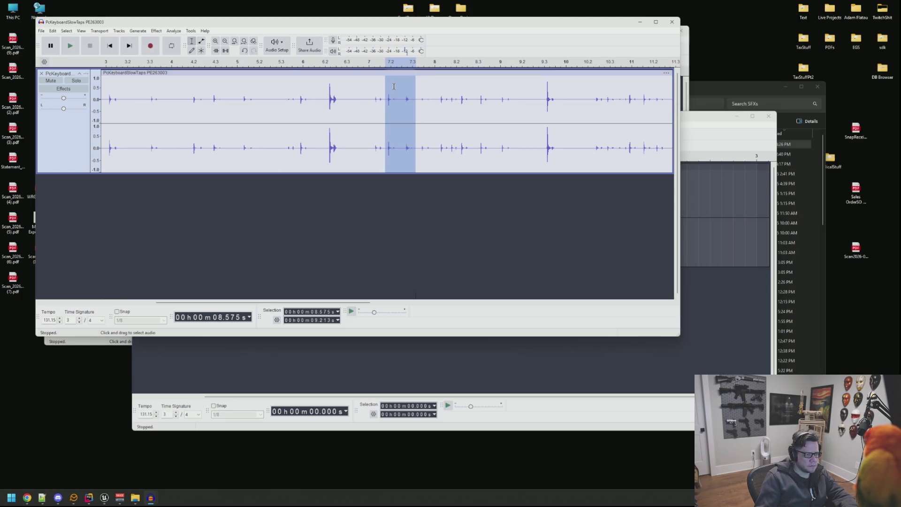
{"action": "left_click", "coordinate": [708, 200]}
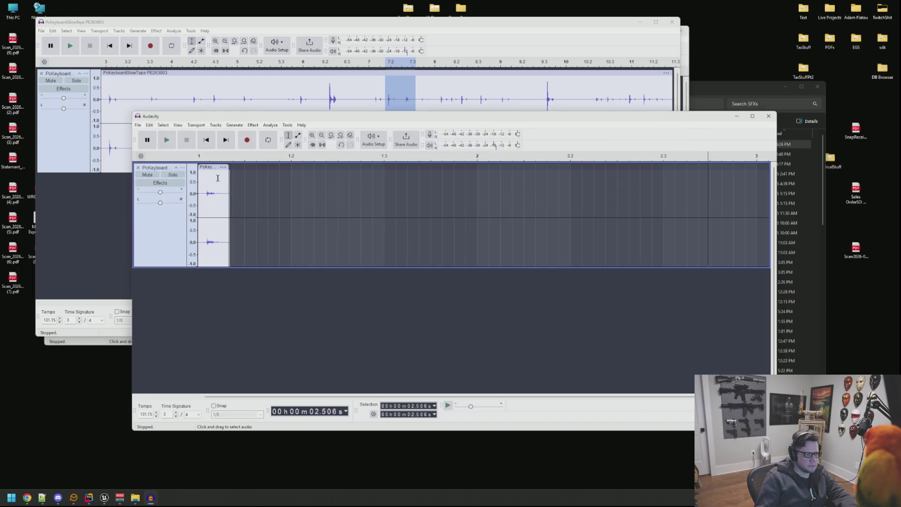
- Trim the clip start and export it as SFX_Keyboard_Key6.wav in the Computer SFX folder
{"action": "key", "text": "Home"}
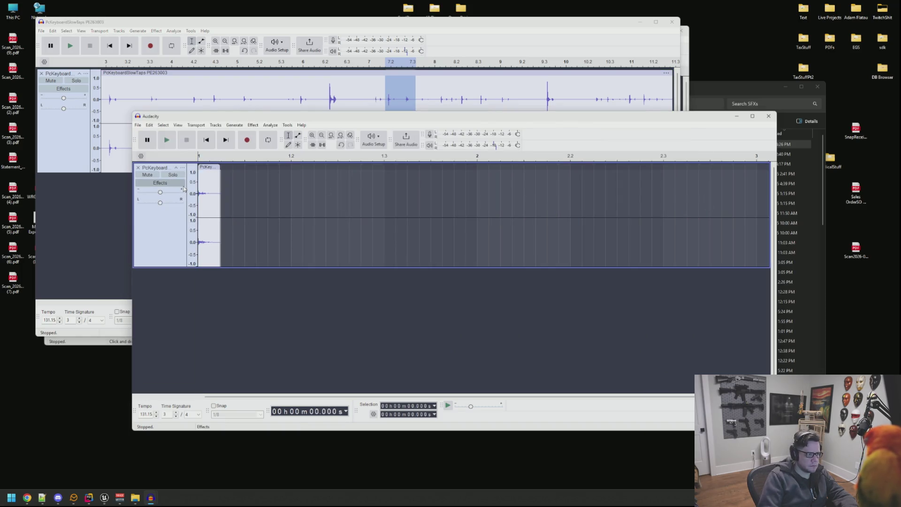
{"action": "key", "text": "ctrl+a"}
{"action": "key", "text": "ctrl+shift+e"}
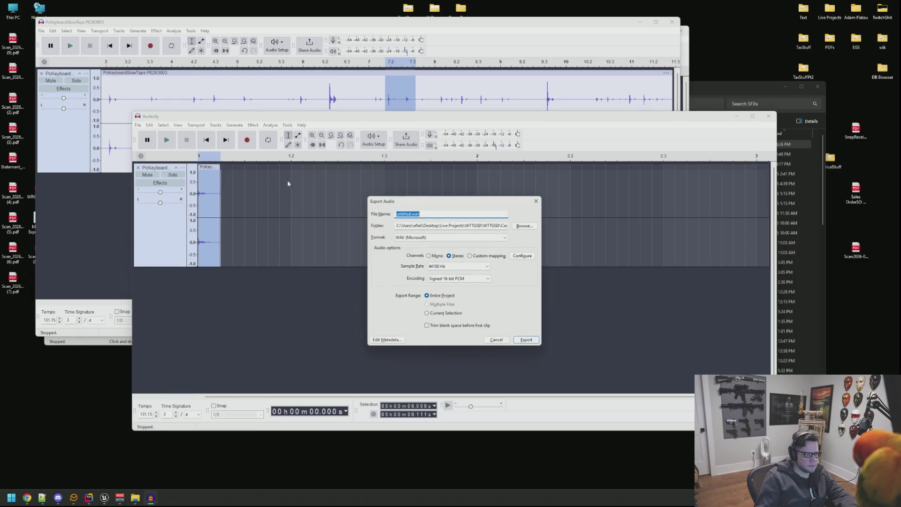
{"action": "left_click", "coordinate": [522, 229]}
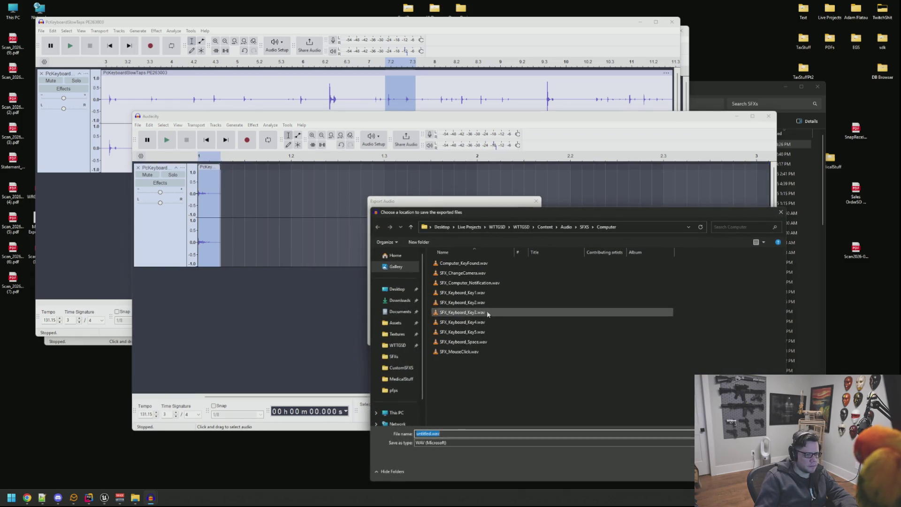
{"action": "left_click", "coordinate": [486, 332]}
{"action": "key", "text": "Return"}
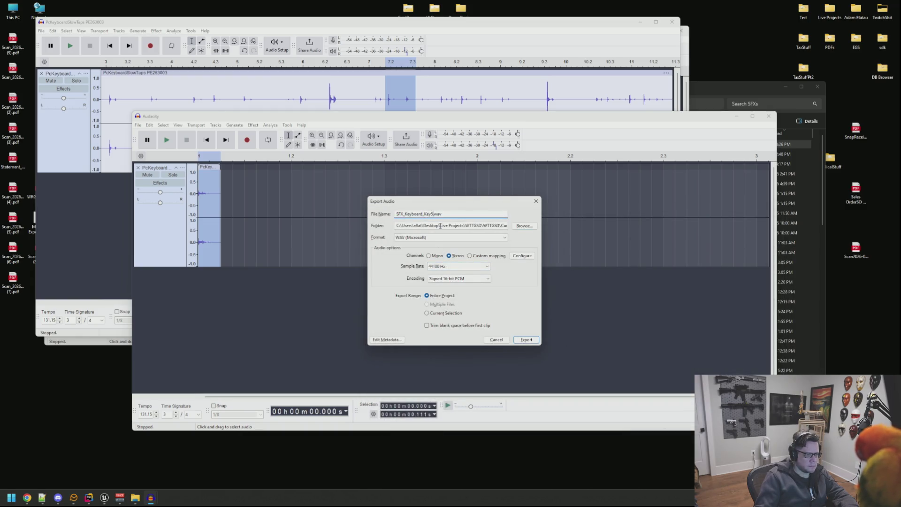
{"action": "key", "text": "Return"}
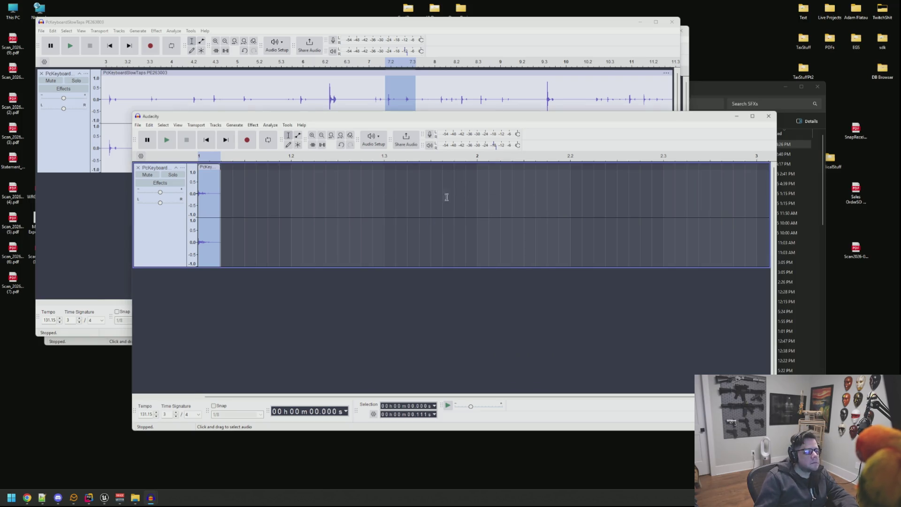
{"action": "left_click", "coordinate": [414, 108]}
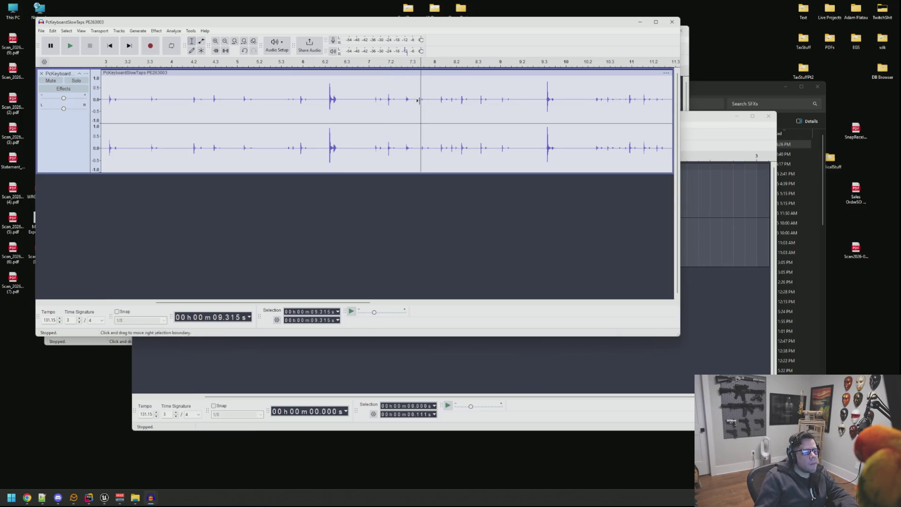
- Take the keystroke around 9.35–9.66 s and put it in place of the single-clip project's old clip
{"action": "left_click", "coordinate": [420, 102]}
{"action": "key", "text": "space"}
{"action": "left_click_drag", "start_coordinate": [438, 92], "coordinate": [421, 96]}
{"action": "key", "text": "space"}
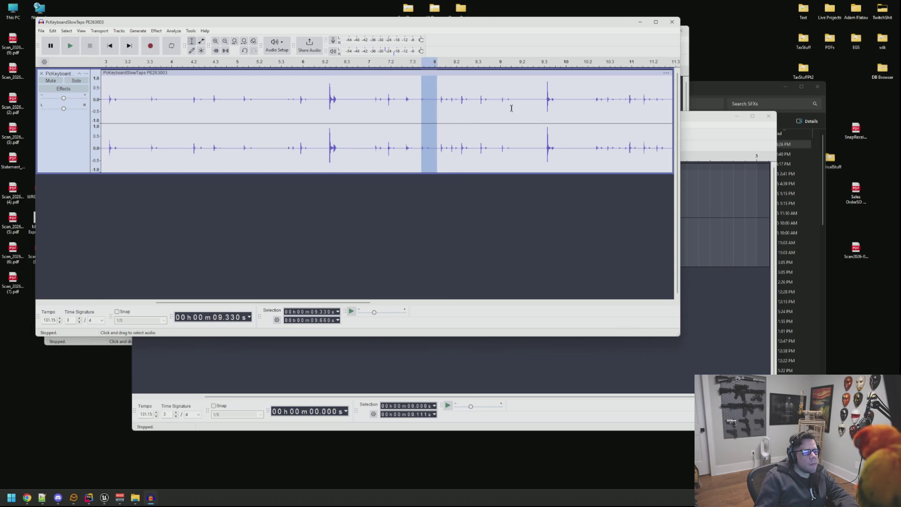
{"action": "left_click", "coordinate": [732, 219]}
{"action": "key", "text": "ctrl+a"}
{"action": "key", "text": "ctrl+2"}
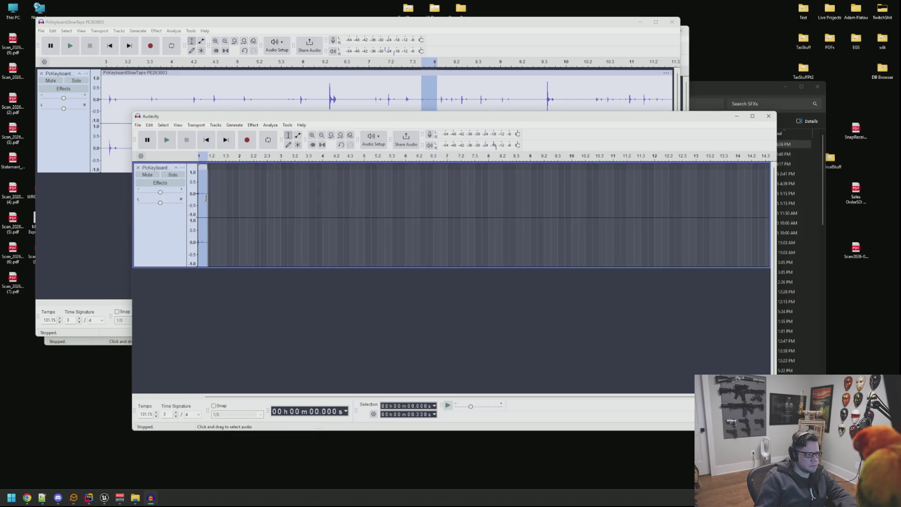
{"action": "key", "text": "space"}
- Export the clip as SFX_Keyboard_Key7.wav, renaming from the Key6 file name
{"action": "key", "text": "ctrl+shift+e"}
{"action": "left_click", "coordinate": [525, 225]}
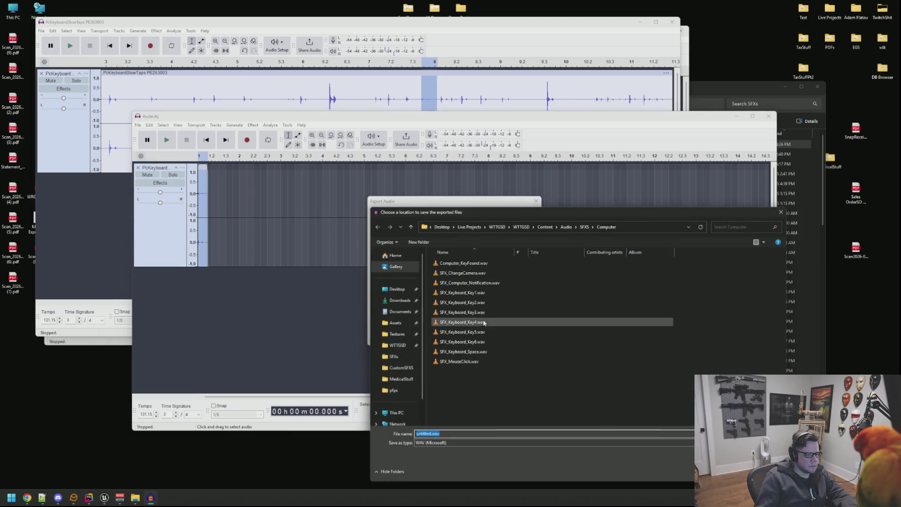
{"action": "left_click", "coordinate": [486, 343]}
{"action": "double_click", "coordinate": [452, 434]}
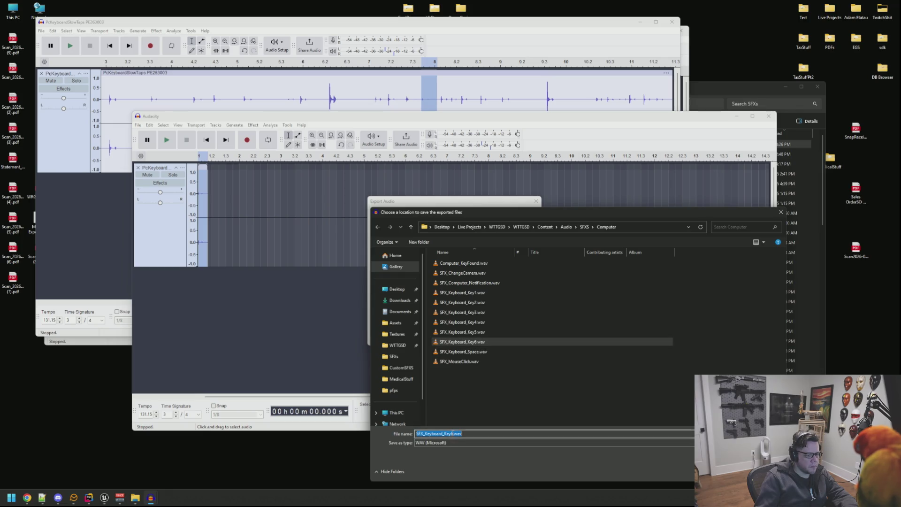
{"action": "left_click", "coordinate": [453, 434]}
{"action": "key", "text": "BackSpace"}
{"action": "type", "text": "7"}
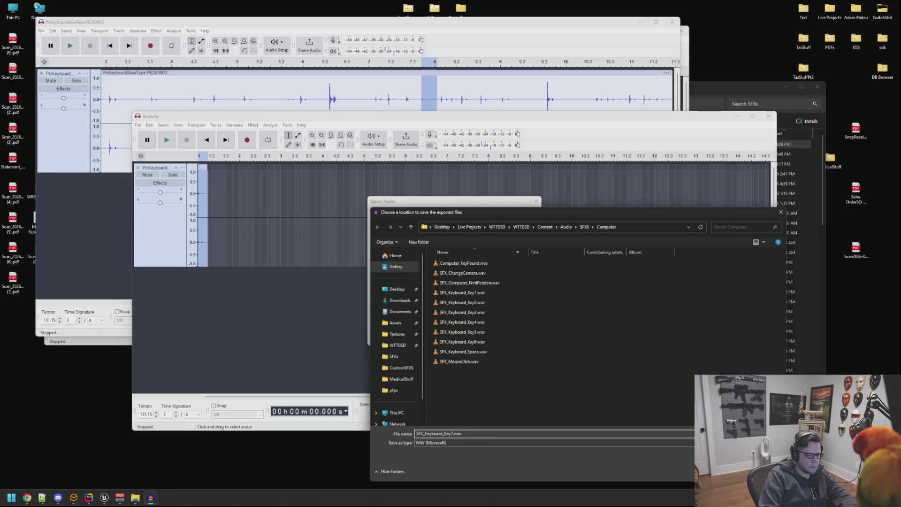
{"action": "key", "text": "Return"}
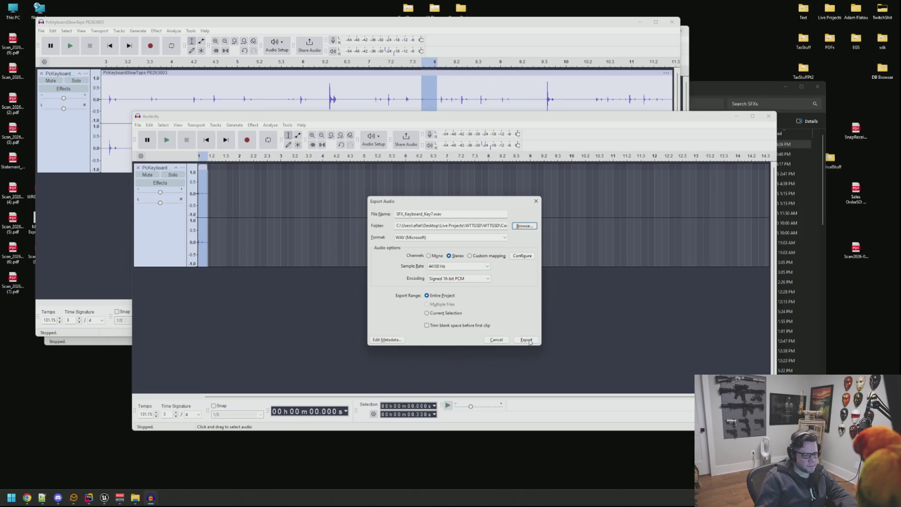
{"action": "left_click", "coordinate": [529, 343]}
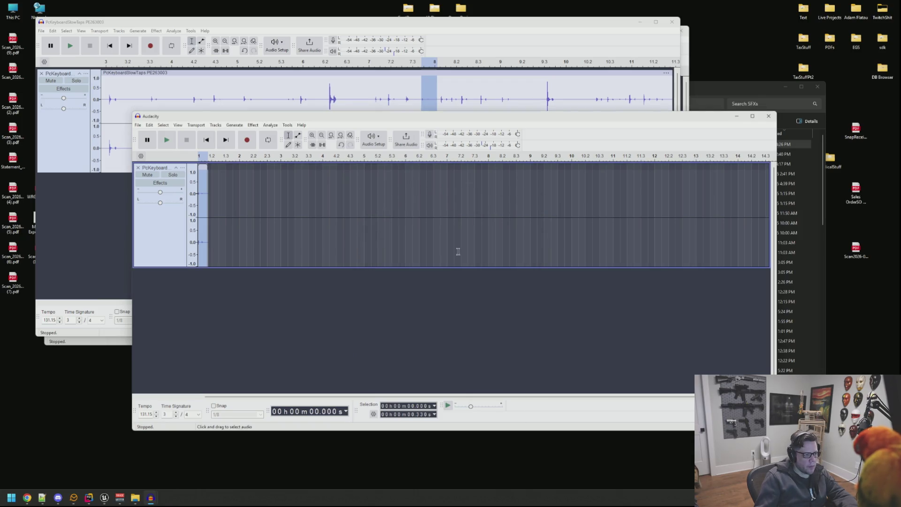
- Select the next keystroke around 9.69–9.84 s in the slow-taps recording
{"action": "left_click", "coordinate": [447, 93]}
{"action": "left_click_drag", "start_coordinate": [446, 94], "coordinate": [439, 94]}
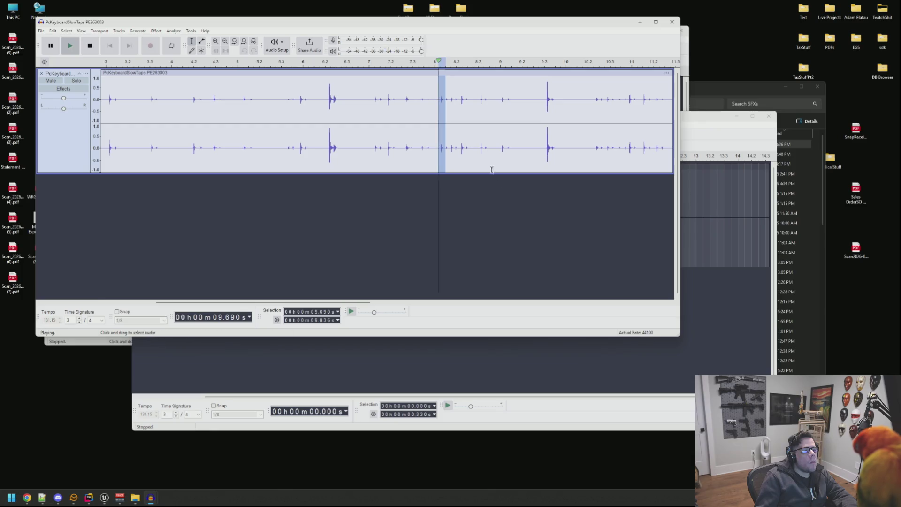
{"action": "left_click", "coordinate": [721, 289]}
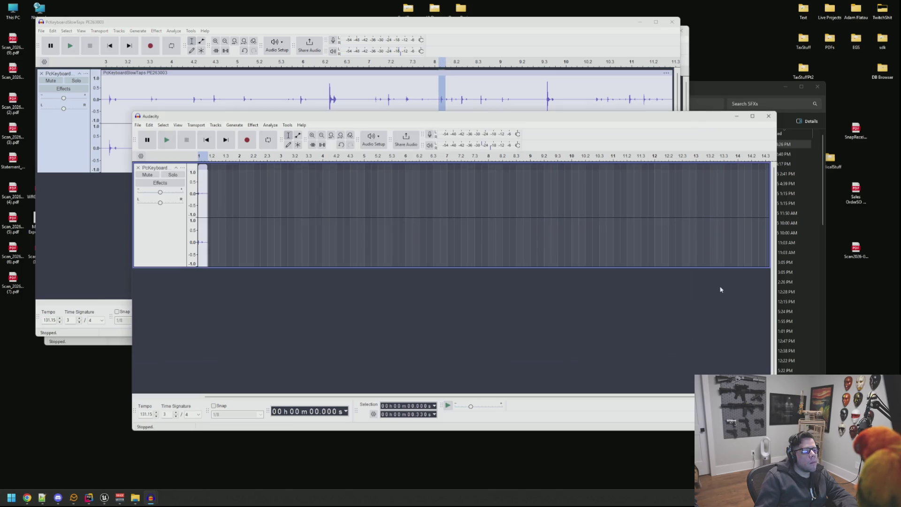
- Paste the copied keystroke into the single-clip project and delete its silent lead-in
{"action": "left_click", "coordinate": [137, 167]}
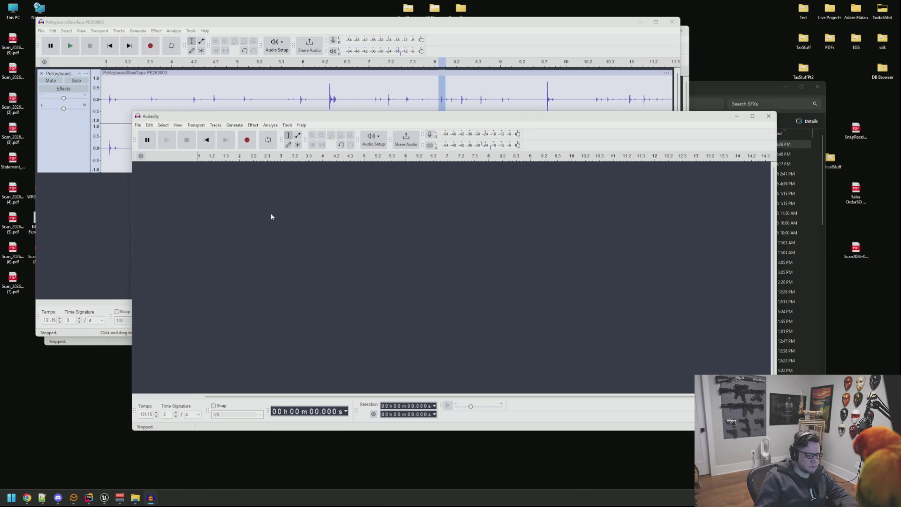
{"action": "key", "text": "ctrl+n"}
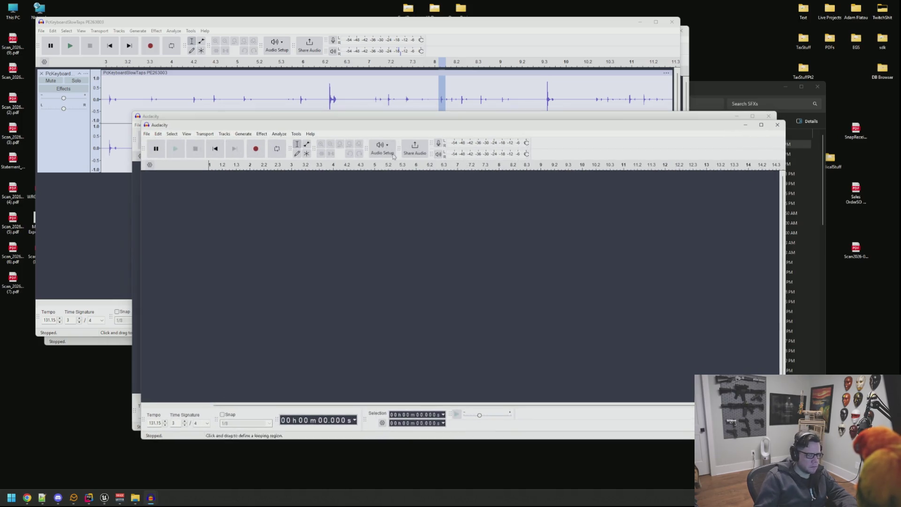
{"action": "left_click", "coordinate": [777, 125]}
{"action": "key", "text": "ctrl+z"}
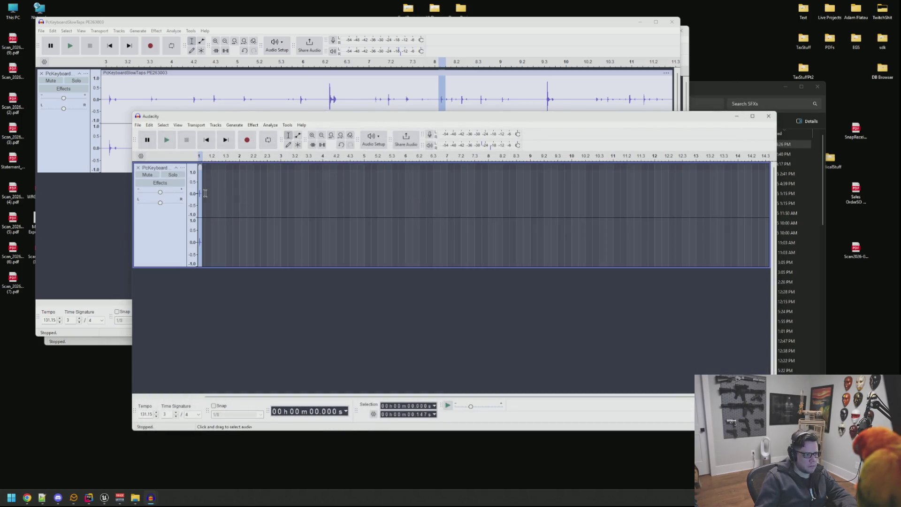
{"action": "scroll", "coordinate": [198, 192], "scroll_direction": "up", "scroll_amount": 3, "text": "ctrl"}
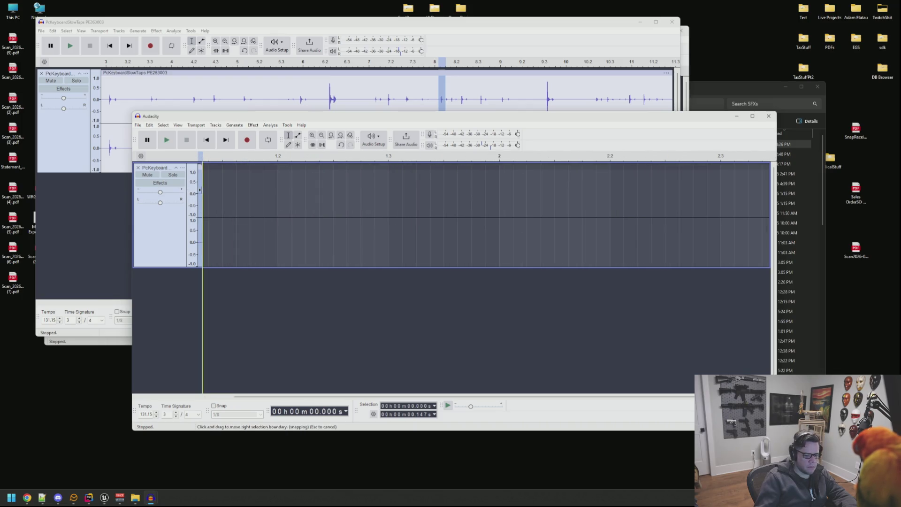
{"action": "key", "text": "ctrl+v"}
{"action": "left_click_drag", "start_coordinate": [199, 193], "coordinate": [210, 194]}
{"action": "key", "text": "space"}
{"action": "key", "text": "Delete"}
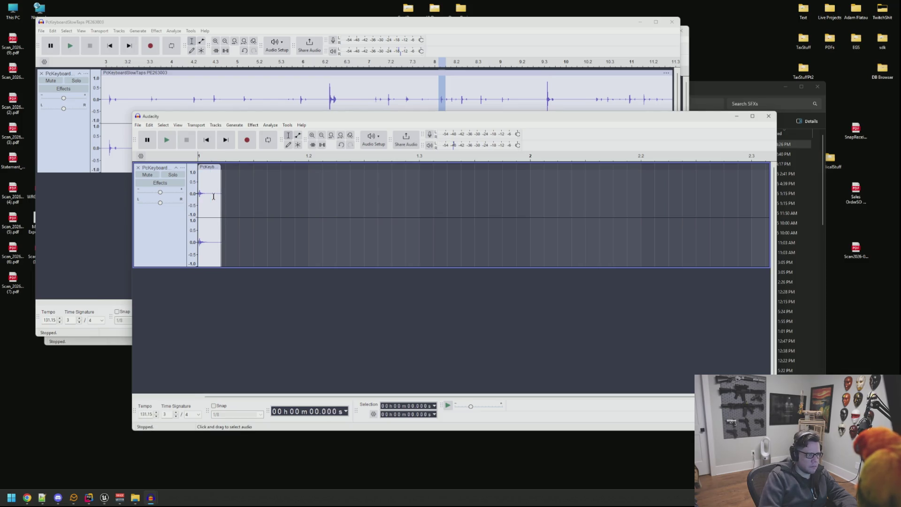
{"action": "key", "text": "space"}
- Export the clip as SFX_Keyboard_Key8.wav, renaming from the Key7 file name
{"action": "key", "text": "ctrl+shift+e"}
{"action": "left_click", "coordinate": [526, 226]}
{"action": "left_click", "coordinate": [491, 351]}
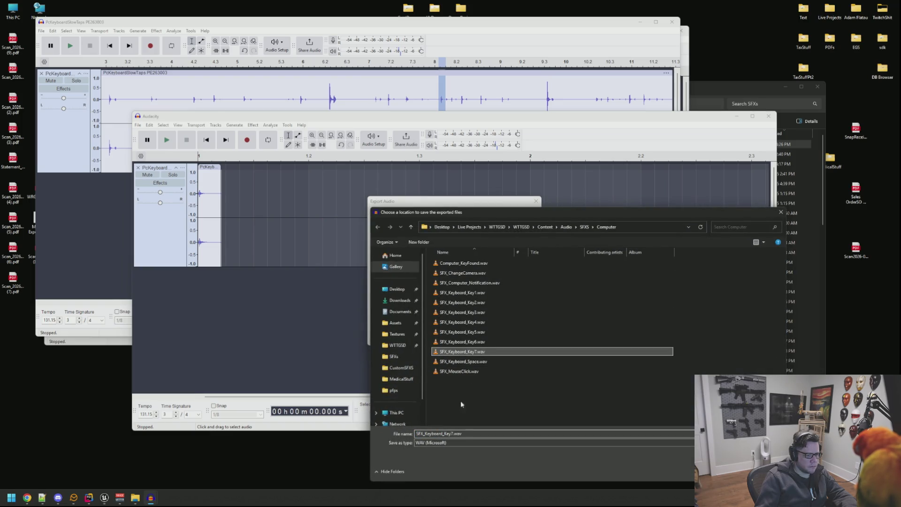
{"action": "left_click", "coordinate": [454, 433]}
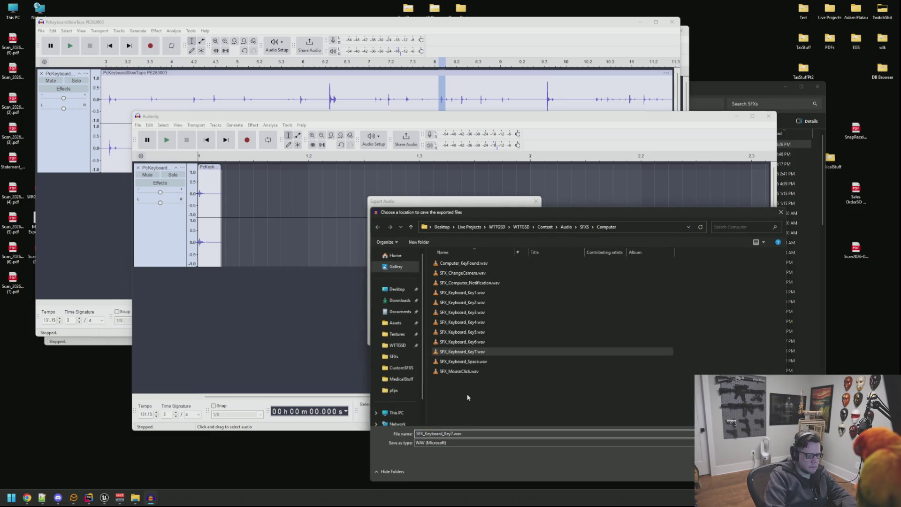
{"action": "key", "text": "BackSpace"}
{"action": "type", "text": "8"}
{"action": "key", "text": "Return"}
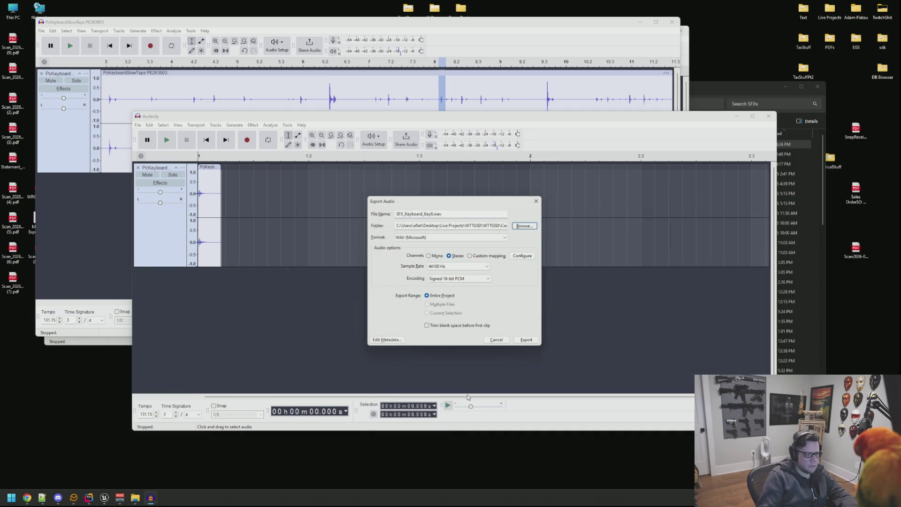
{"action": "left_click", "coordinate": [526, 340]}
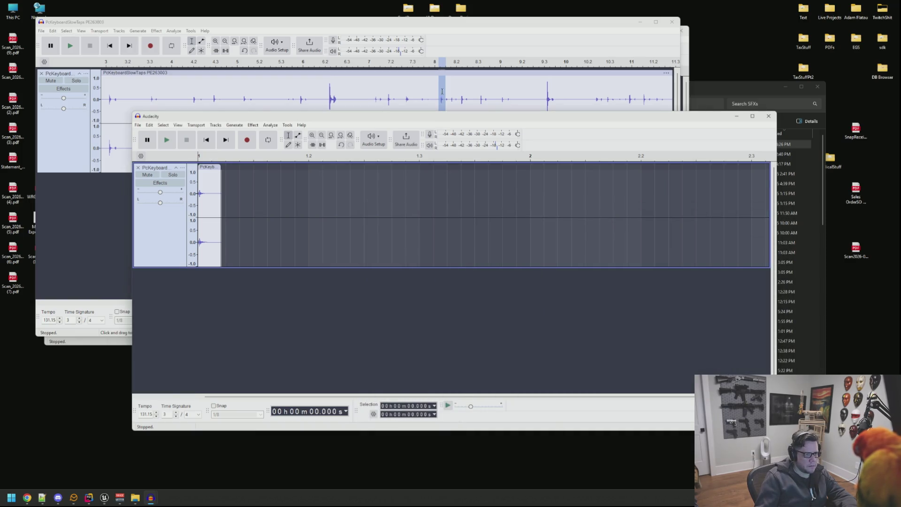
{"action": "left_click", "coordinate": [450, 93]}
- Replace the previous track with the keystroke around 9.71–9.92 s and play it
{"action": "left_click_drag", "start_coordinate": [448, 94], "coordinate": [440, 95]}
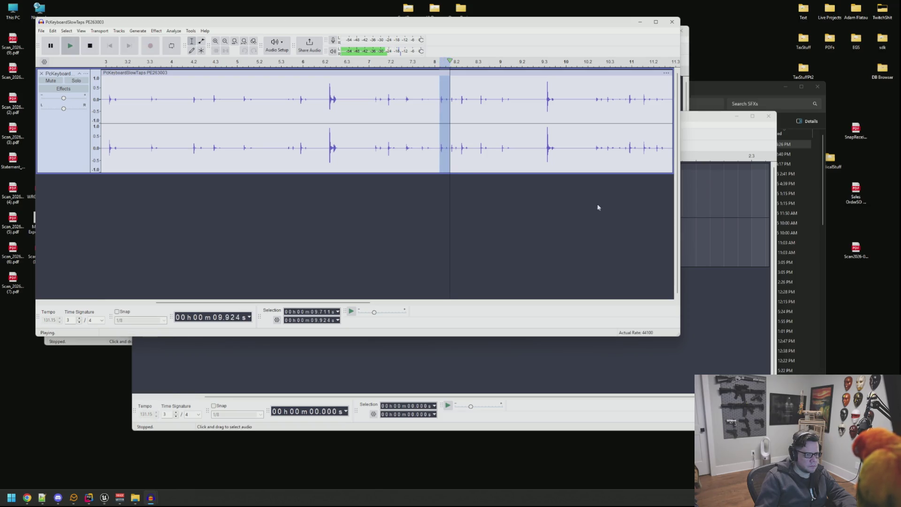
{"action": "left_click", "coordinate": [227, 176]}
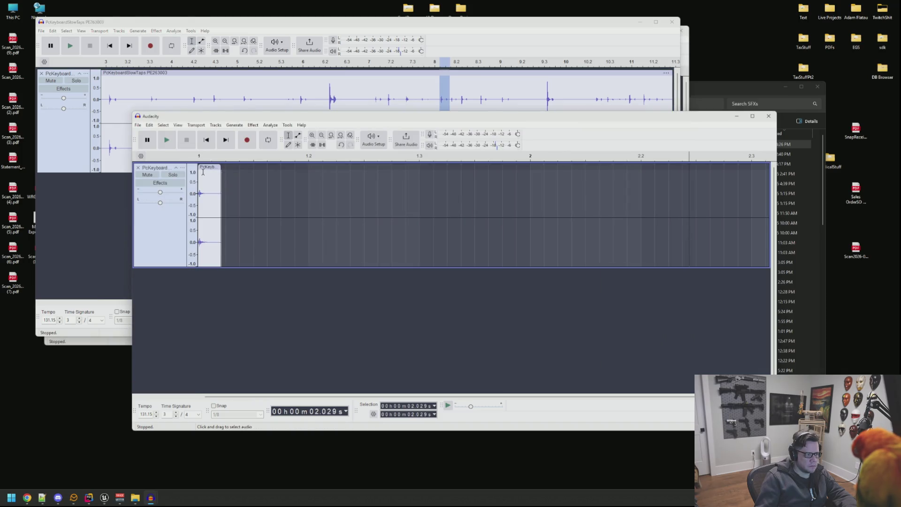
{"action": "left_click", "coordinate": [138, 168]}
{"action": "key", "text": "ctrl+v"}
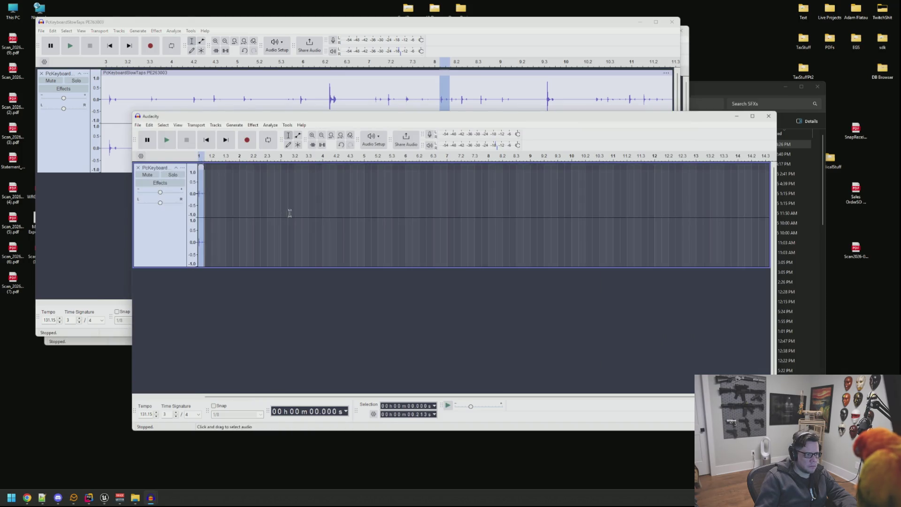
{"action": "scroll", "coordinate": [195, 197], "scroll_direction": "up", "scroll_amount": 4}
{"action": "left_click", "coordinate": [198, 192]}
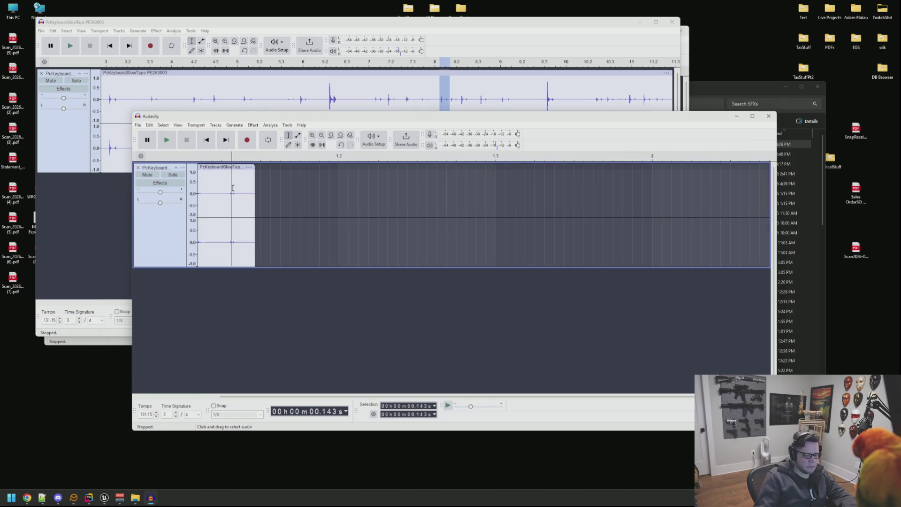
{"action": "key", "text": "space"}
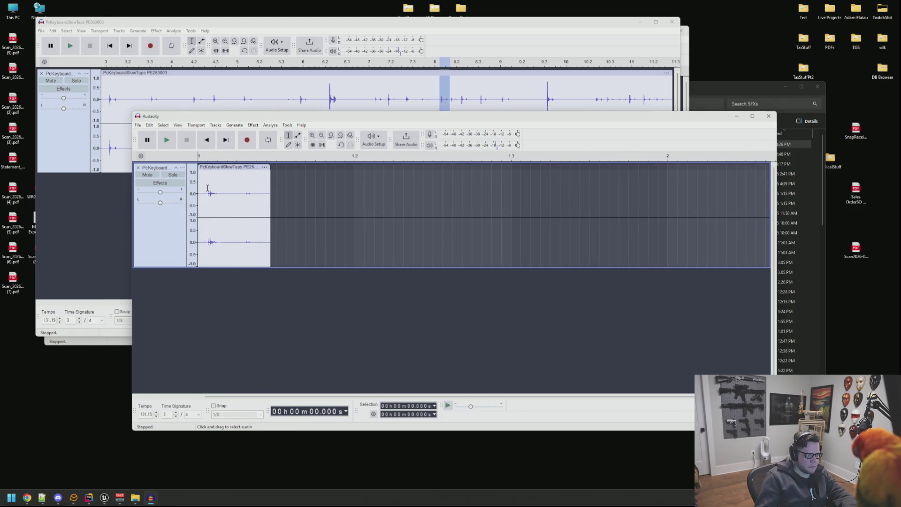
- Cut the quiet lead-in from the clip's start and check the trimmed clip
{"action": "left_click_drag", "start_coordinate": [207, 189], "coordinate": [174, 192]}
{"action": "key", "text": "space"}
{"action": "key", "text": "Delete"}
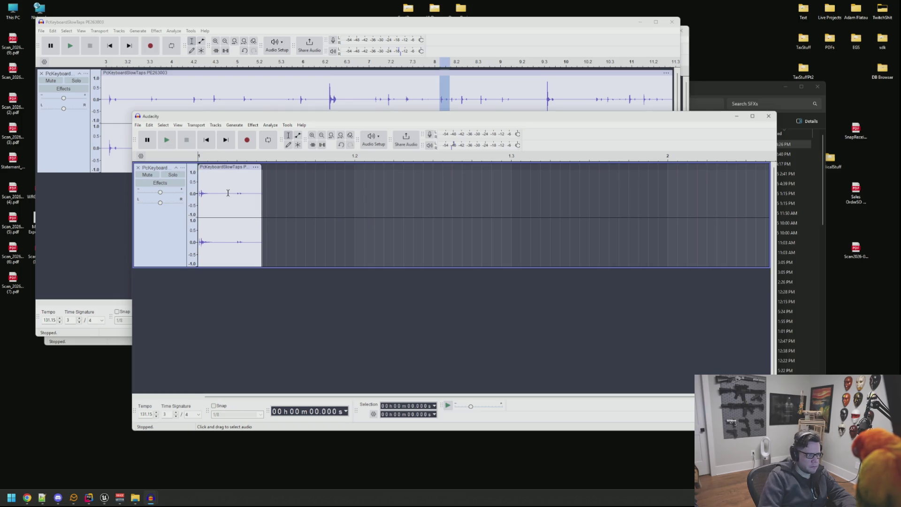
{"action": "double_click", "coordinate": [218, 192]}
{"action": "key", "text": "space"}
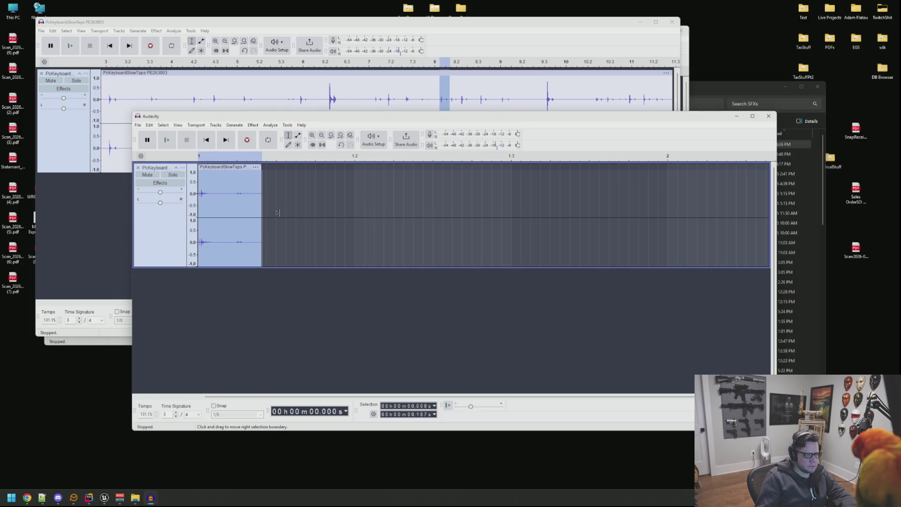
- Export as SFX_Keyboard_Key8.wav, overwriting the old file, then mark the 9.917–10.078 s keystroke
{"action": "key", "text": "ctrl+shift+e"}
{"action": "left_click", "coordinate": [525, 226]}
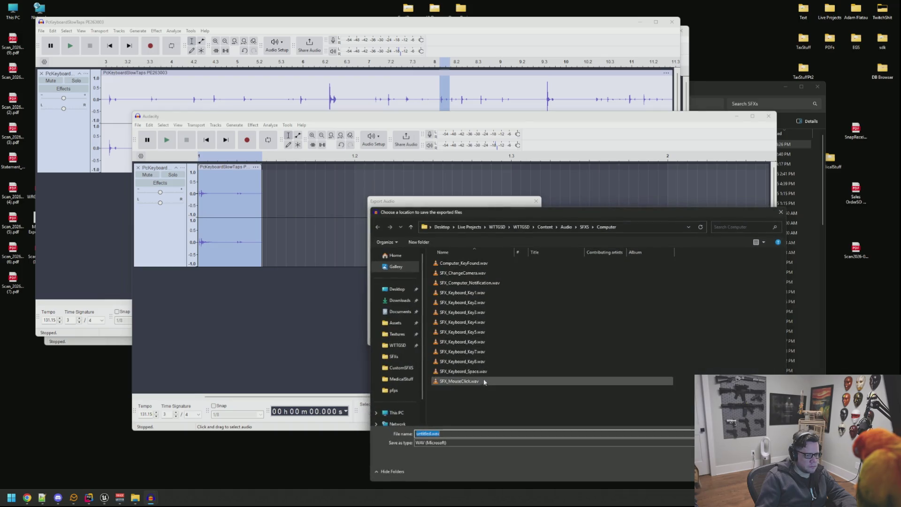
{"action": "double_click", "coordinate": [486, 361]}
{"action": "left_click", "coordinate": [527, 339]}
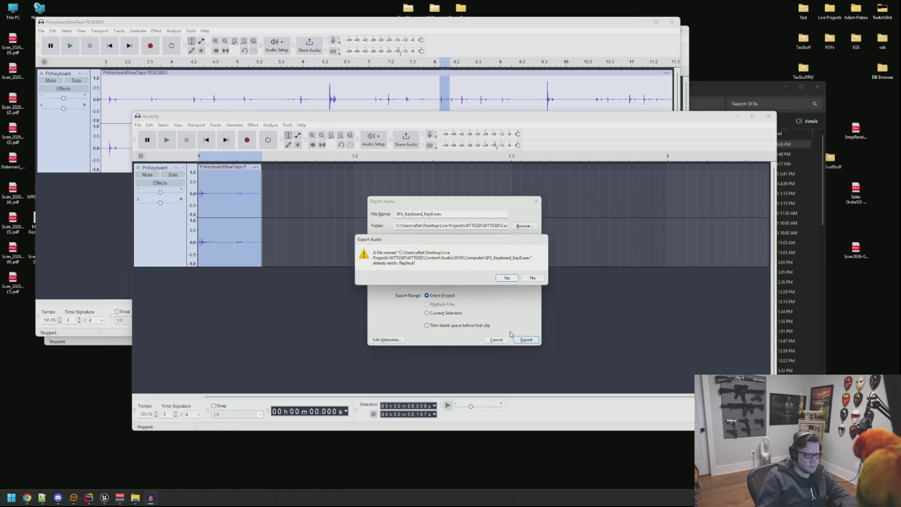
{"action": "left_click", "coordinate": [508, 280]}
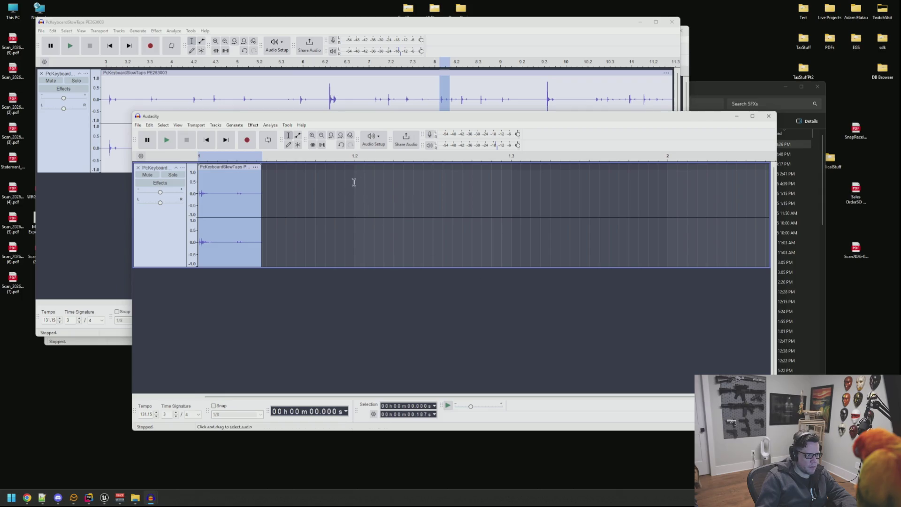
{"action": "left_click", "coordinate": [455, 87]}
{"action": "left_click_drag", "start_coordinate": [450, 95], "coordinate": [457, 95]}
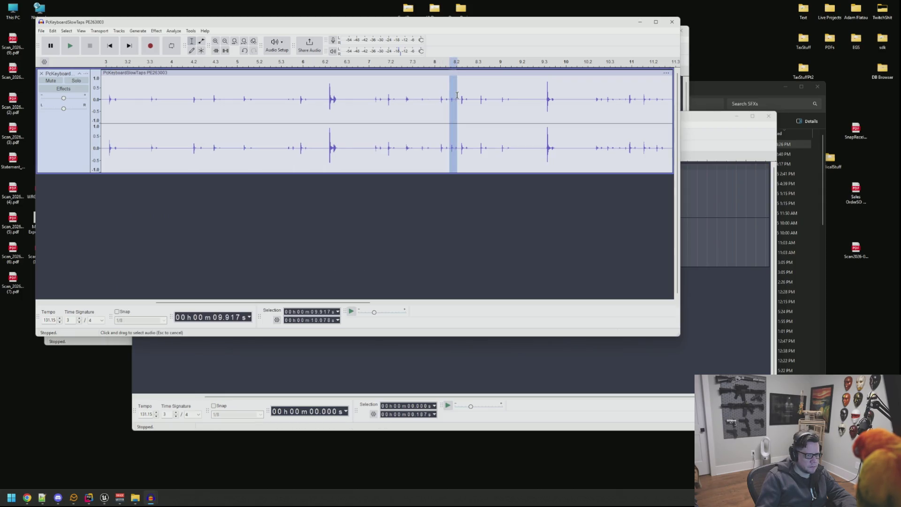
- Replace the working project's previous track with the marked keystroke and zoom in on it
{"action": "key", "text": "space"}
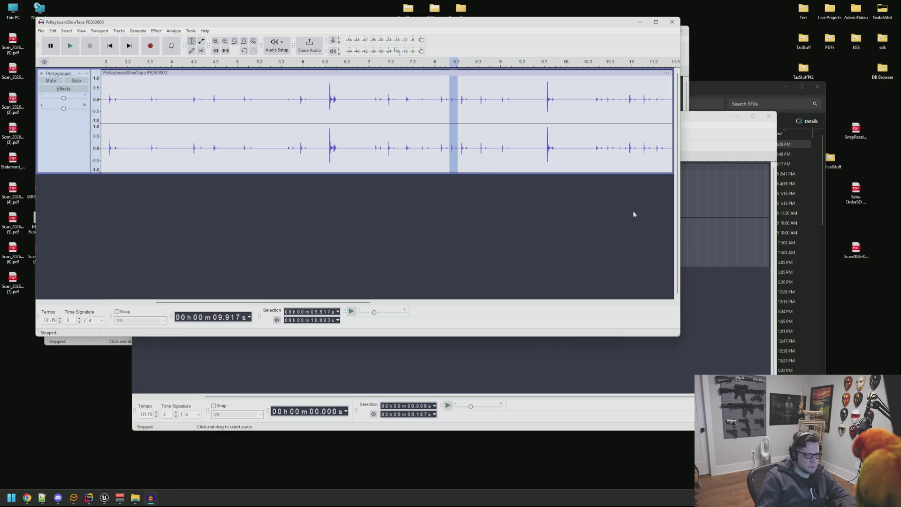
{"action": "left_click", "coordinate": [706, 213]}
{"action": "left_click", "coordinate": [138, 167]}
{"action": "key", "text": "ctrl+v"}
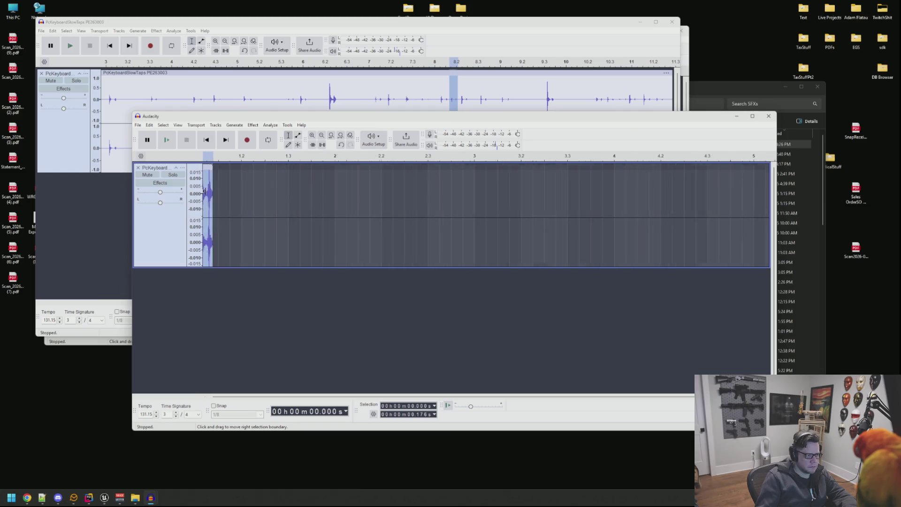
{"action": "left_click", "coordinate": [224, 195]}
{"action": "scroll", "coordinate": [225, 187], "scroll_direction": "up", "scroll_amount": 2}
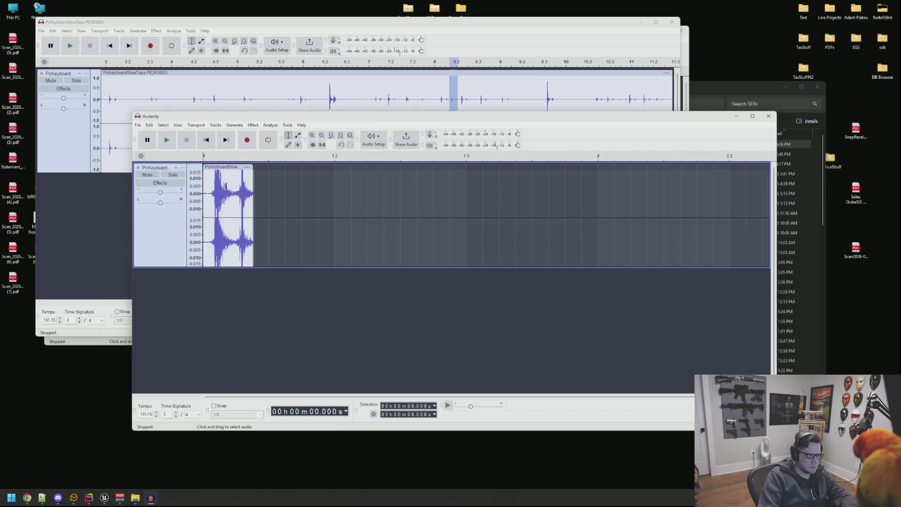
{"action": "scroll", "coordinate": [226, 192], "scroll_direction": "down", "scroll_amount": 1}
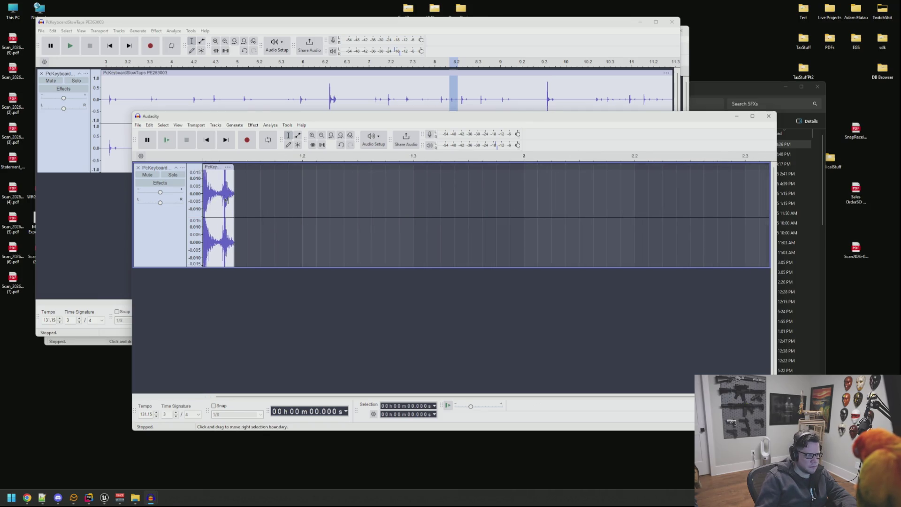
{"action": "scroll", "coordinate": [226, 200], "scroll_direction": "up", "scroll_amount": 1}
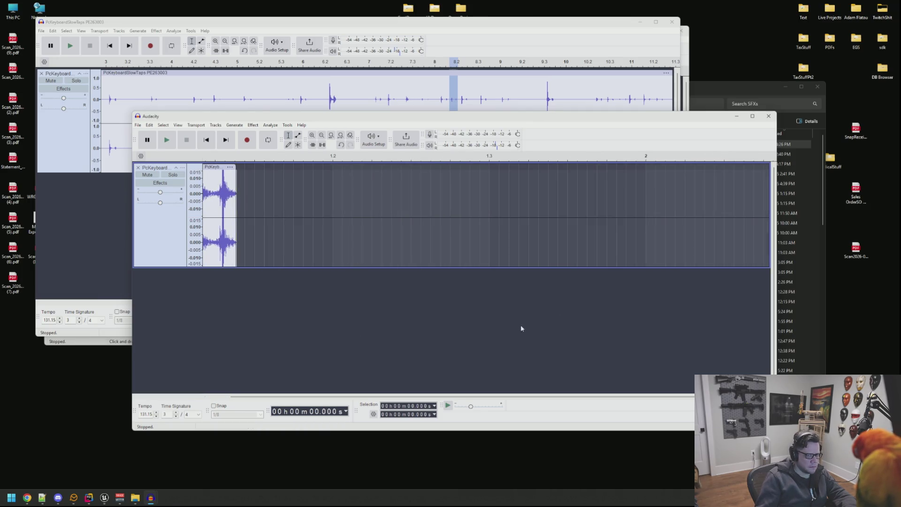
{"action": "left_click", "coordinate": [322, 137]}
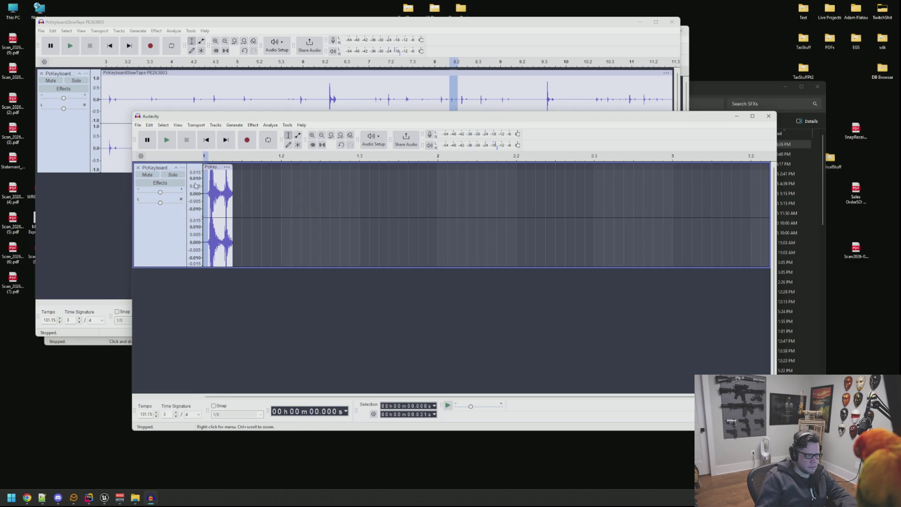
{"action": "scroll", "coordinate": [196, 185], "scroll_direction": "down", "scroll_amount": 1}
- Export the clip as SFX_Keyboard_Key9.wav, delete its track, and mark the keystroke near 10.2 s
{"action": "key", "text": "ctrl+a"}
{"action": "key", "text": "space"}
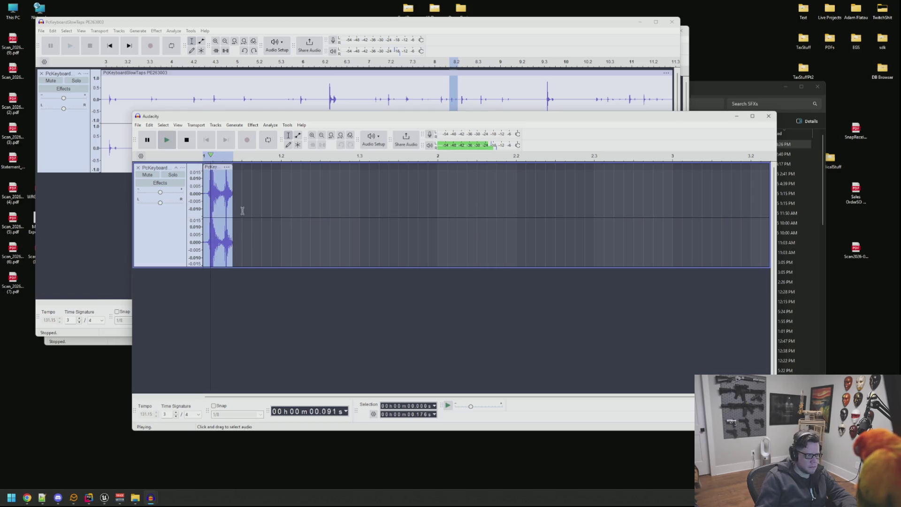
{"action": "key", "text": "ctrl+shift+e"}
{"action": "left_click", "coordinate": [523, 226]}
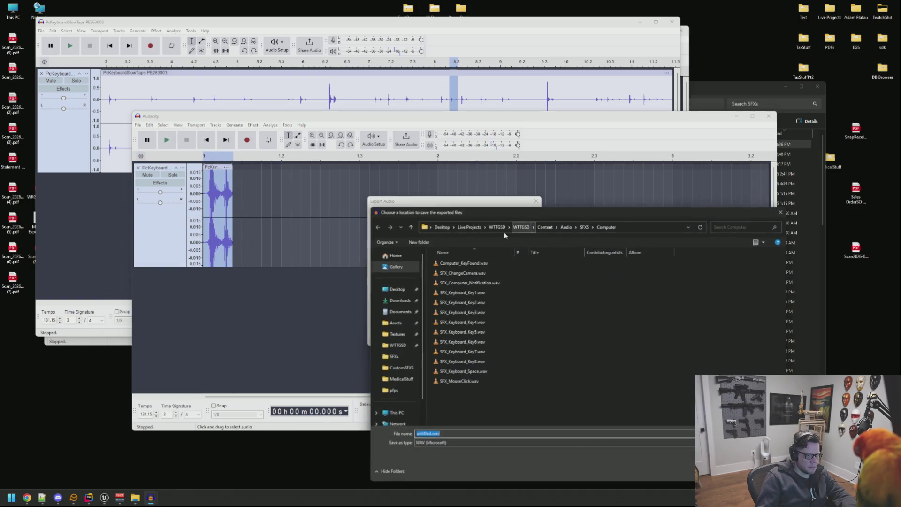
{"action": "left_click", "coordinate": [494, 361]}
{"action": "key", "text": "Tab"}
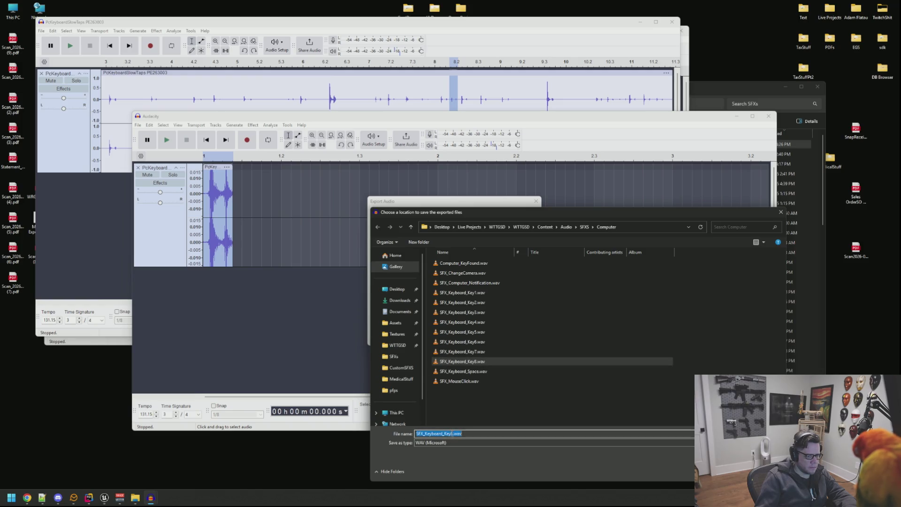
{"action": "type", "text": "9"}
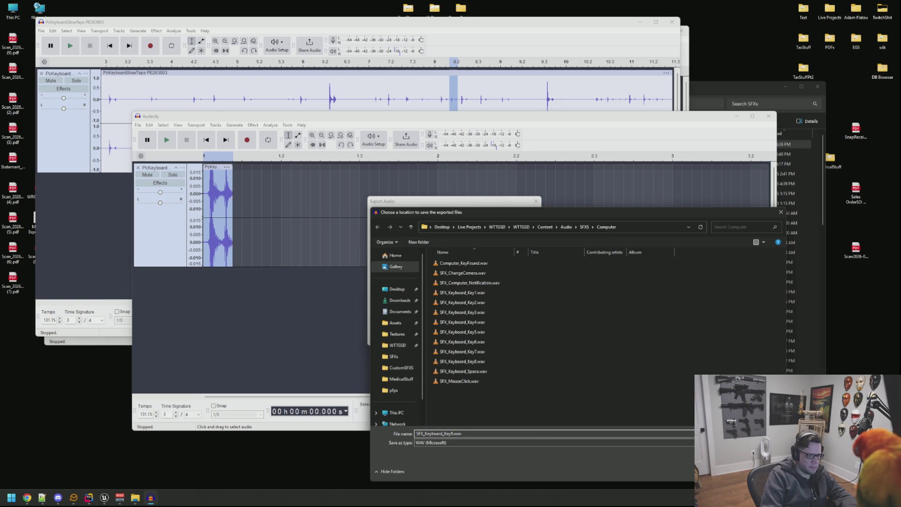
{"action": "key", "text": "Return"}
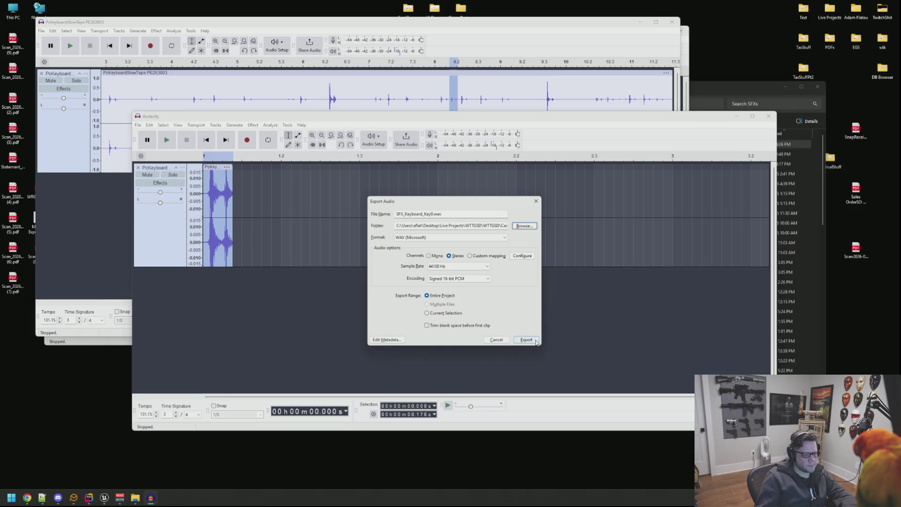
{"action": "left_click", "coordinate": [526, 340]}
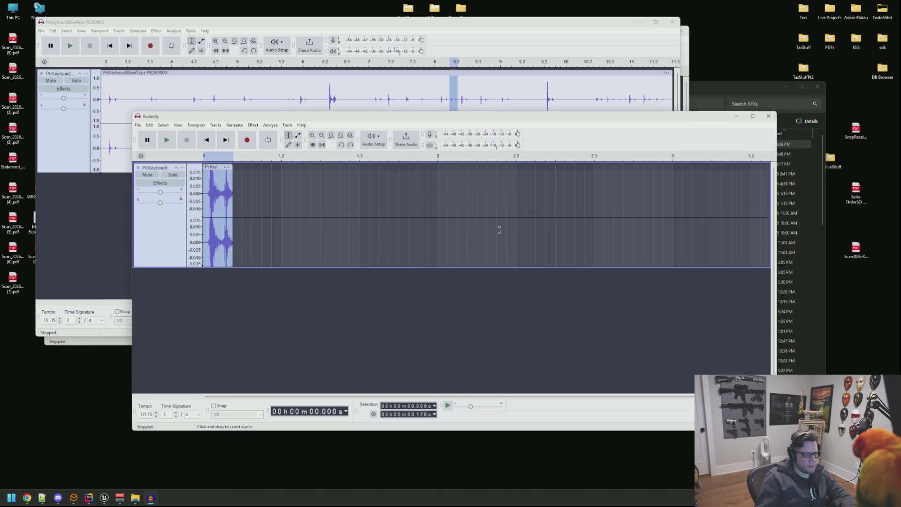
{"action": "left_click", "coordinate": [138, 168]}
{"action": "left_click_drag", "start_coordinate": [469, 97], "coordinate": [464, 96]}
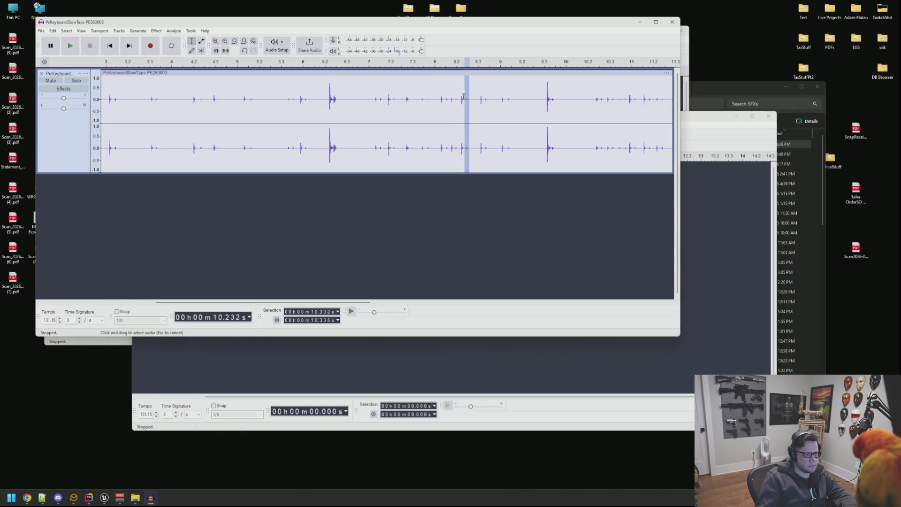
- Paste the marked keystroke into the working project, discarding the duplicate blank project, and zoom in
{"action": "key", "text": "space"}
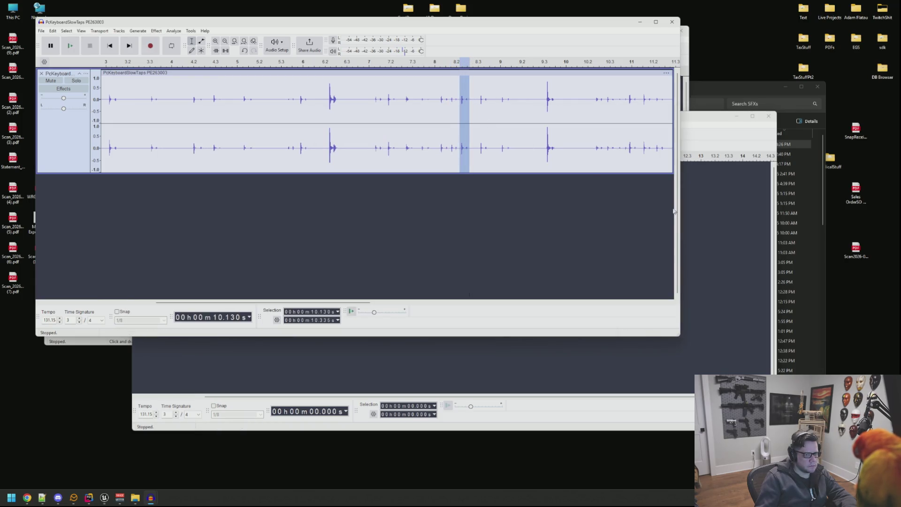
{"action": "key", "text": "ctrl+n"}
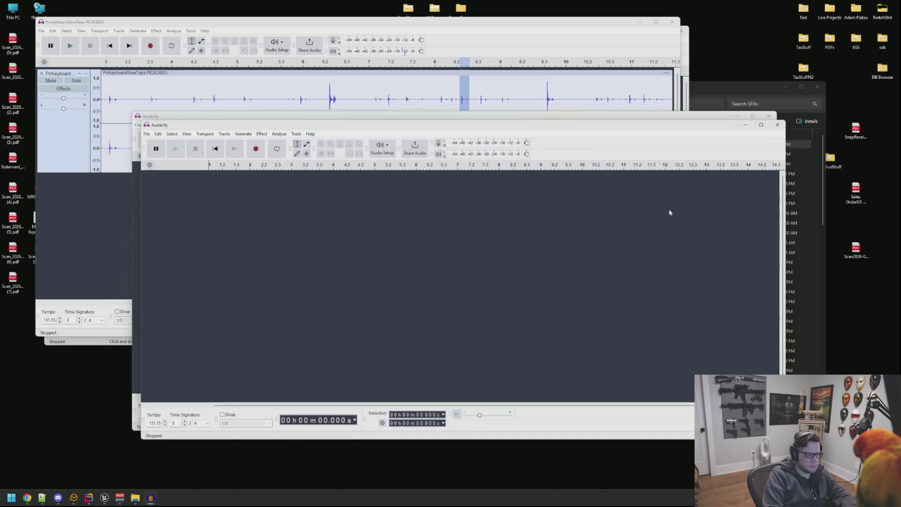
{"action": "key", "text": "ctrl+v"}
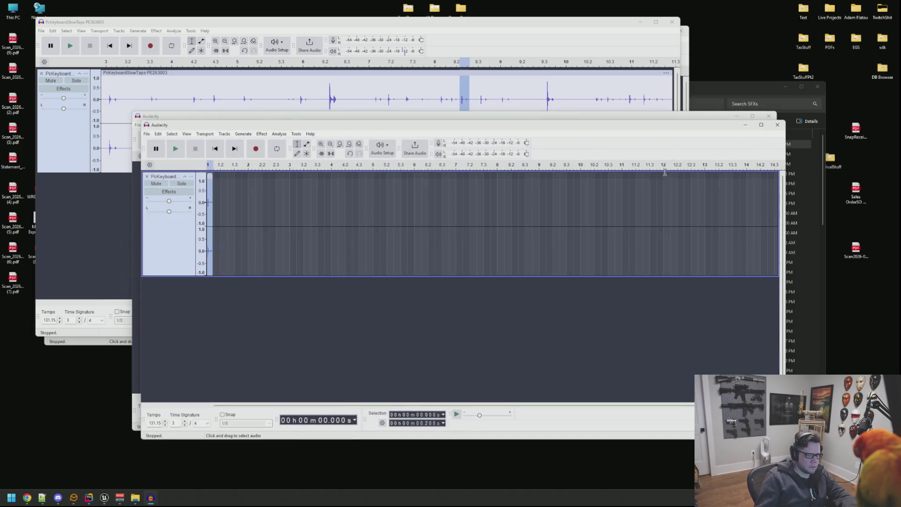
{"action": "left_click", "coordinate": [778, 125]}
{"action": "left_click", "coordinate": [478, 282]}
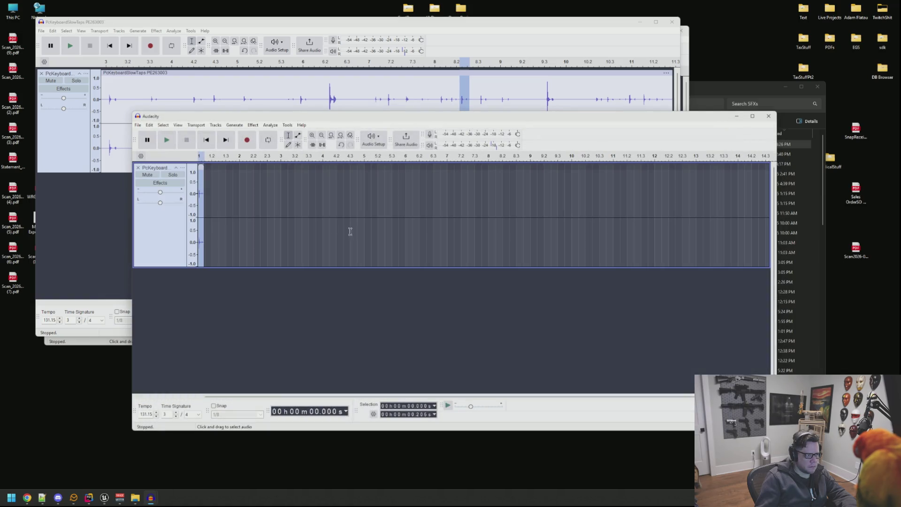
{"action": "left_click", "coordinate": [201, 203]}
{"action": "scroll", "coordinate": [206, 195], "scroll_direction": "up", "scroll_amount": 3}
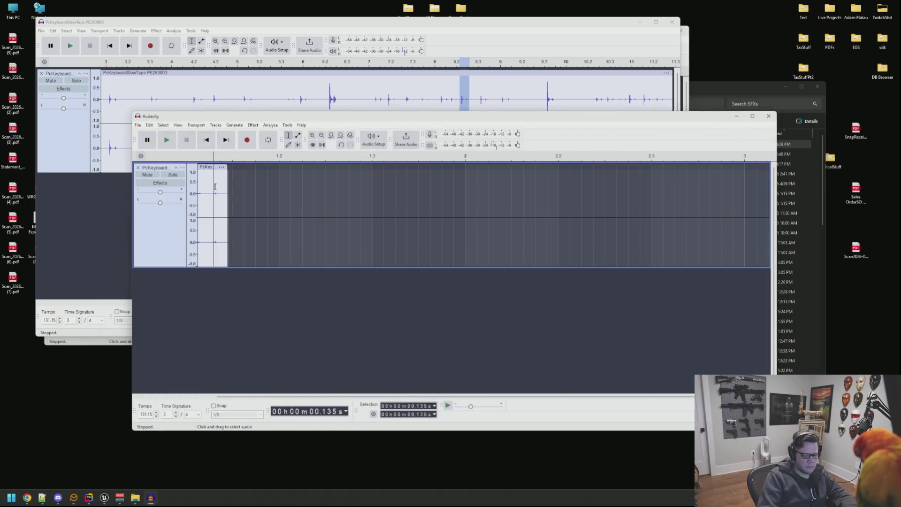
{"action": "scroll", "coordinate": [215, 186], "scroll_direction": "up", "scroll_amount": 1}
- Delete the quiet lead-in and play the trimmed clip
{"action": "left_click_drag", "start_coordinate": [205, 189], "coordinate": [198, 192]}
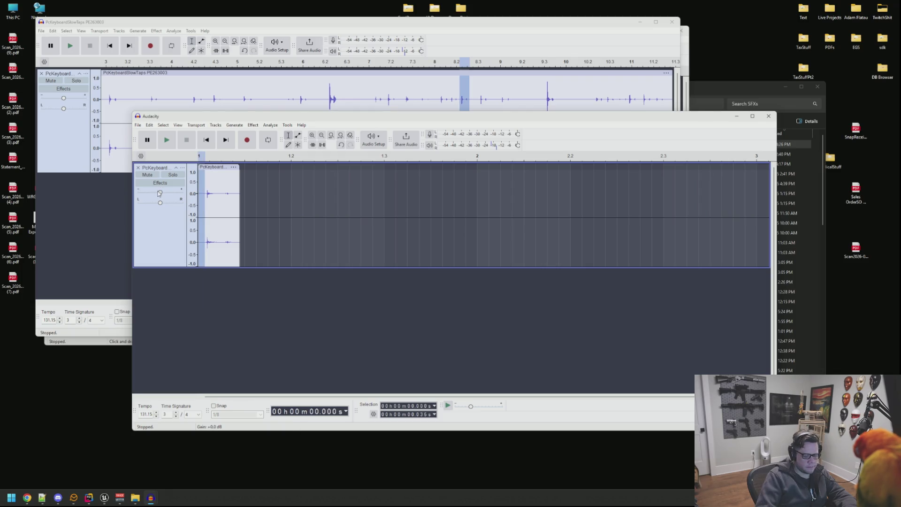
{"action": "key", "text": "Delete"}
{"action": "double_click", "coordinate": [208, 193]}
{"action": "key", "text": "space"}
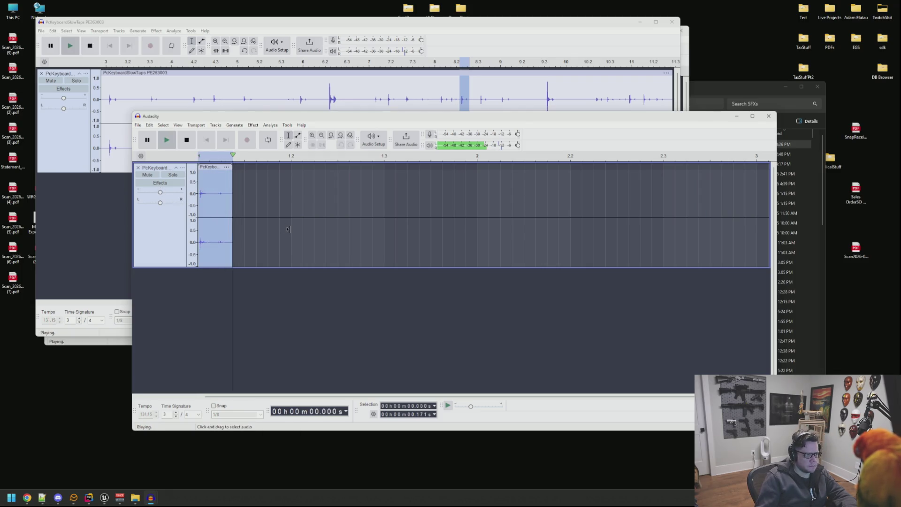
- Export the clip as SFX_Keyboard_Key10.wav in the Computer folder
{"action": "key", "text": "ctrl+shift+e"}
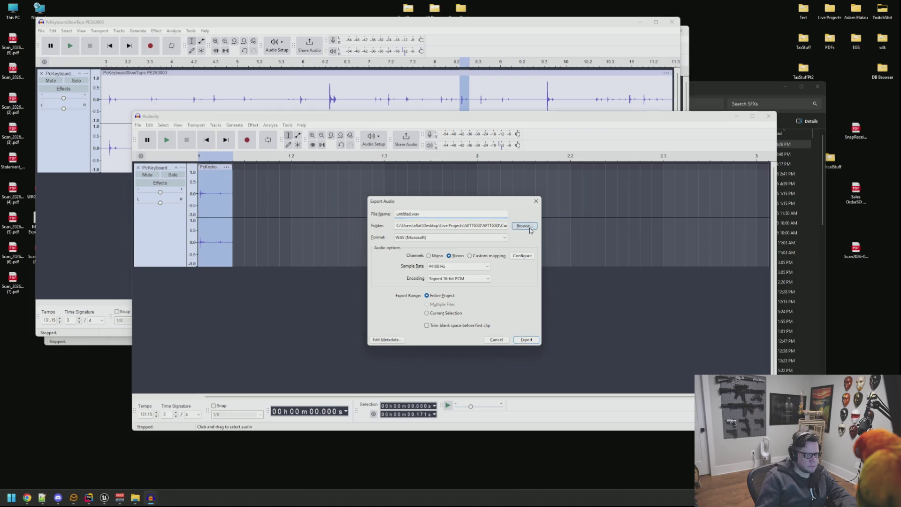
{"action": "left_click", "coordinate": [530, 228]}
{"action": "left_click", "coordinate": [469, 372]}
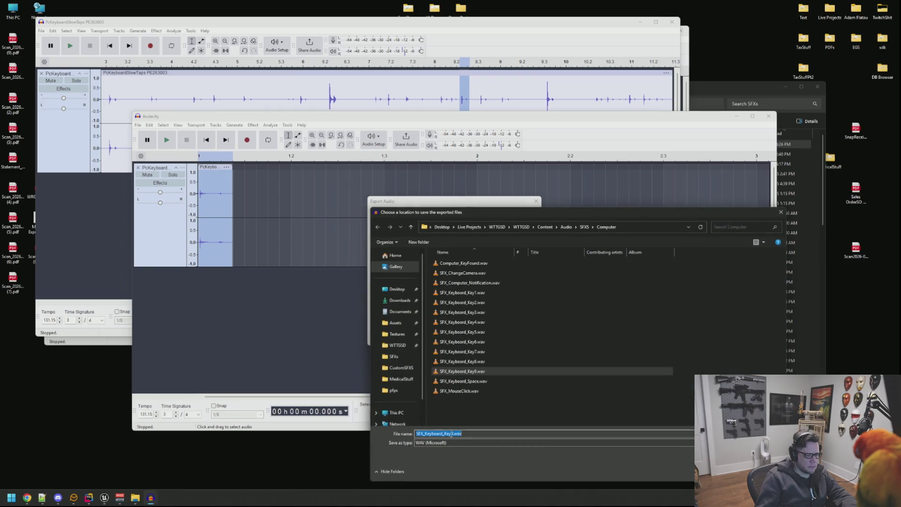
{"action": "key", "text": "BackSpace"}
{"action": "type", "text": "10"}
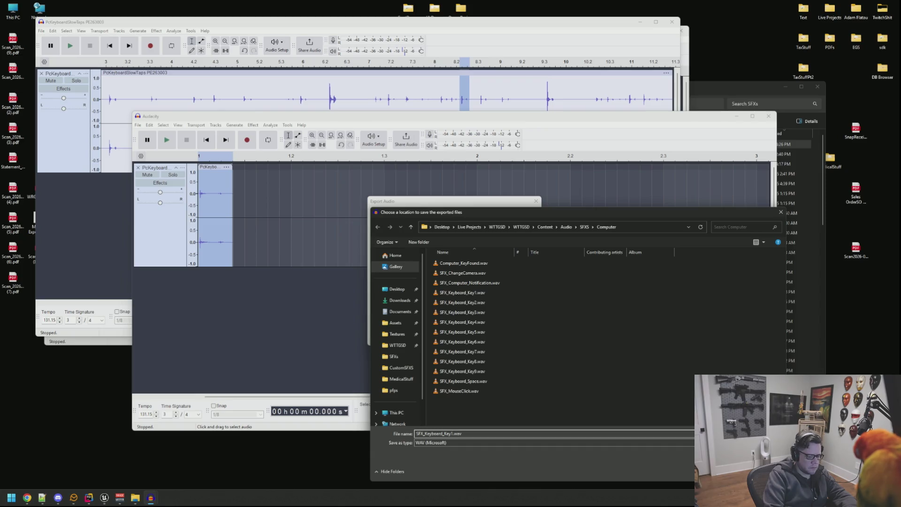
{"action": "key", "text": "Return"}
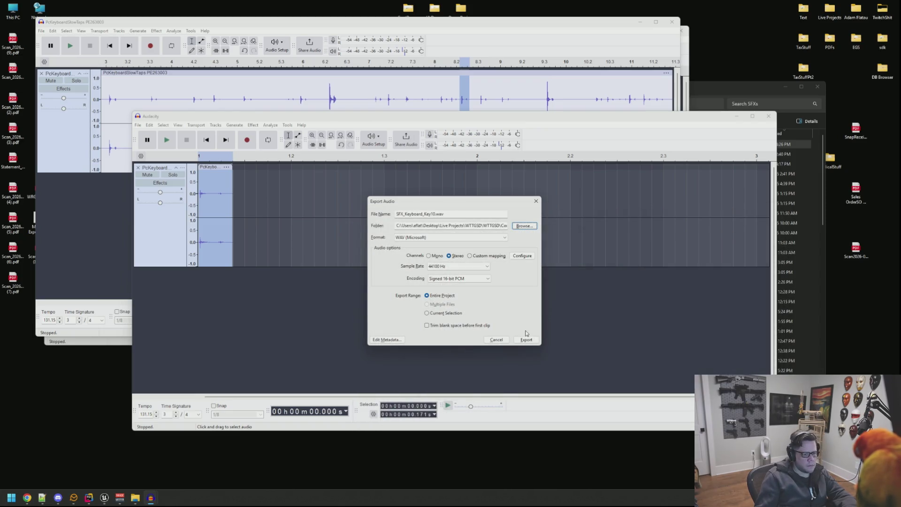
{"action": "left_click", "coordinate": [524, 340]}
- Import the Key5–Key10 WAVs into the Computer audio folder using SFX_Keyboard_Key3 as the template
{"action": "key", "text": "alt+Tab"}
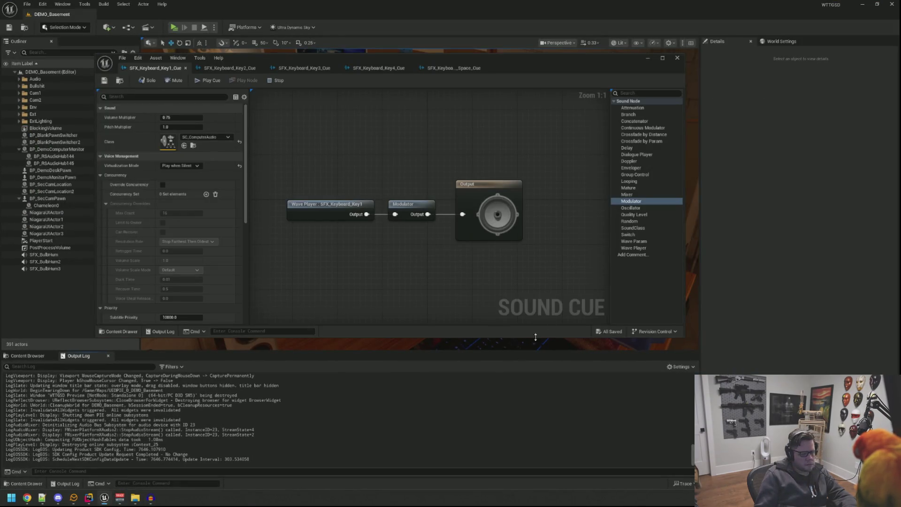
{"action": "left_click", "coordinate": [41, 357]}
{"action": "left_click", "coordinate": [534, 422]}
{"action": "left_click", "coordinate": [503, 263]}
{"action": "left_click", "coordinate": [502, 263]}
{"action": "left_click", "coordinate": [505, 263]}
{"action": "left_click", "coordinate": [506, 263]}
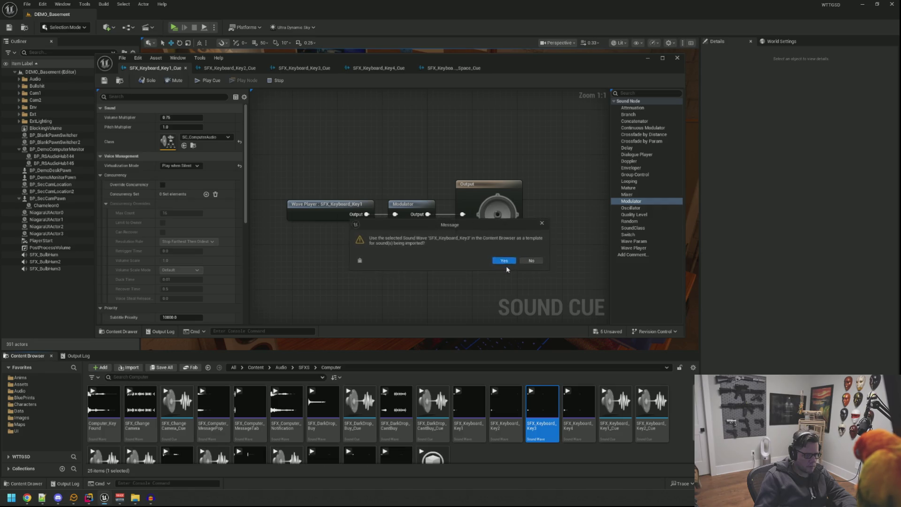
{"action": "left_click", "coordinate": [506, 264]}
{"action": "scroll", "coordinate": [479, 286], "scroll_direction": "down", "scroll_amount": 6}
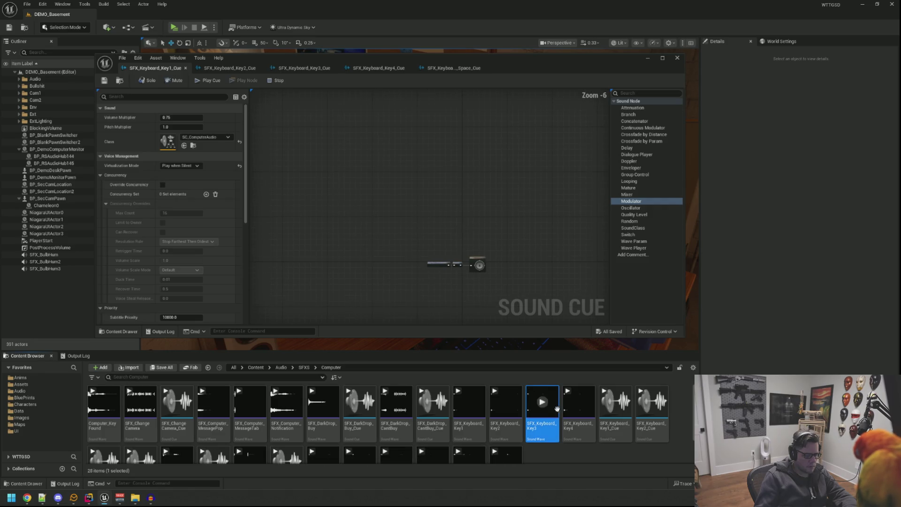
{"action": "scroll", "coordinate": [579, 453], "scroll_direction": "down", "scroll_amount": 1}
{"action": "left_click", "coordinate": [579, 452]}
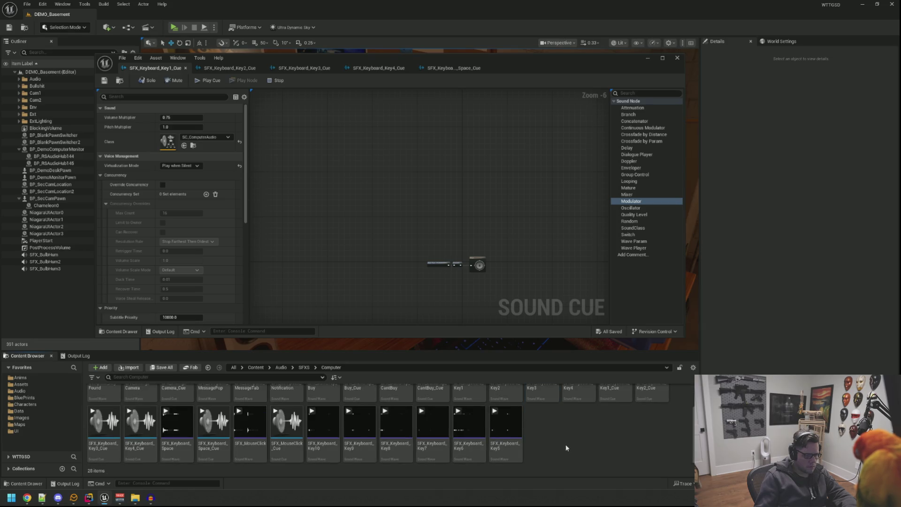
- Create a sound cue from the SFX_Keyboard_Key6 wave and open it
{"action": "right_click", "coordinate": [469, 425]}
{"action": "left_click", "coordinate": [504, 144]}
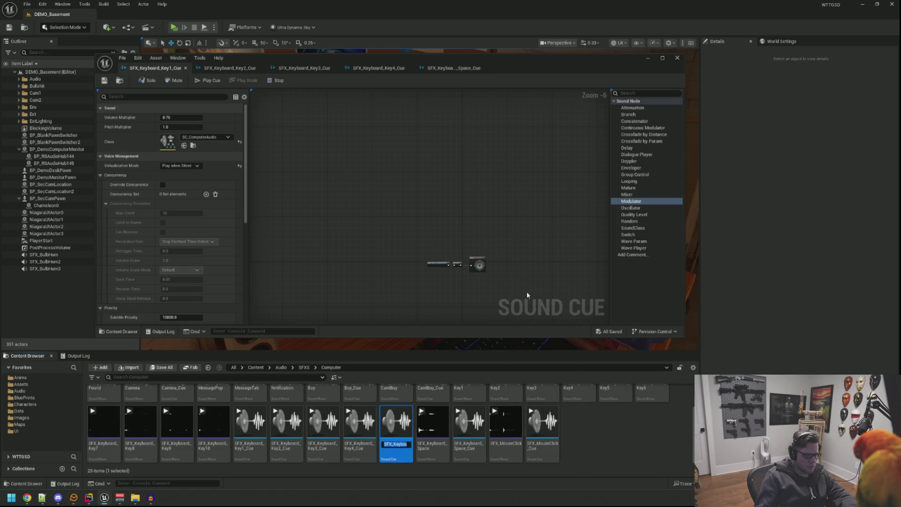
{"action": "double_click", "coordinate": [396, 423]}
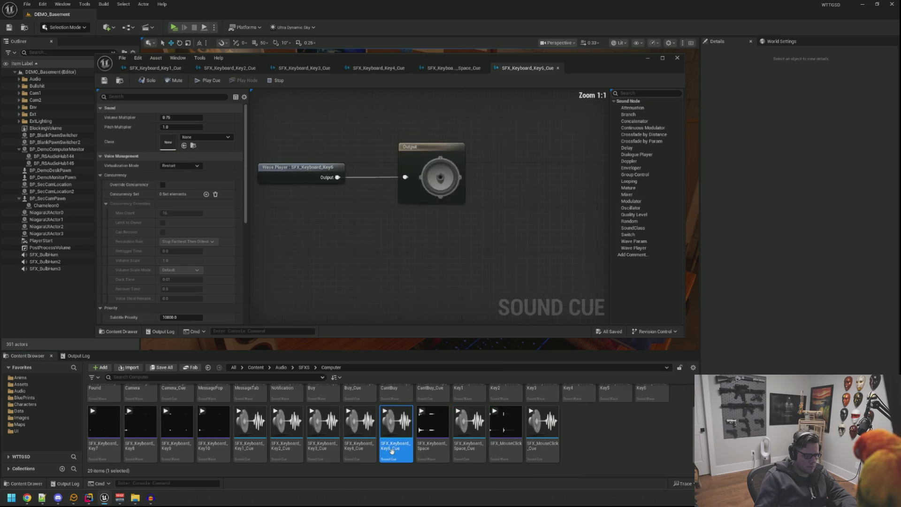
{"action": "left_click", "coordinate": [595, 410]}
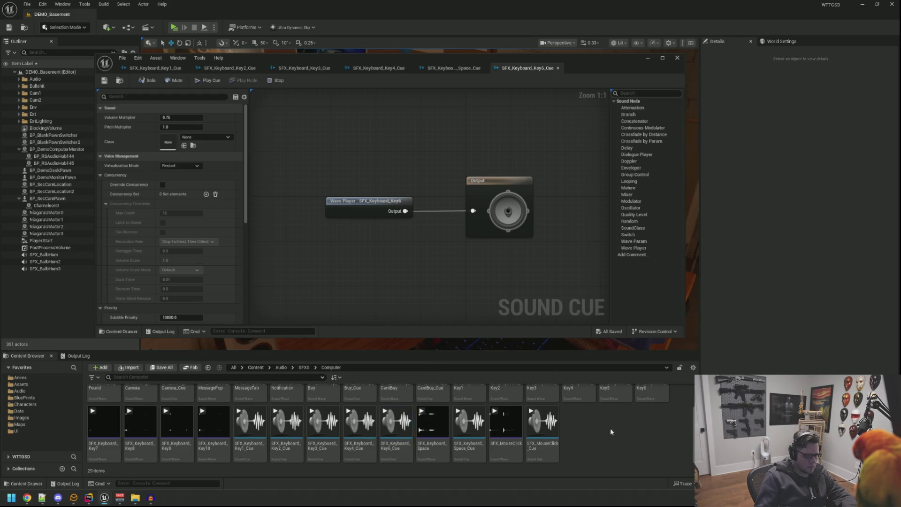
{"action": "scroll", "coordinate": [610, 429], "scroll_direction": "up", "scroll_amount": 1}
{"action": "scroll", "coordinate": [654, 432], "scroll_direction": "down", "scroll_amount": 1}
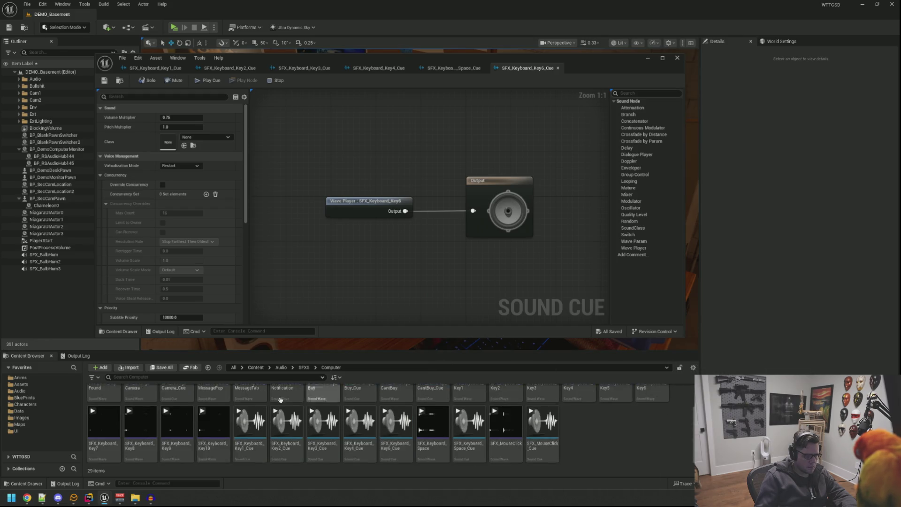
- Create sound cues from the Key7 and Key8 waves and open both for editing
{"action": "right_click", "coordinate": [115, 426]}
{"action": "left_click", "coordinate": [173, 135]}
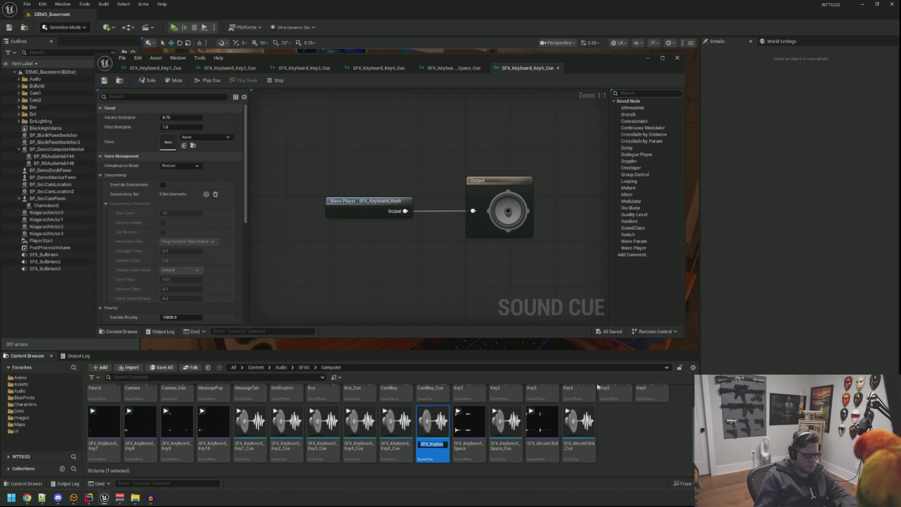
{"action": "right_click", "coordinate": [141, 428]}
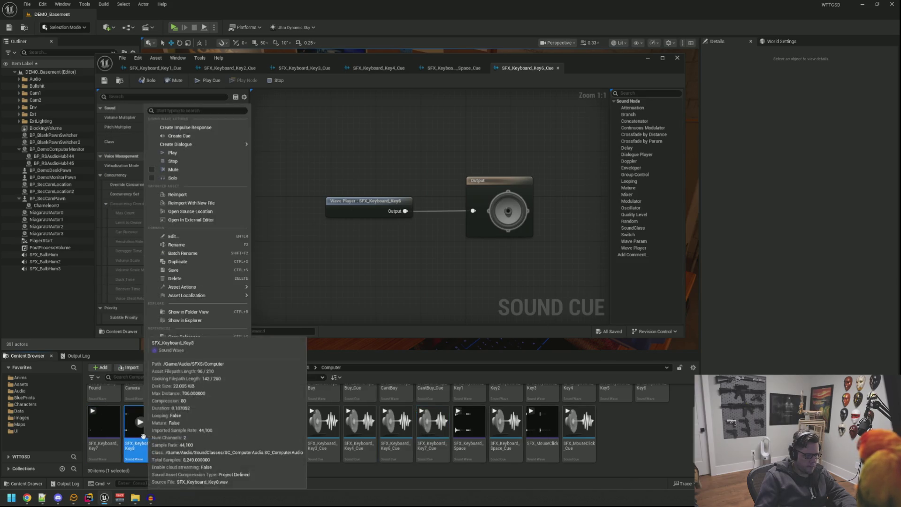
{"action": "double_click", "coordinate": [445, 450]}
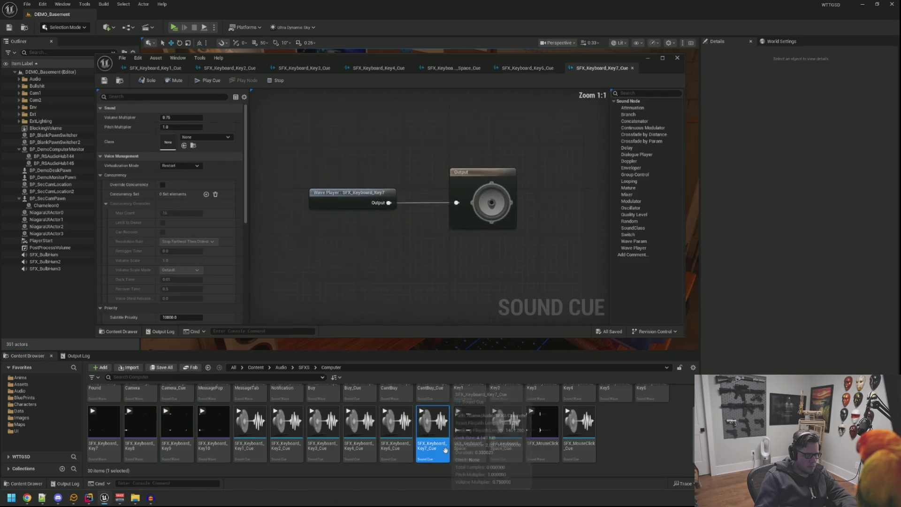
{"action": "left_click", "coordinate": [139, 425]}
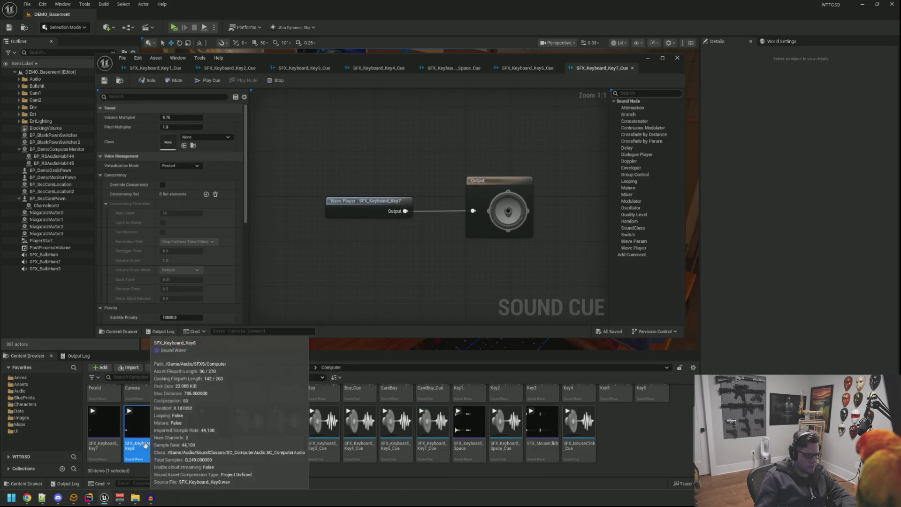
{"action": "right_click", "coordinate": [143, 425]}
{"action": "left_click", "coordinate": [183, 145]}
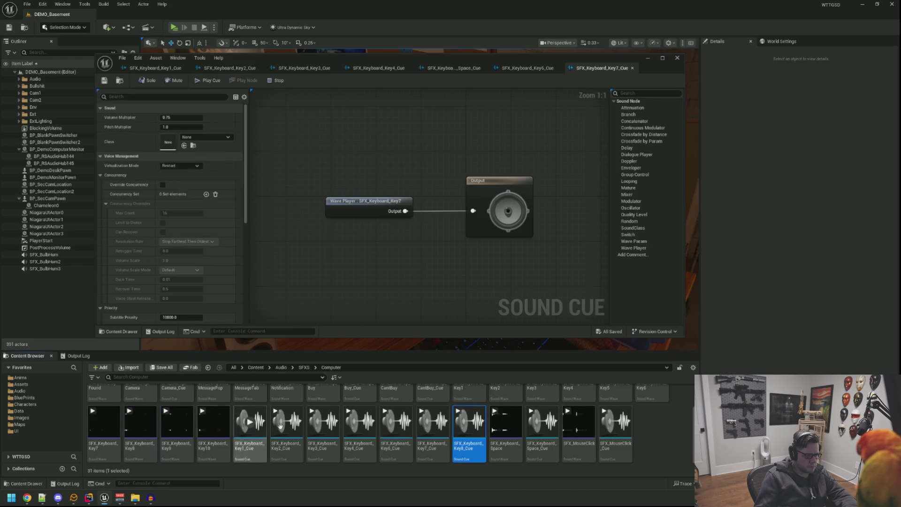
{"action": "double_click", "coordinate": [483, 434]}
- Create sound cues from the Key9 and Key10 waves and save
{"action": "left_click", "coordinate": [177, 425]}
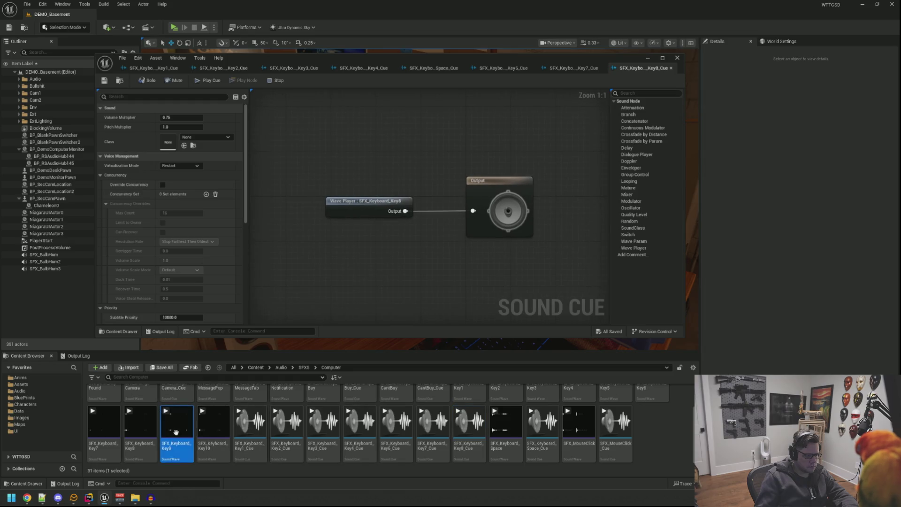
{"action": "right_click", "coordinate": [177, 425]}
{"action": "left_click", "coordinate": [212, 131]}
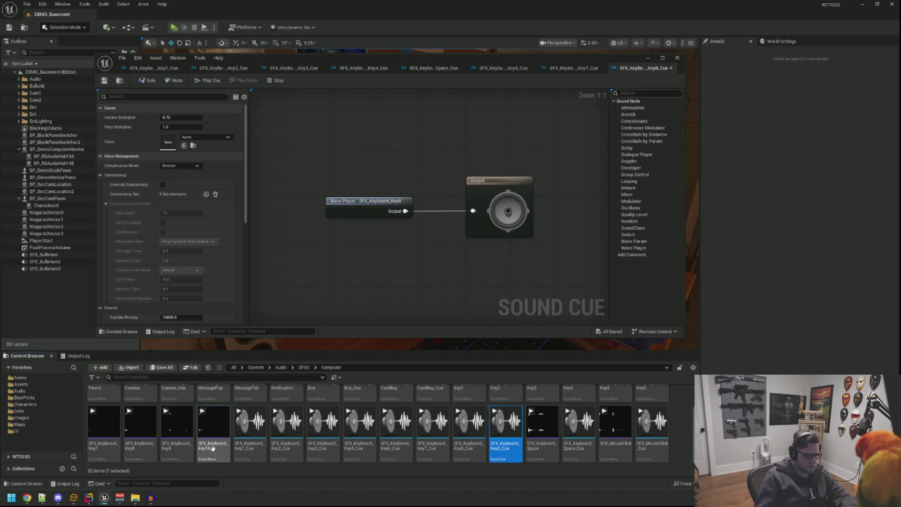
{"action": "right_click", "coordinate": [214, 428]}
{"action": "left_click", "coordinate": [269, 149]}
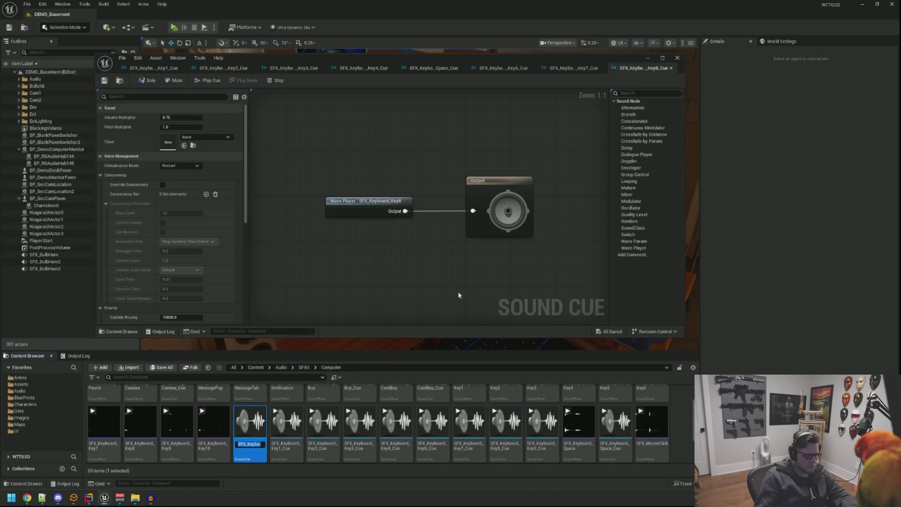
{"action": "key", "text": "ctrl+s"}
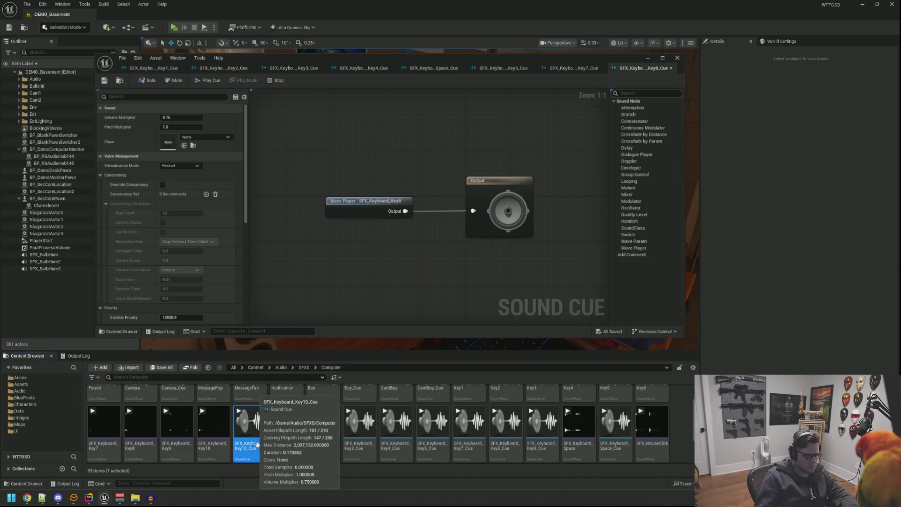
- Open the Key9 and Key10 cues, then reposition and enlarge the sound cue editor window
{"action": "double_click", "coordinate": [543, 422]}
{"action": "double_click", "coordinate": [253, 447]}
{"action": "mouse_move", "coordinate": [362, 57]}
{"action": "left_mouse_down"}
{"action": "mouse_move", "coordinate": [323, 37]}
{"action": "mouse_move", "coordinate": [300, 7]}
{"action": "left_mouse_up"}
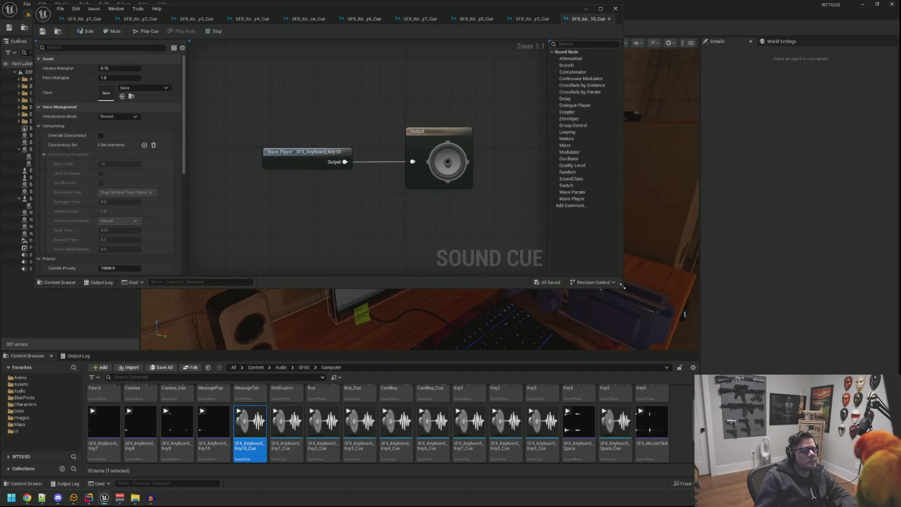
{"action": "left_click_drag", "start_coordinate": [623, 286], "coordinate": [793, 373]}
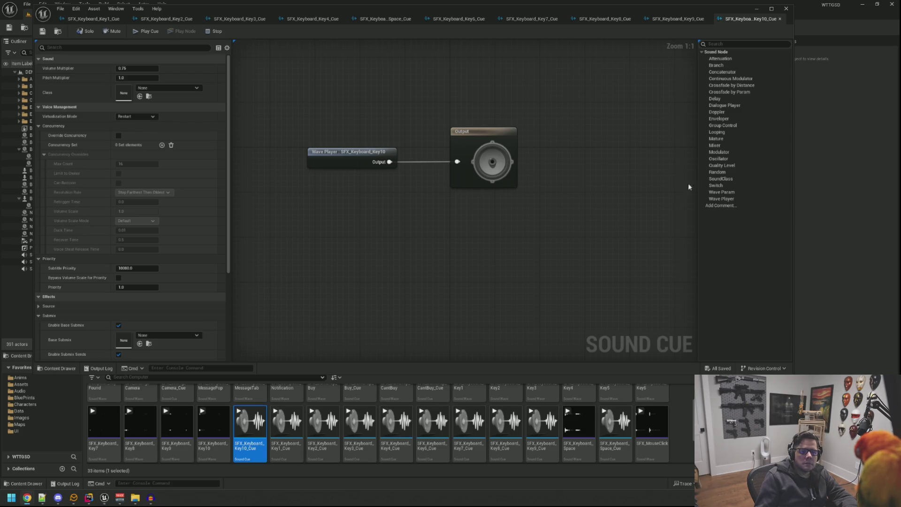
{"action": "left_click_drag", "start_coordinate": [389, 93], "coordinate": [402, 143]}
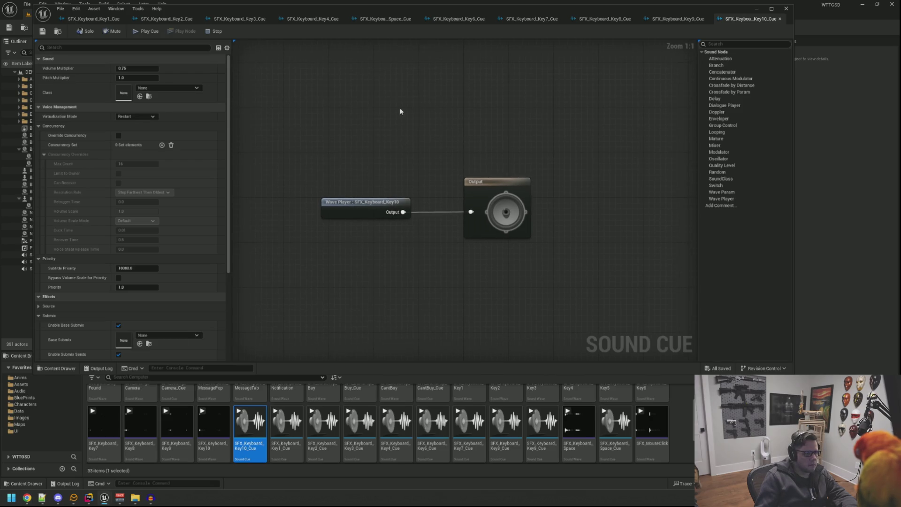
- Give the Key6 cue SC_ComputerAudio class and SA_Computer attenuation, and save it
{"action": "left_click", "coordinate": [445, 19]}
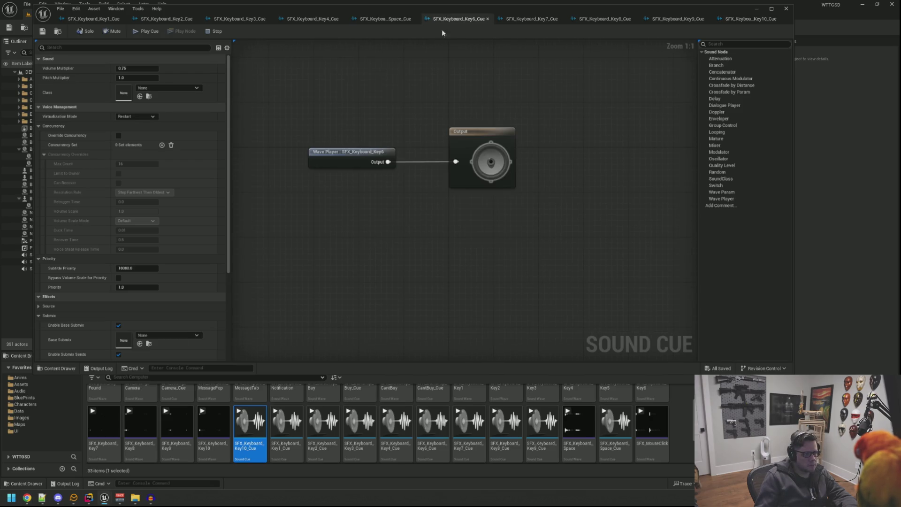
{"action": "left_click", "coordinate": [169, 88]}
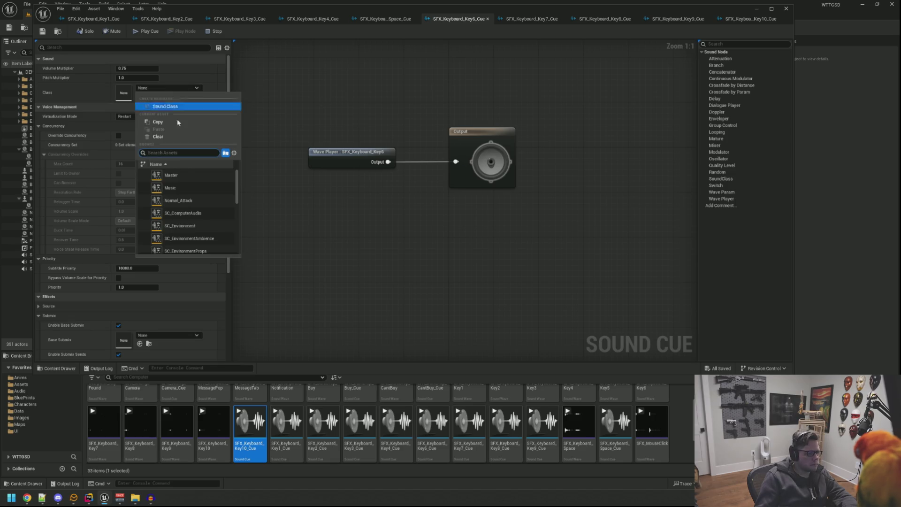
{"action": "left_click", "coordinate": [200, 213]}
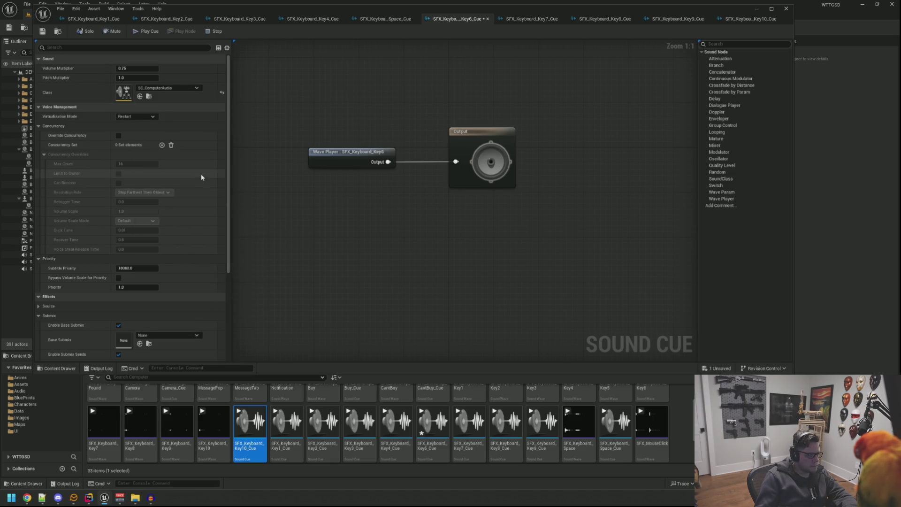
{"action": "left_click", "coordinate": [150, 117]}
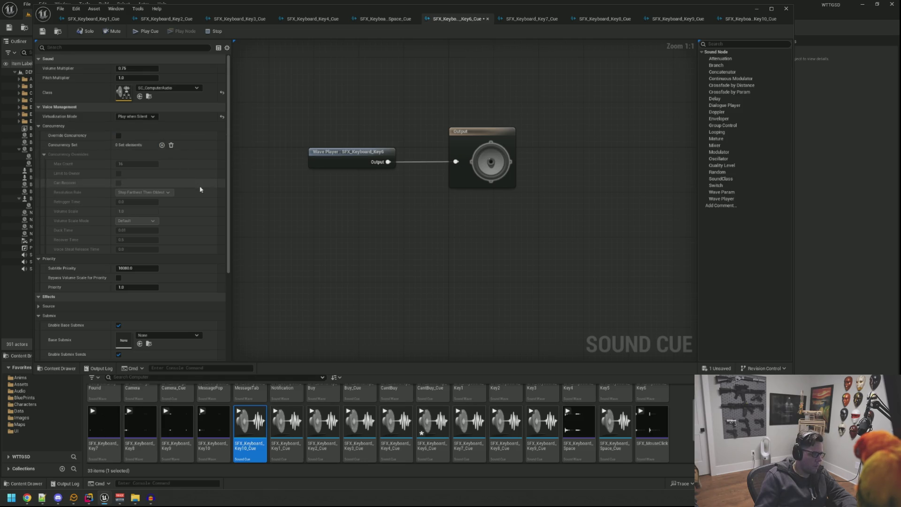
{"action": "scroll", "coordinate": [200, 190], "scroll_direction": "down", "scroll_amount": 3}
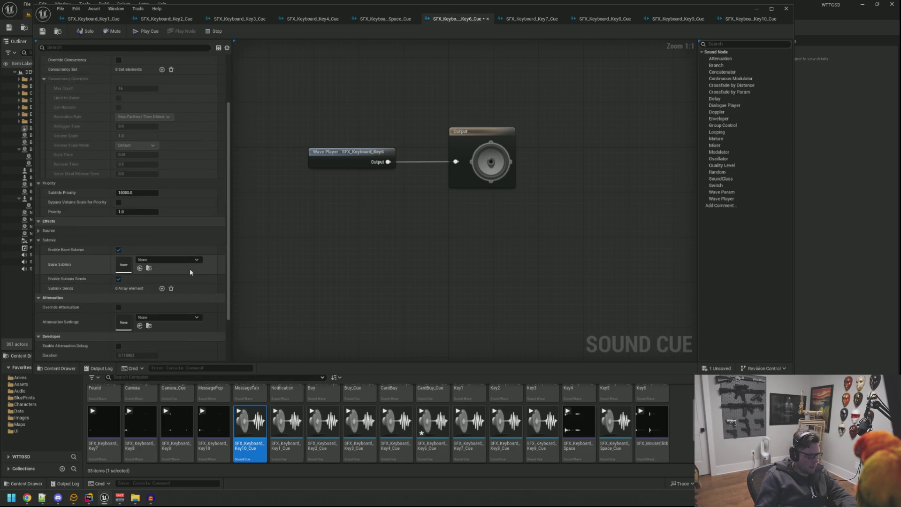
{"action": "left_click", "coordinate": [177, 317]}
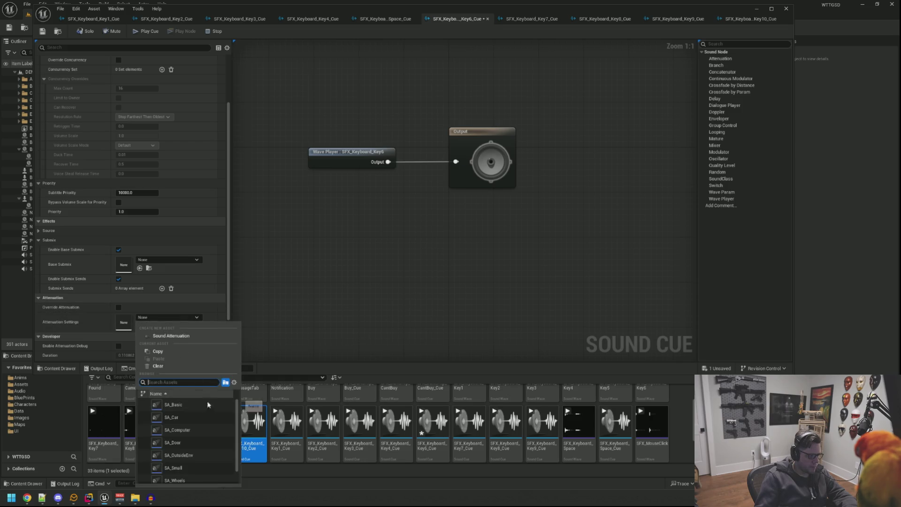
{"action": "left_click", "coordinate": [173, 430]}
{"action": "scroll", "coordinate": [164, 194], "scroll_direction": "up", "scroll_amount": 1}
{"action": "scroll", "coordinate": [165, 194], "scroll_direction": "up", "scroll_amount": 2}
{"action": "key", "text": "ctrl+s"}
- Set the Key7 cue to SC_ComputerAudio, Play when Silent and SA_Computer attenuation
{"action": "left_click", "coordinate": [521, 19]}
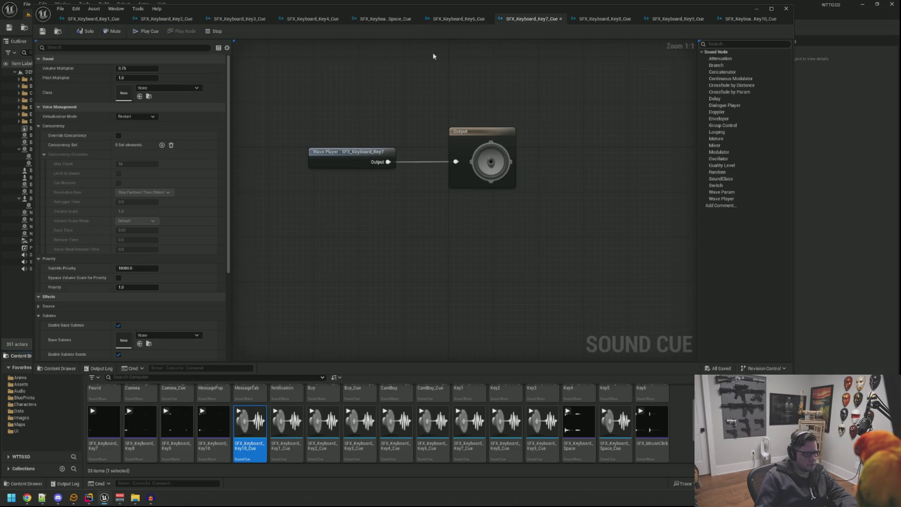
{"action": "left_click", "coordinate": [167, 88]}
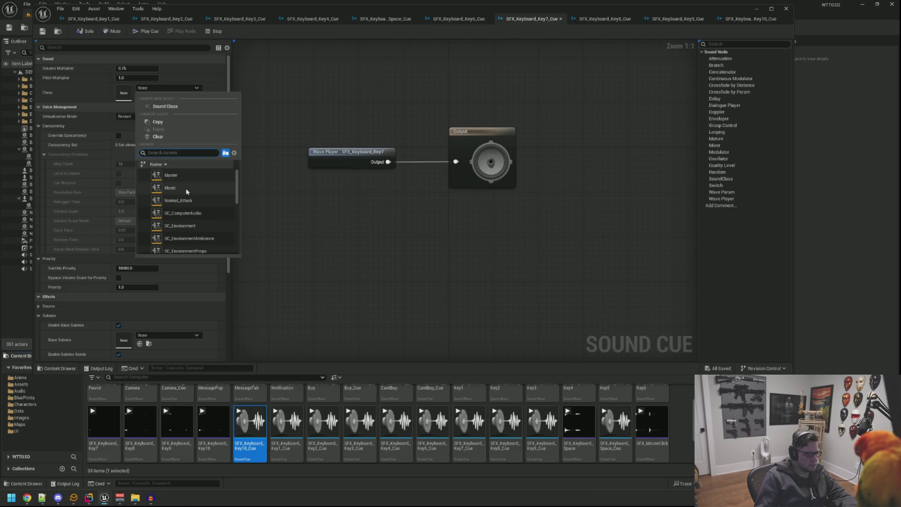
{"action": "left_click", "coordinate": [194, 215]}
{"action": "left_click", "coordinate": [135, 116]}
{"action": "left_click", "coordinate": [133, 130]}
{"action": "scroll", "coordinate": [183, 291], "scroll_direction": "down", "scroll_amount": 5}
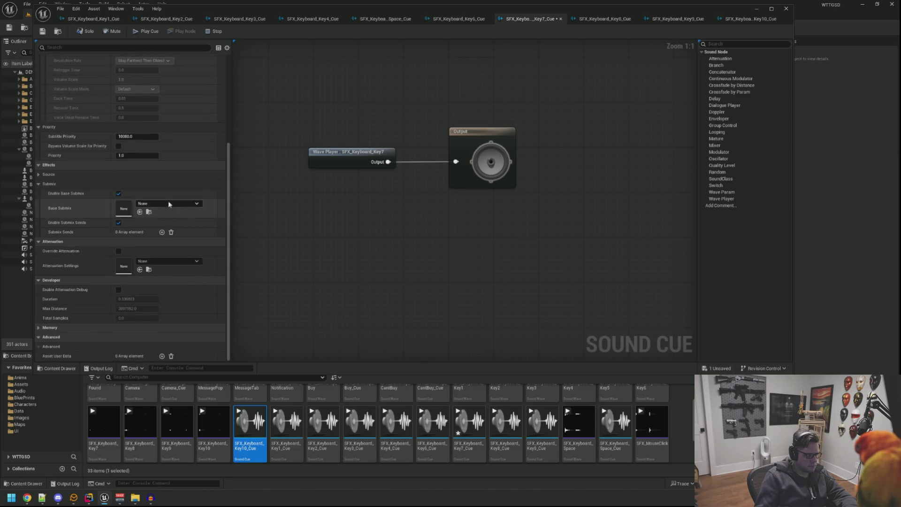
{"action": "left_click", "coordinate": [170, 261]}
{"action": "left_click", "coordinate": [206, 359]}
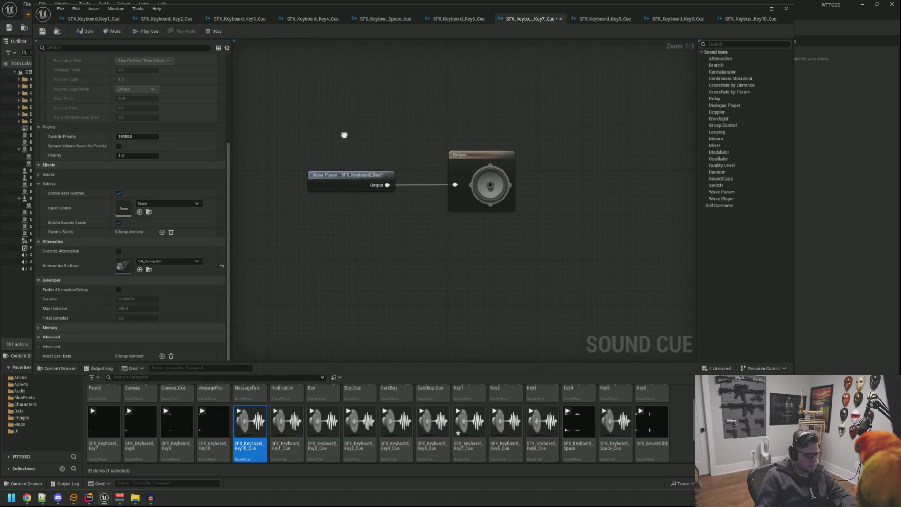
{"action": "scroll", "coordinate": [197, 159], "scroll_direction": "up", "scroll_amount": 5}
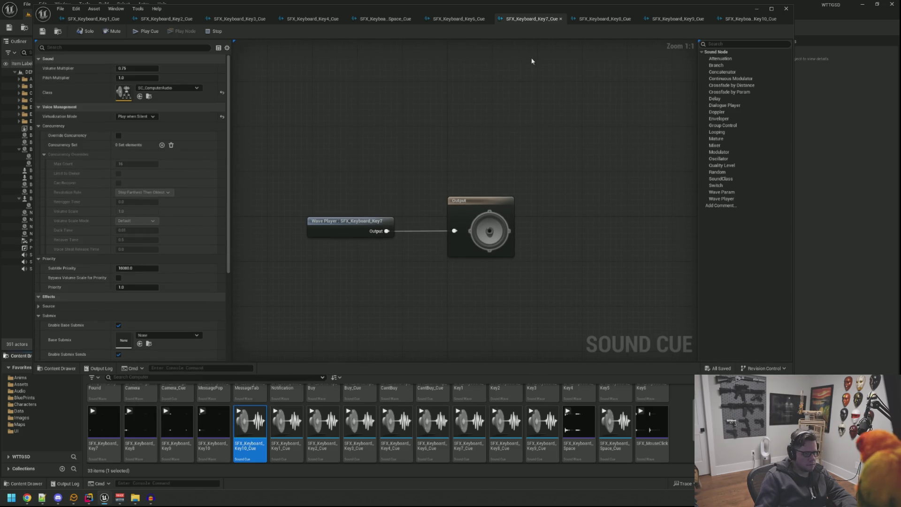
{"action": "left_click", "coordinate": [591, 21]}
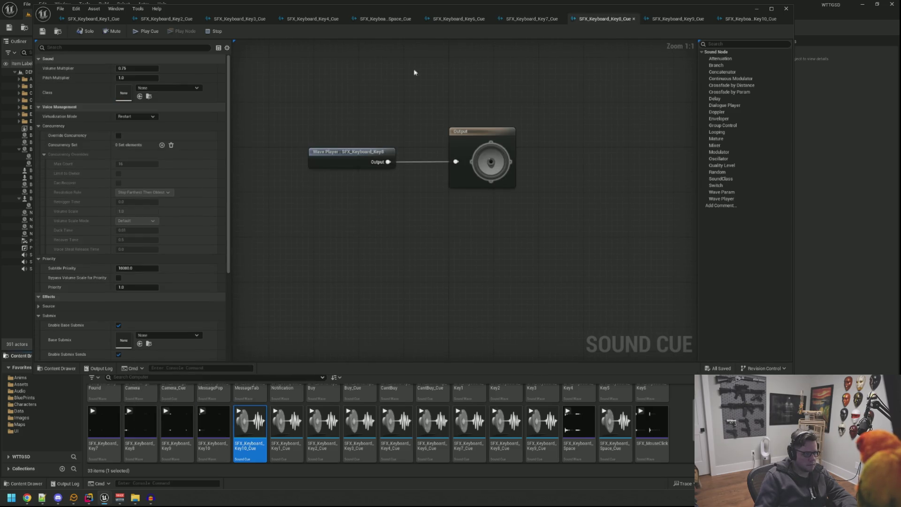
- Set the Key8 cue to SC_ComputerAudio, Play when Silent and SA_Computer attenuation, and save
{"action": "left_click", "coordinate": [160, 88]}
{"action": "left_click", "coordinate": [196, 214]}
{"action": "left_click", "coordinate": [138, 116]}
{"action": "left_click", "coordinate": [139, 132]}
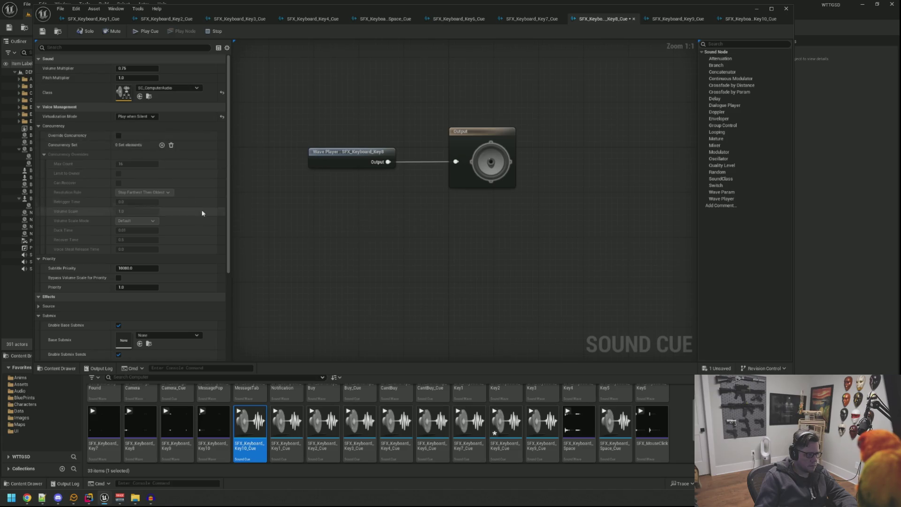
{"action": "scroll", "coordinate": [196, 202], "scroll_direction": "down", "scroll_amount": 5}
{"action": "left_click", "coordinate": [173, 272]}
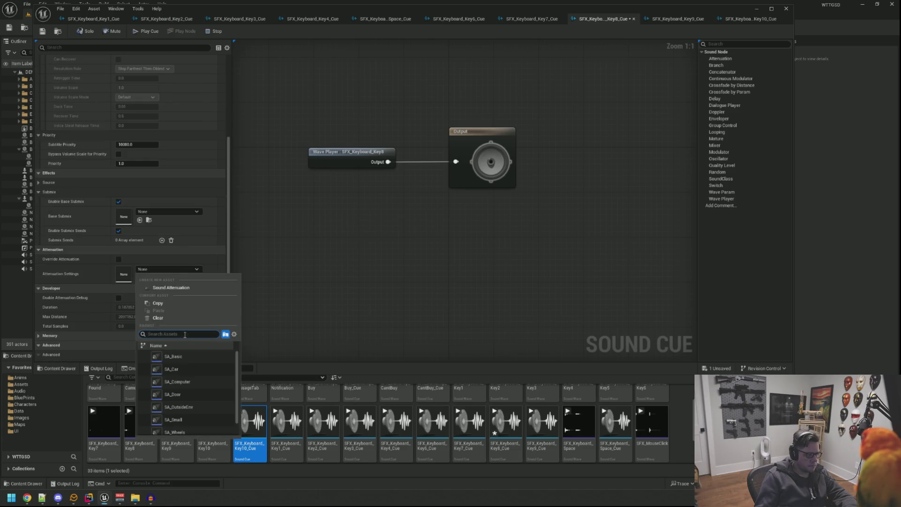
{"action": "left_click", "coordinate": [205, 390]}
{"action": "key", "text": "ctrl+s"}
- Give the Key9 cue Play when Silent, SC_ComputerAudio class and SA_Computer attenuation
{"action": "left_click", "coordinate": [676, 19]}
{"action": "left_click", "coordinate": [141, 117]}
{"action": "left_click", "coordinate": [145, 144]}
{"action": "left_click", "coordinate": [141, 116]}
{"action": "left_click", "coordinate": [133, 130]}
{"action": "left_click", "coordinate": [171, 89]}
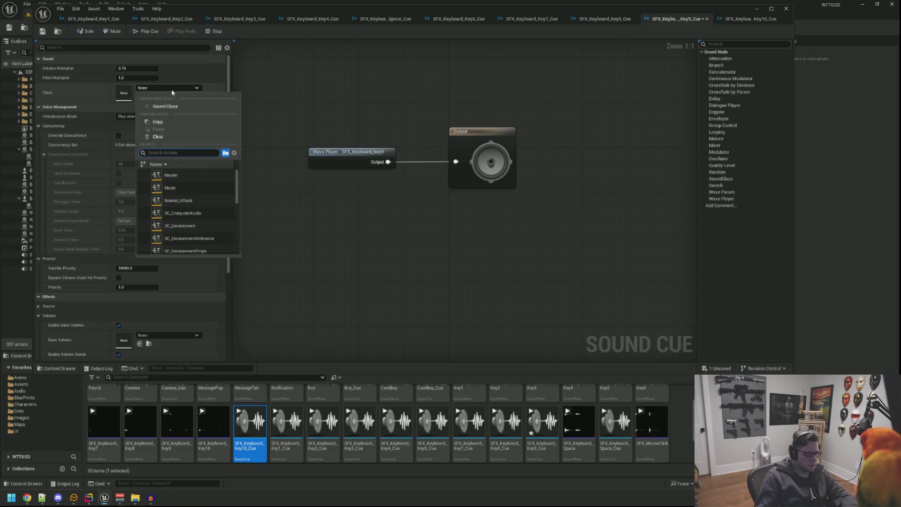
{"action": "left_click", "coordinate": [190, 212]}
{"action": "scroll", "coordinate": [179, 123], "scroll_direction": "down", "scroll_amount": 6}
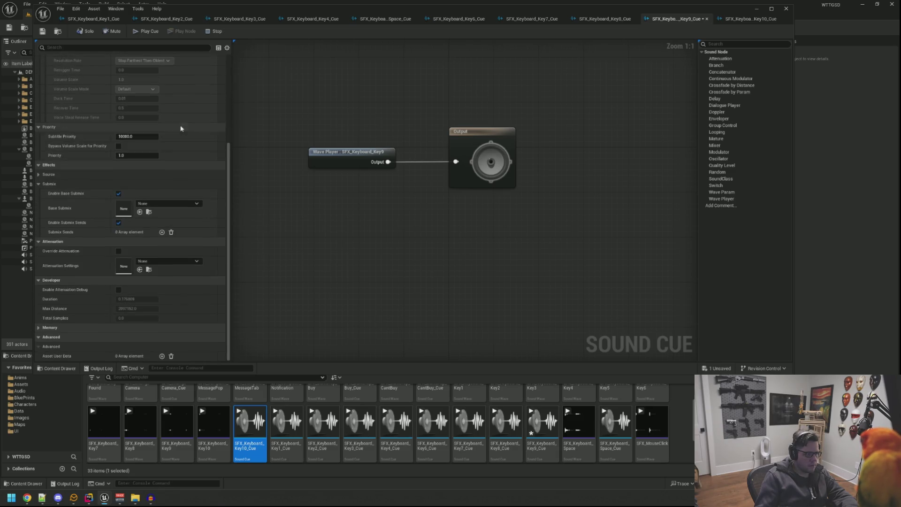
{"action": "left_click", "coordinate": [162, 261]}
{"action": "left_click", "coordinate": [178, 374]}
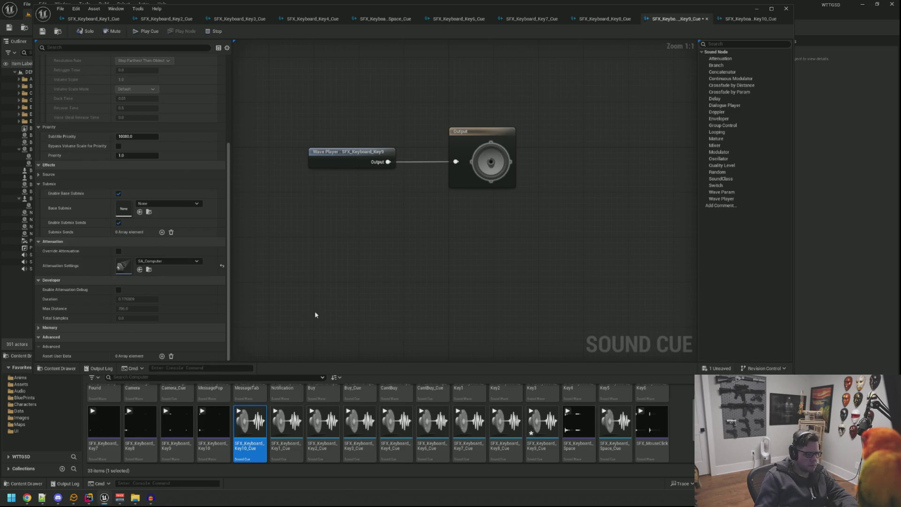
- Set the Key10 cue to SC_ComputerAudio and Play when Silent, then save it
{"action": "left_click", "coordinate": [729, 21]}
{"action": "left_click", "coordinate": [168, 88]}
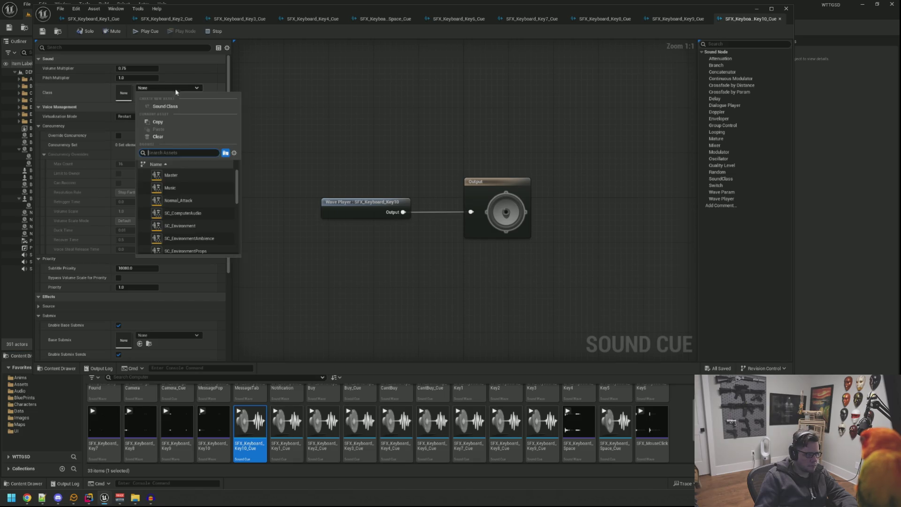
{"action": "left_click", "coordinate": [191, 216]}
{"action": "left_click", "coordinate": [139, 117]}
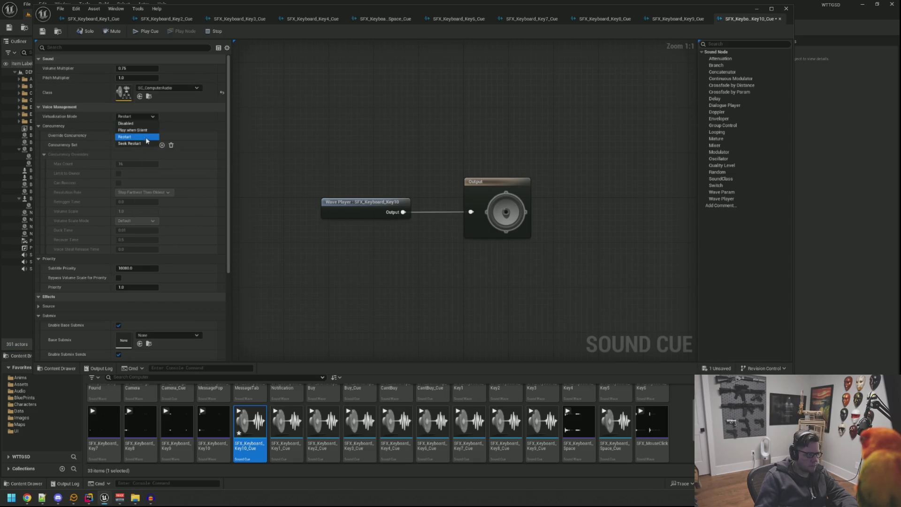
{"action": "left_click", "coordinate": [145, 133]}
{"action": "scroll", "coordinate": [187, 193], "scroll_direction": "down", "scroll_amount": 3}
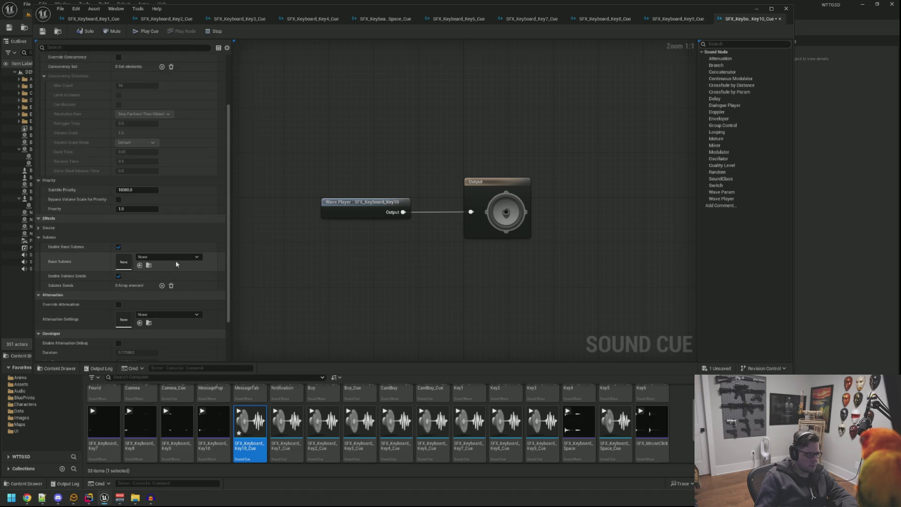
{"action": "left_click", "coordinate": [169, 314]}
{"action": "key", "text": "Escape"}
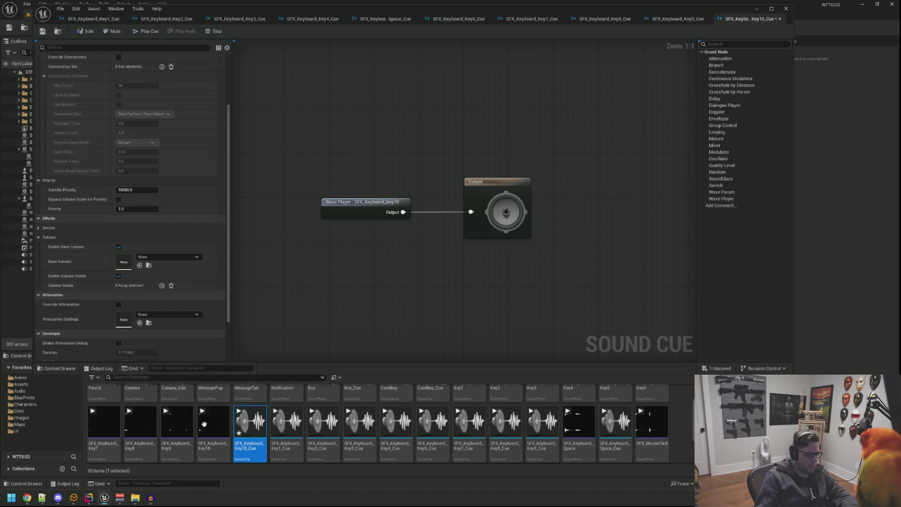
{"action": "key", "text": "ctrl+s"}
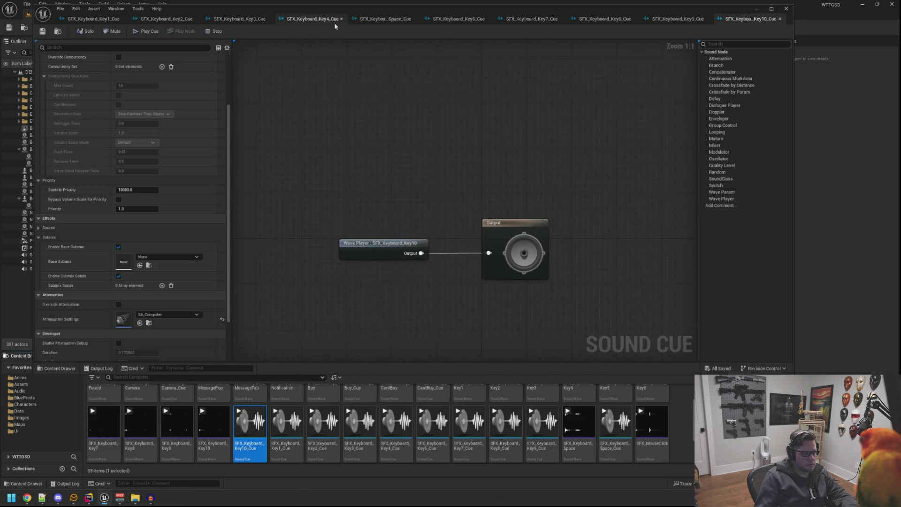
- Paste a Modulator into the Key6 cue graph and move the Output node right
{"action": "left_click", "coordinate": [374, 20]}
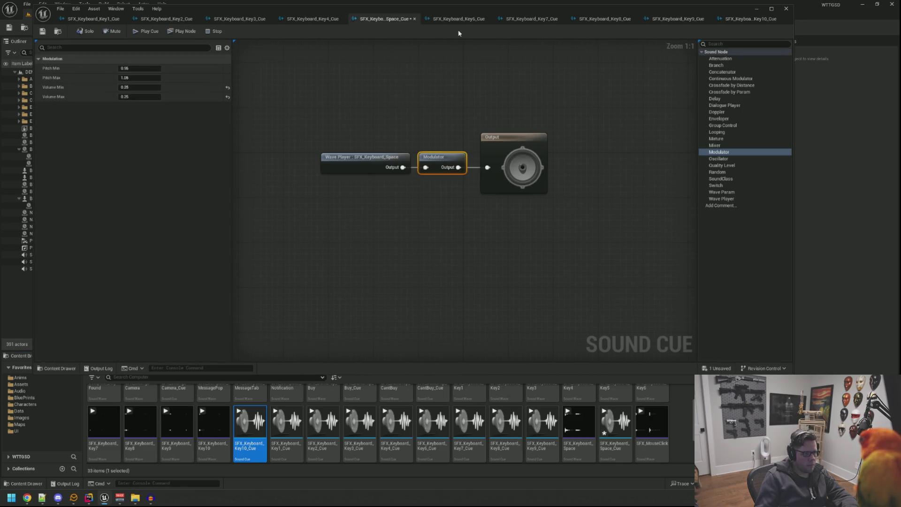
{"action": "left_click", "coordinate": [459, 20]}
{"action": "key", "text": "ctrl+v"}
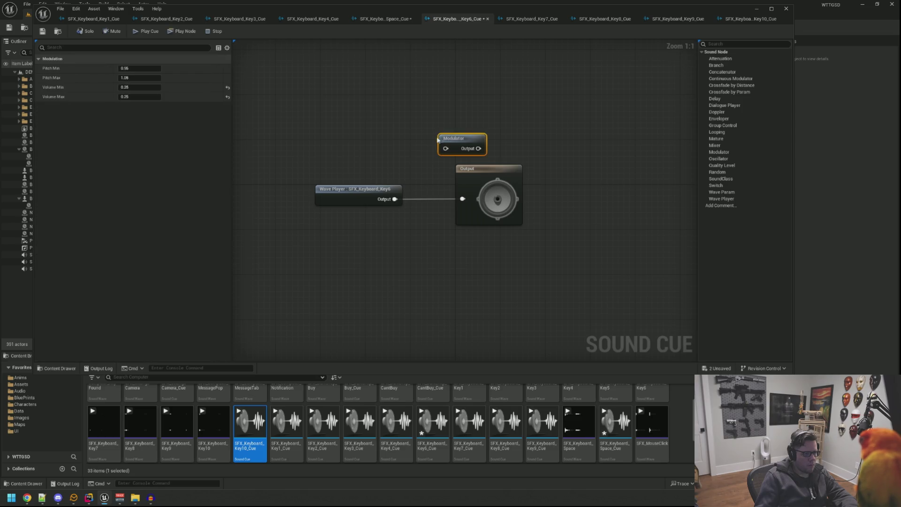
{"action": "left_click_drag", "start_coordinate": [480, 170], "coordinate": [508, 167]}
{"action": "left_click", "coordinate": [481, 138]}
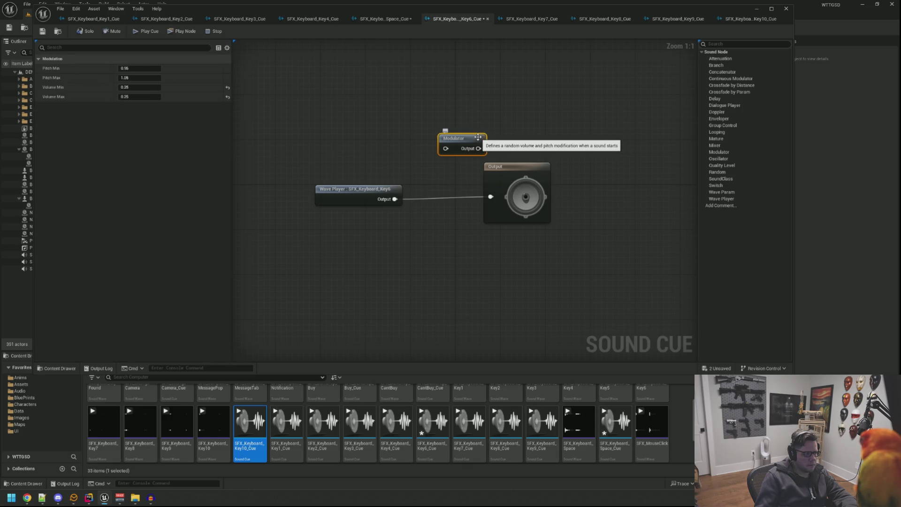
- Bring Key4's Modulator into Key6, wire it between Wave Player and Output, and save all
{"action": "left_click", "coordinate": [322, 21]}
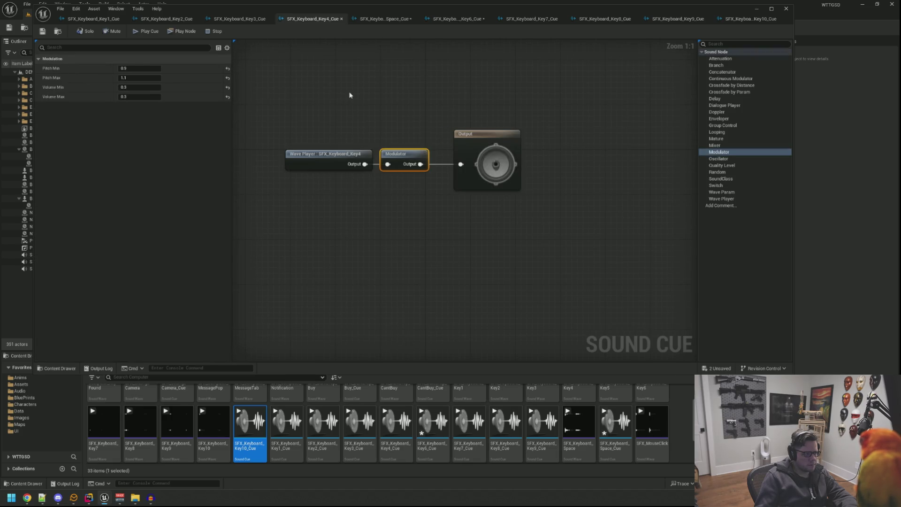
{"action": "left_click", "coordinate": [479, 20]}
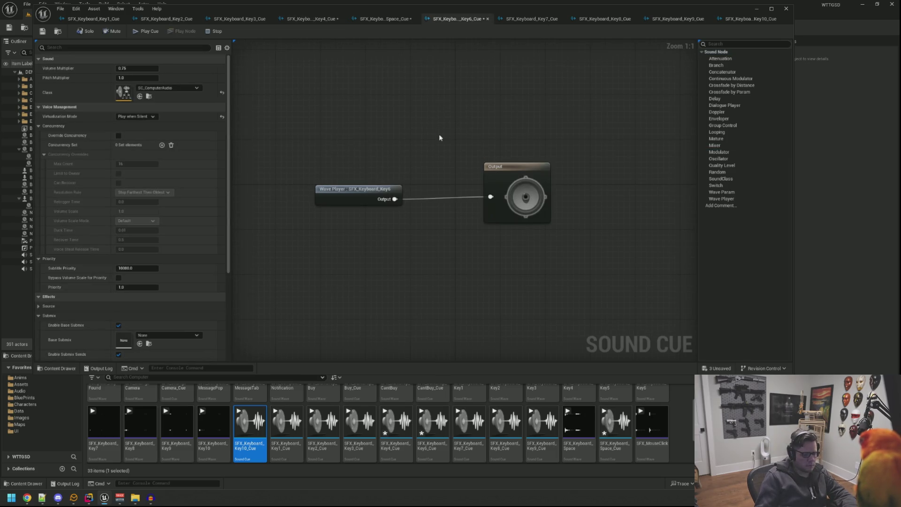
{"action": "key", "text": "ctrl+v"}
{"action": "left_click_drag", "start_coordinate": [444, 143], "coordinate": [426, 191]}
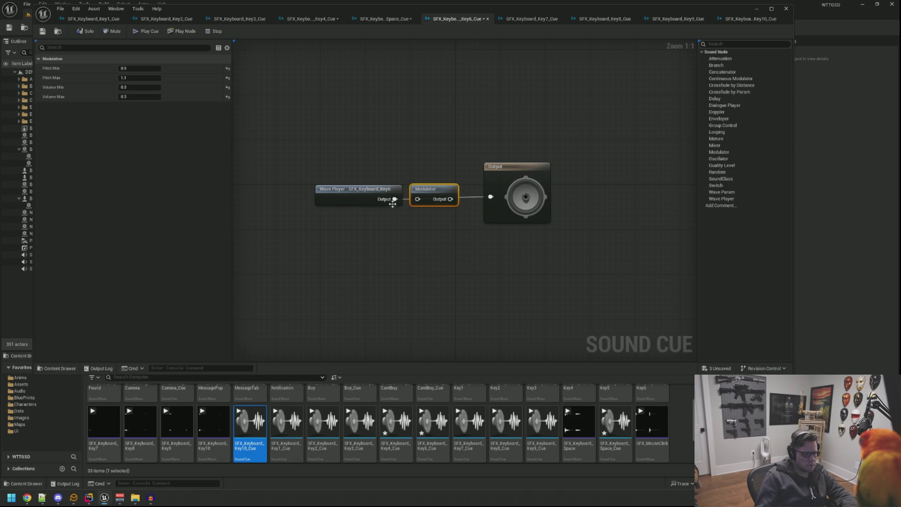
{"action": "mouse_move", "coordinate": [451, 199]}
{"action": "left_mouse_down"}
{"action": "mouse_move", "coordinate": [491, 197]}
{"action": "mouse_move", "coordinate": [492, 181]}
{"action": "left_mouse_up"}
{"action": "key", "text": "ctrl+shift+s"}
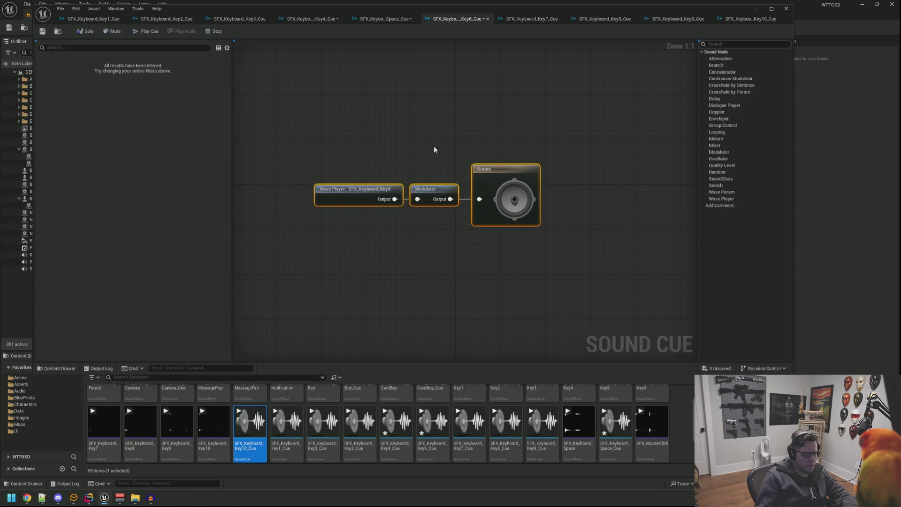
{"action": "left_click", "coordinate": [519, 21]}
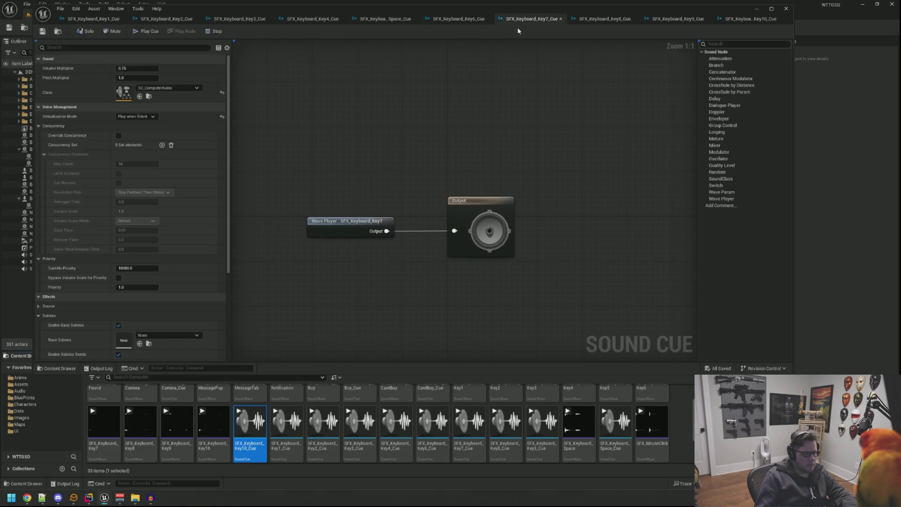
- Paste the Modulator into the Key7 cue, line it up between Wave Player and Output, and save
{"action": "key", "text": "ctrl+v"}
{"action": "mouse_move", "coordinate": [450, 155]}
{"action": "left_mouse_down"}
{"action": "mouse_move", "coordinate": [417, 199]}
{"action": "mouse_move", "coordinate": [454, 231]}
{"action": "mouse_move", "coordinate": [502, 211]}
{"action": "left_mouse_up"}
{"action": "key", "text": "ctrl+a"}
{"action": "key", "text": "q"}
{"action": "left_click", "coordinate": [449, 177]}
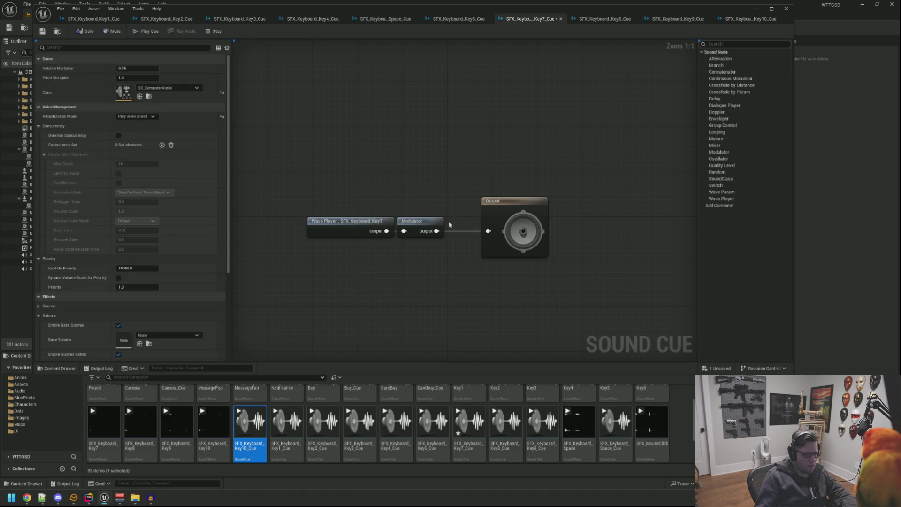
{"action": "left_click_drag", "start_coordinate": [425, 221], "coordinate": [442, 221]}
{"action": "left_click", "coordinate": [463, 190]}
{"action": "key", "text": "ctrl+s"}
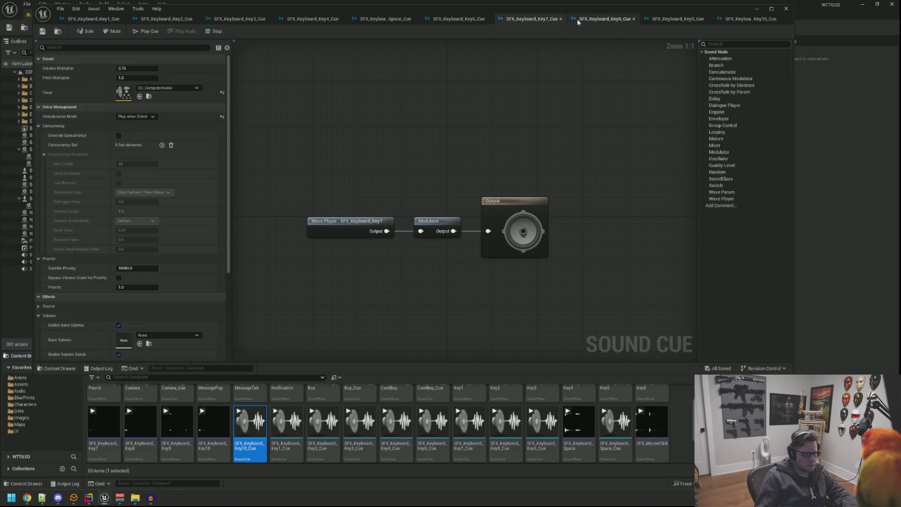
- Drop the Modulator onto the Wave Player–Output wire in the Key8 cue and align the nodes
{"action": "left_click", "coordinate": [578, 22]}
{"action": "key", "text": "ctrl+v"}
{"action": "left_click_drag", "start_coordinate": [414, 200], "coordinate": [428, 204]}
{"action": "left_click_drag", "start_coordinate": [480, 190], "coordinate": [452, 190]}
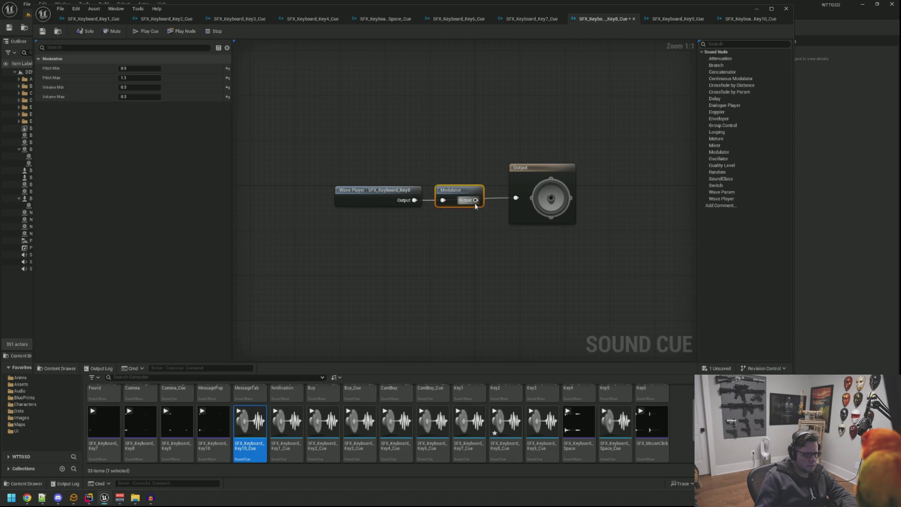
{"action": "left_click_drag", "start_coordinate": [521, 168], "coordinate": [521, 170]}
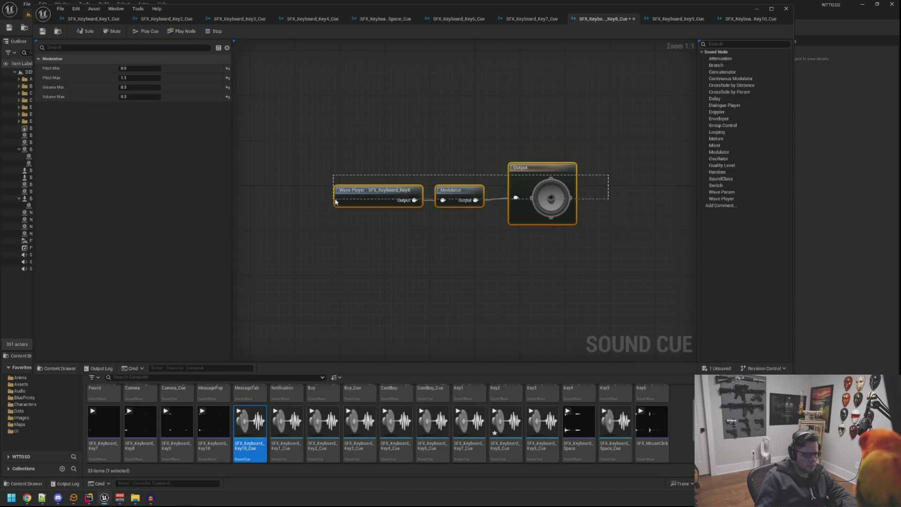
{"action": "left_click", "coordinate": [490, 134]}
{"action": "left_click_drag", "start_coordinate": [540, 112], "coordinate": [503, 121]}
- Add the Modulator to the Key9 cue, connect it to Output, tidy the layout, and save
{"action": "left_click", "coordinate": [667, 19]}
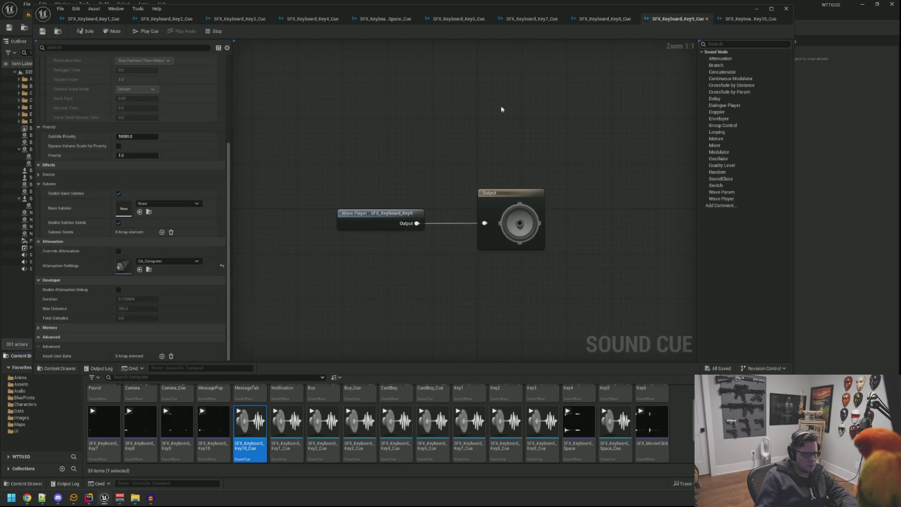
{"action": "key", "text": "ctrl+v"}
{"action": "mouse_move", "coordinate": [455, 179]}
{"action": "left_mouse_down"}
{"action": "mouse_move", "coordinate": [433, 213]}
{"action": "mouse_move", "coordinate": [485, 223]}
{"action": "left_mouse_up"}
{"action": "left_click_drag", "start_coordinate": [444, 202], "coordinate": [444, 213]}
{"action": "left_click_drag", "start_coordinate": [568, 169], "coordinate": [435, 254]}
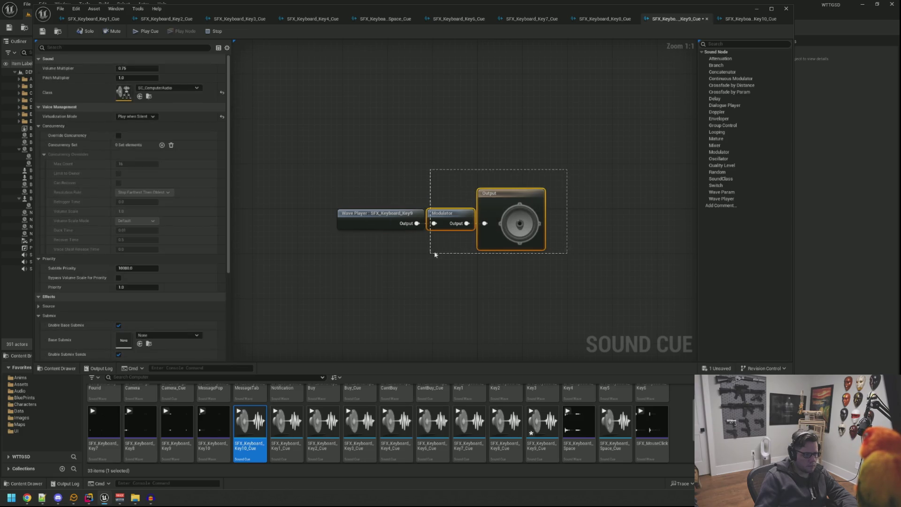
{"action": "left_click_drag", "start_coordinate": [493, 216], "coordinate": [559, 212]}
{"action": "left_click", "coordinate": [531, 212]}
{"action": "left_click", "coordinate": [381, 215]}
{"action": "left_click", "coordinate": [483, 187]}
{"action": "key", "text": "ctrl+s"}
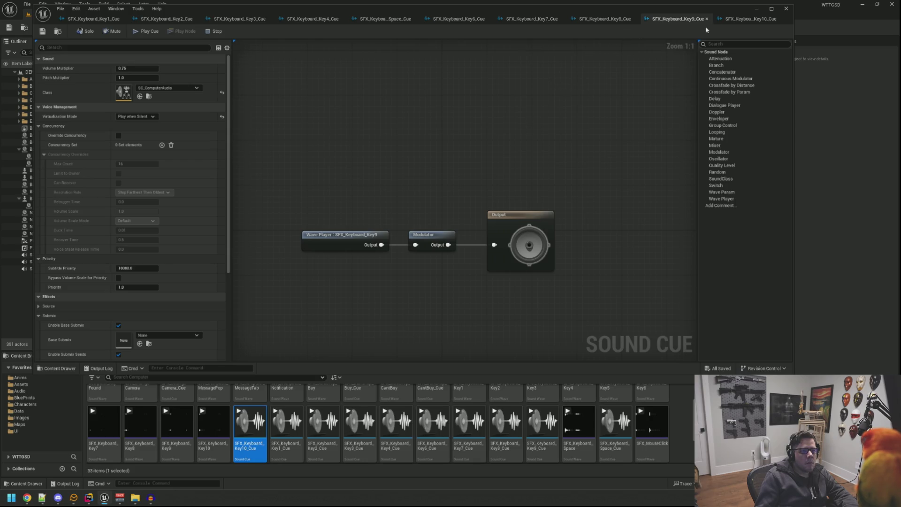
{"action": "left_click", "coordinate": [723, 19]}
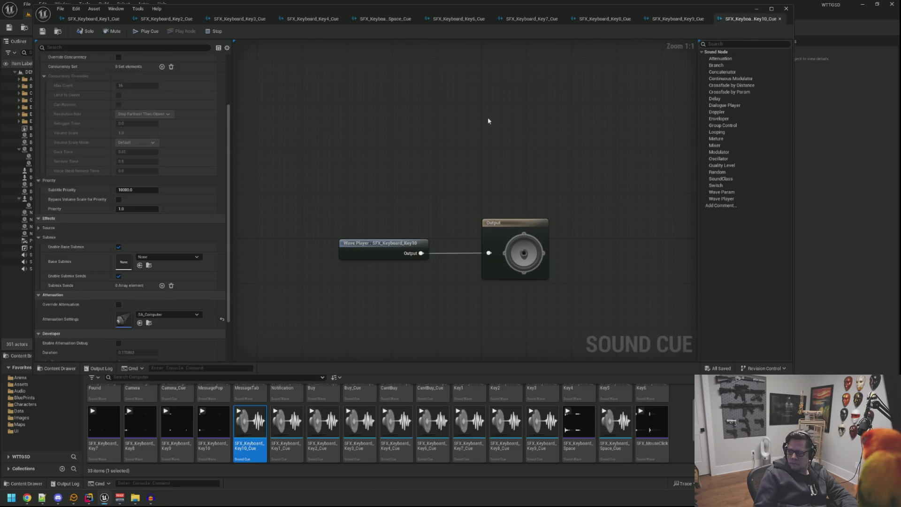
- Insert the Modulator between Wave Player and Output in the Key10 cue and save
{"action": "key", "text": "ctrl+v"}
{"action": "left_click", "coordinate": [440, 168]}
{"action": "left_click_drag", "start_coordinate": [445, 159], "coordinate": [446, 250]}
{"action": "left_click_drag", "start_coordinate": [503, 243], "coordinate": [530, 240]}
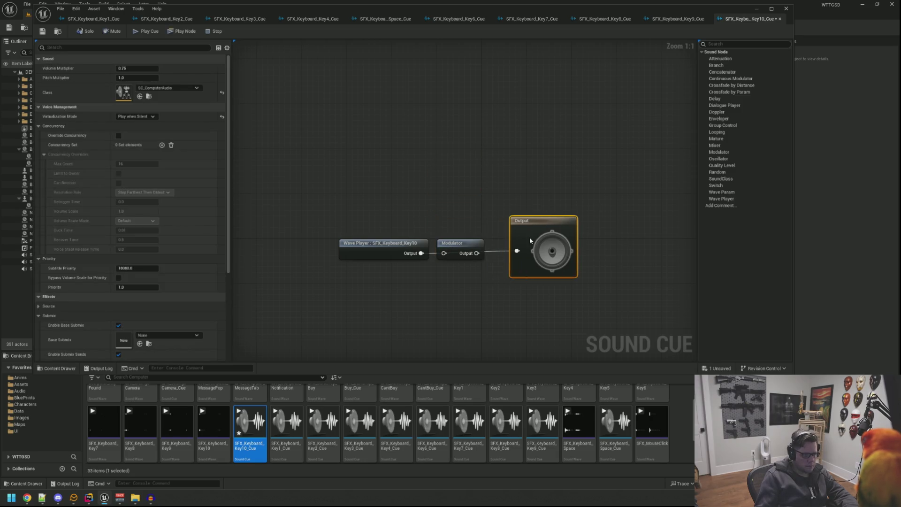
{"action": "left_click_drag", "start_coordinate": [421, 254], "coordinate": [444, 253]}
{"action": "left_click", "coordinate": [569, 221]}
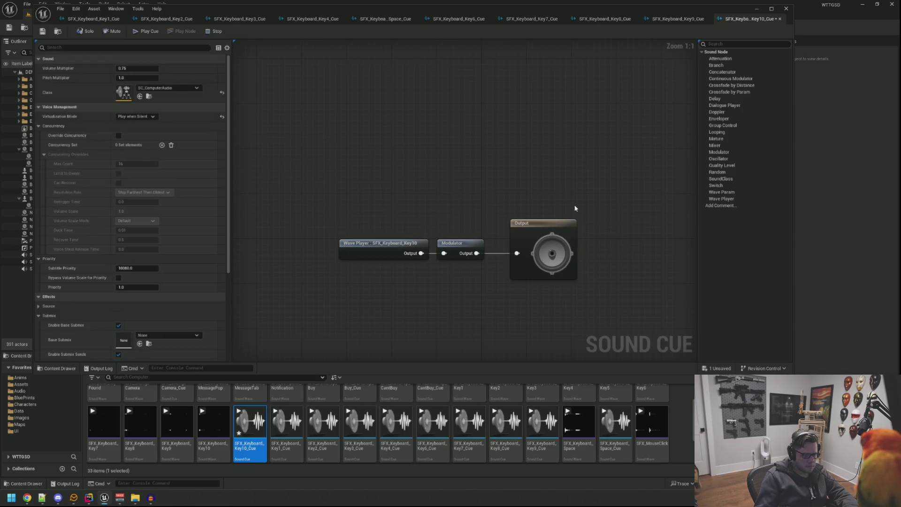
{"action": "left_click_drag", "start_coordinate": [569, 221], "coordinate": [551, 226]}
{"action": "left_click", "coordinate": [384, 207]}
{"action": "key", "text": "ctrl+s"}
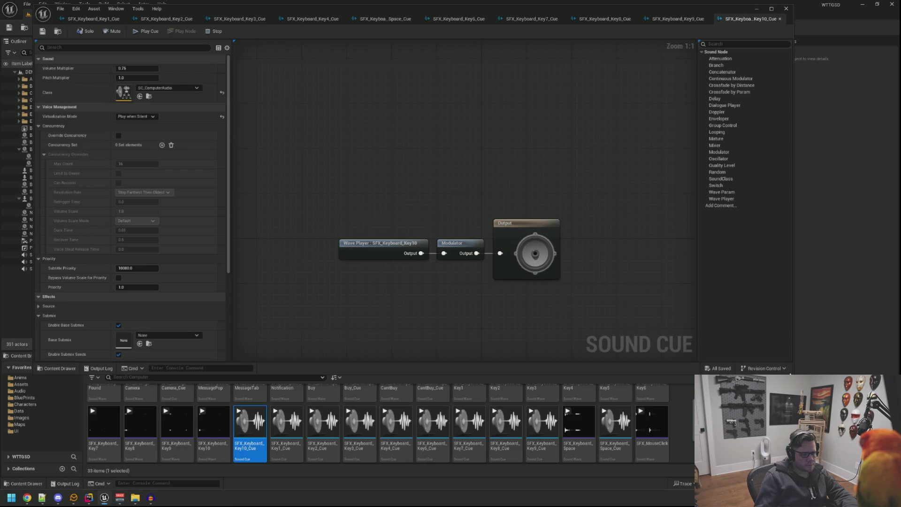
- Shrink the sound cue editor, check the Output Log, then minimize the editor
{"action": "left_click_drag", "start_coordinate": [791, 373], "coordinate": [768, 347]}
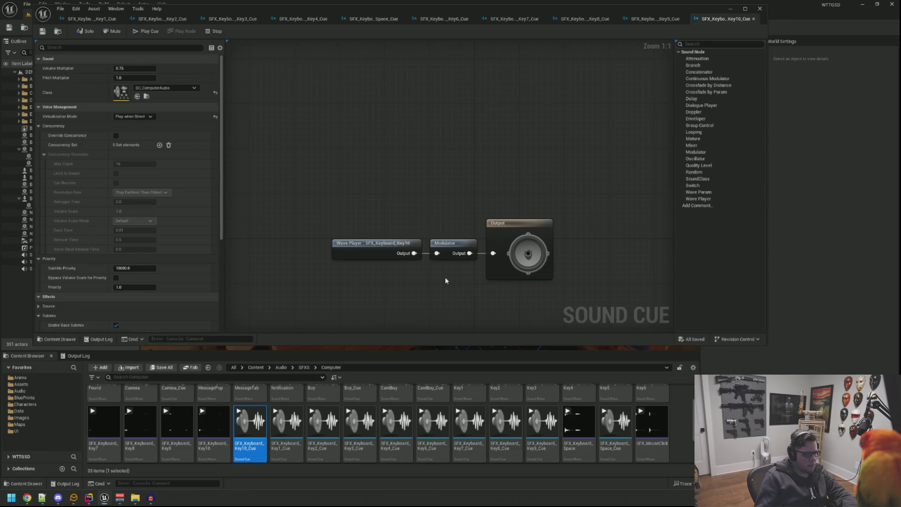
{"action": "left_click", "coordinate": [77, 355]}
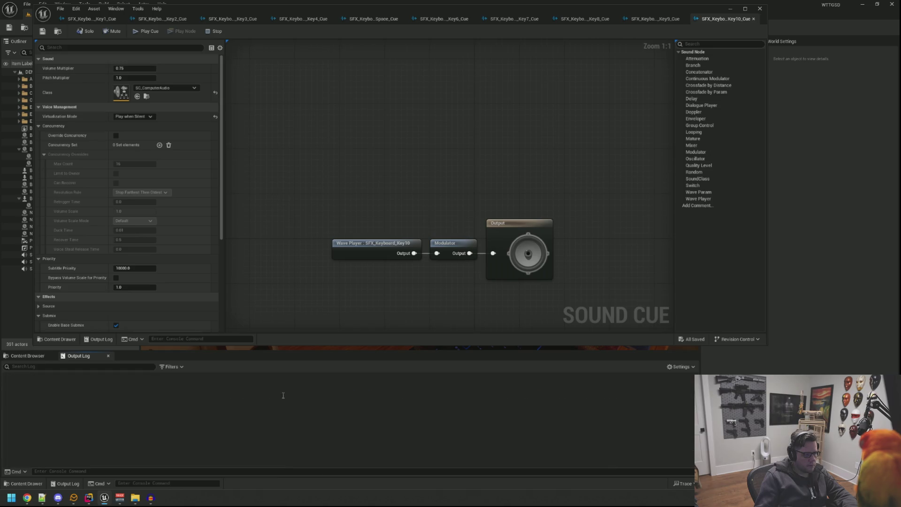
{"action": "left_click_drag", "start_coordinate": [350, 202], "coordinate": [318, 177]}
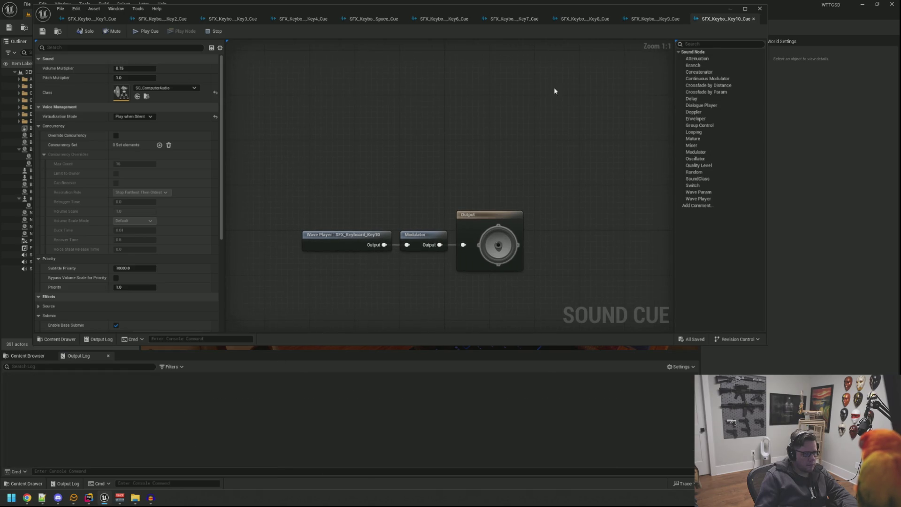
{"action": "left_click", "coordinate": [45, 356]}
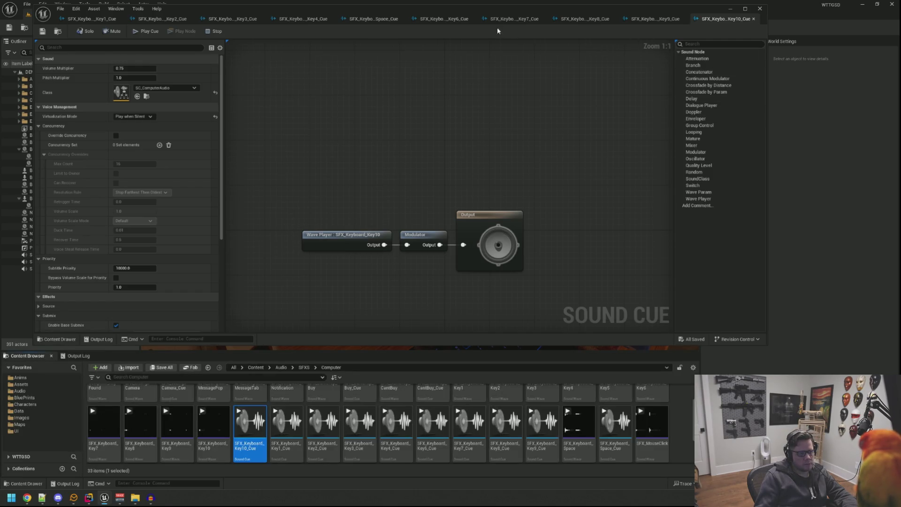
{"action": "left_click", "coordinate": [730, 8]}
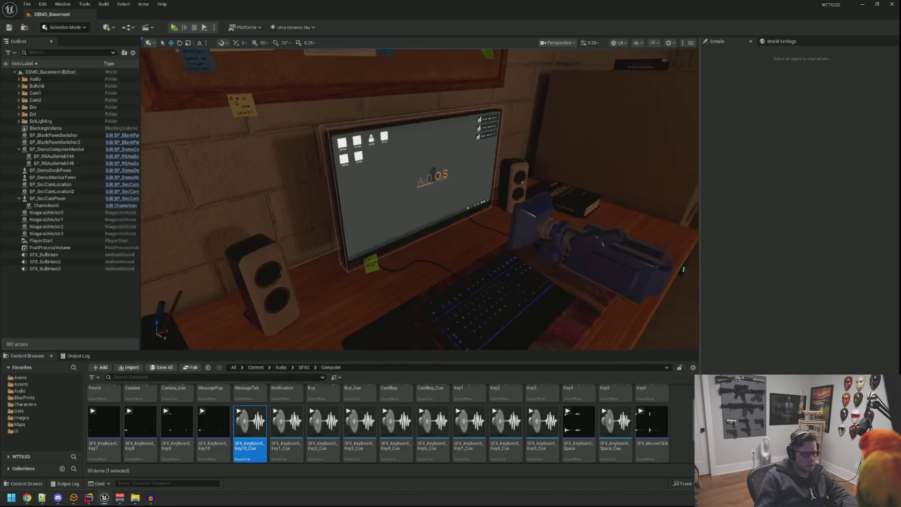
- Select and frame BP_DemoMonitorPawn in the level
{"action": "double_click", "coordinate": [52, 177]}
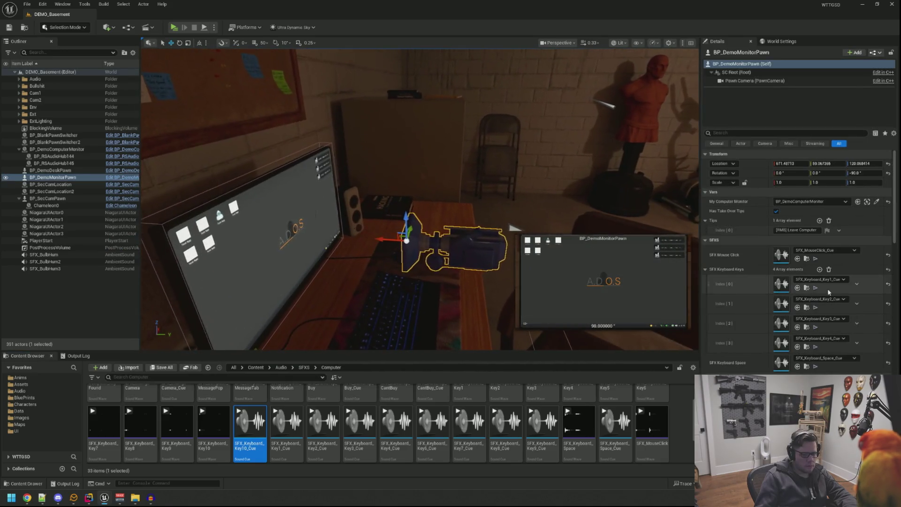
{"action": "scroll", "coordinate": [768, 246], "scroll_direction": "down", "scroll_amount": 2}
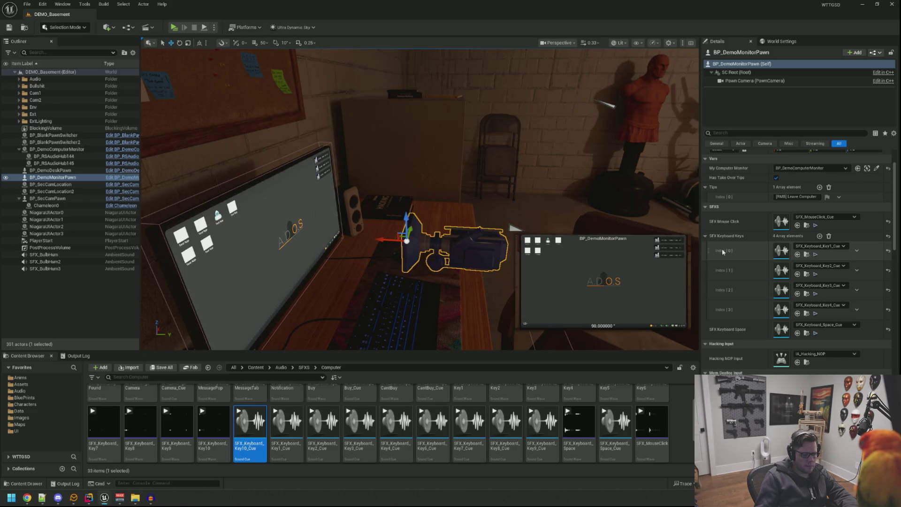
{"action": "scroll", "coordinate": [563, 412], "scroll_direction": "up", "scroll_amount": 2}
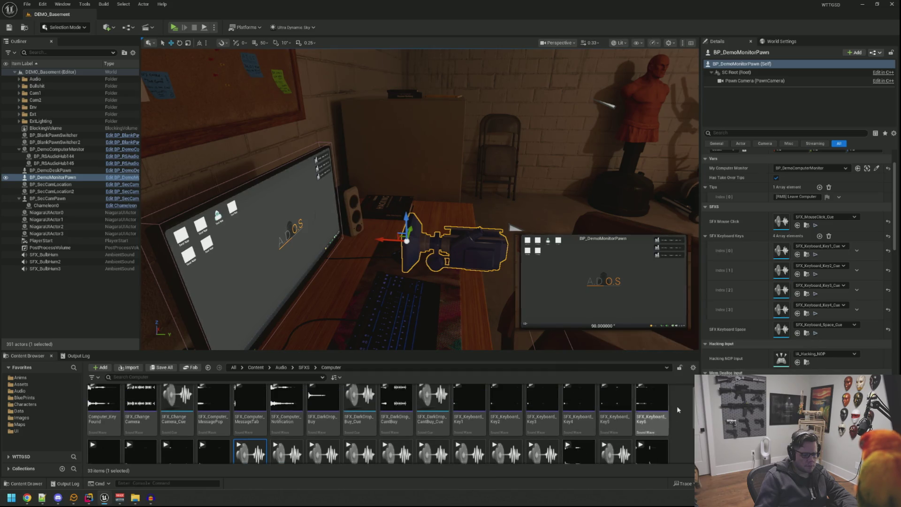
{"action": "scroll", "coordinate": [563, 413], "scroll_direction": "down", "scroll_amount": 2}
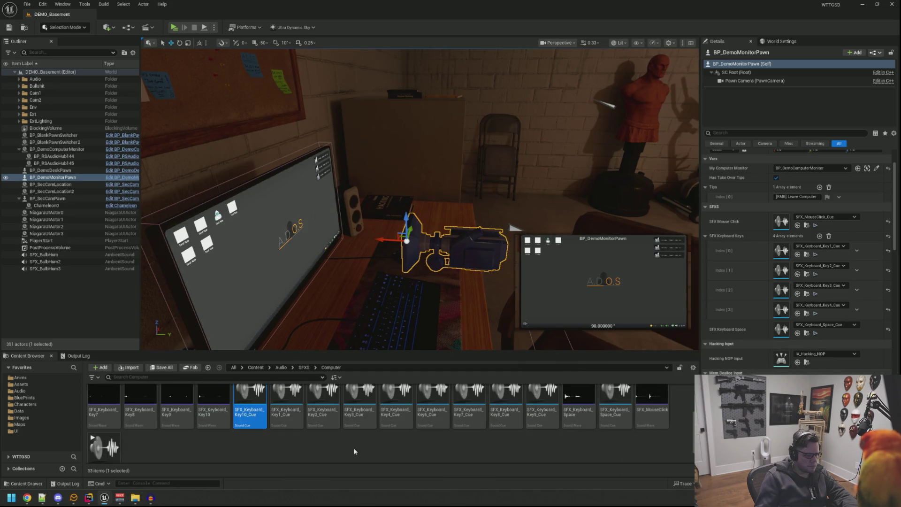
{"action": "scroll", "coordinate": [451, 414], "scroll_direction": "up", "scroll_amount": 2}
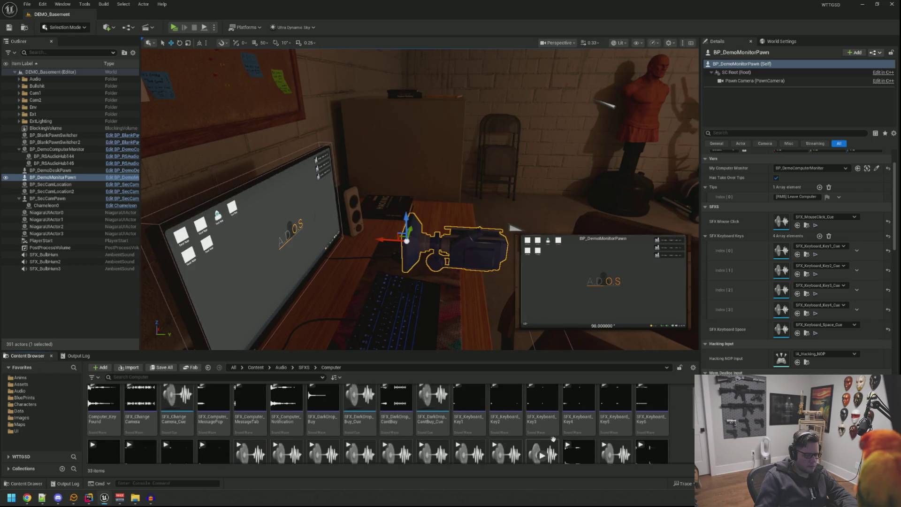
- Create SFX_Keyboard_Key5_Cue from the Key5 sound and open it
{"action": "right_click", "coordinate": [625, 414]}
{"action": "mouse_move", "coordinate": [673, 136]}
{"action": "left_click", "coordinate": [770, 212]}
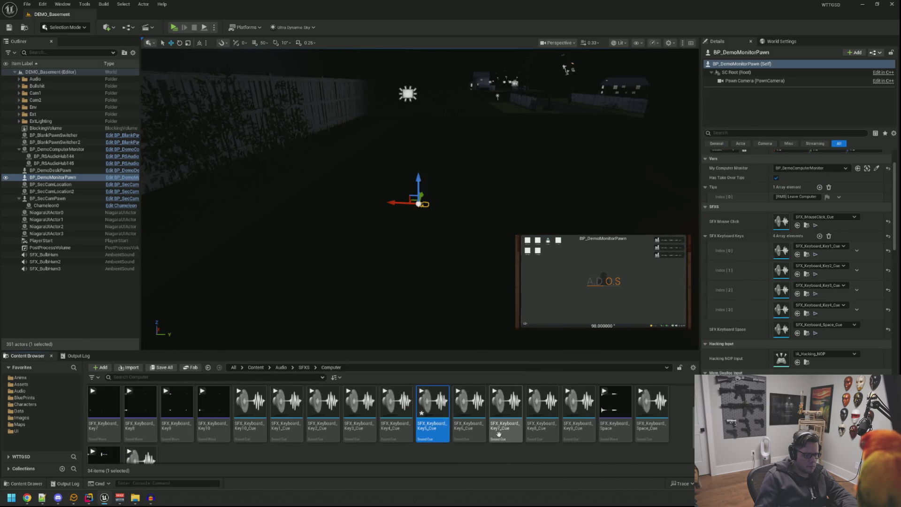
{"action": "double_click", "coordinate": [433, 404]}
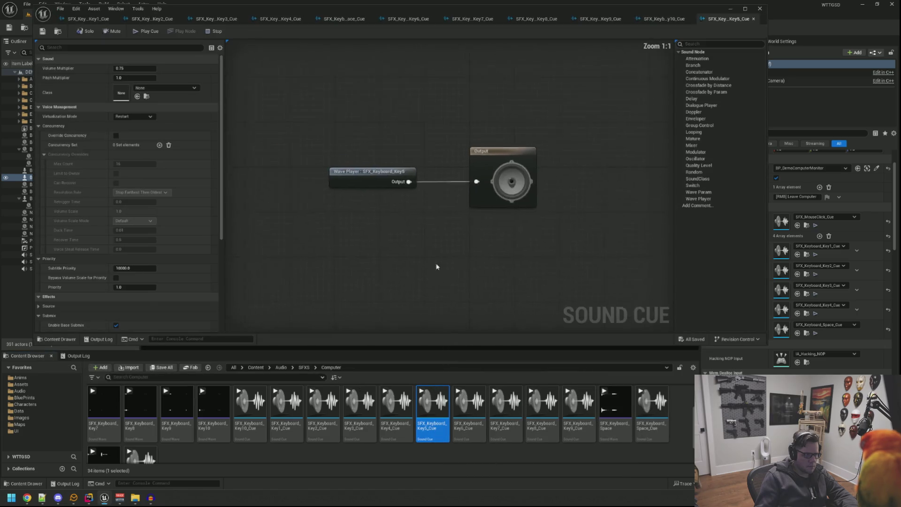
- Move the Key5 cue tab into numeric order, then add and align a Modulator node in its graph
{"action": "left_click_drag", "start_coordinate": [443, 119], "coordinate": [432, 122]}
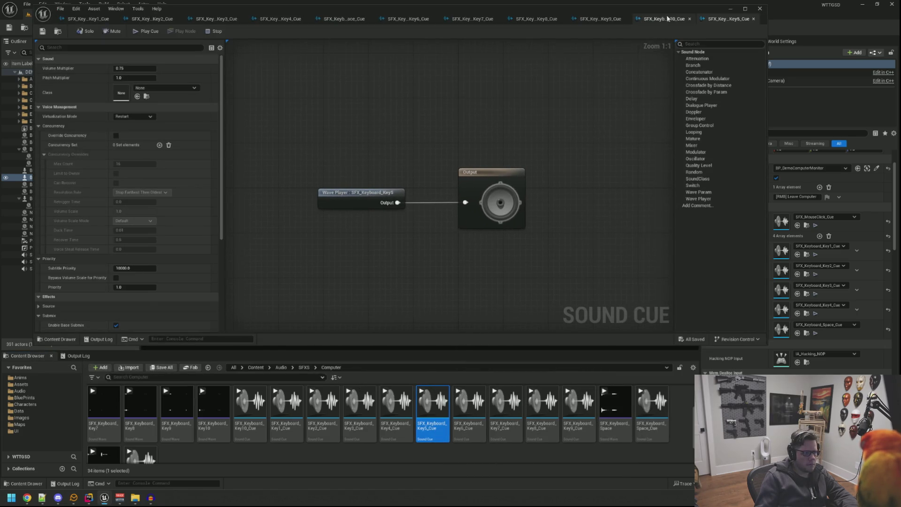
{"action": "mouse_move", "coordinate": [719, 19]}
{"action": "left_mouse_down"}
{"action": "mouse_move", "coordinate": [343, 19]}
{"action": "mouse_move", "coordinate": [662, 19]}
{"action": "mouse_move", "coordinate": [667, 35]}
{"action": "mouse_move", "coordinate": [370, 44]}
{"action": "mouse_move", "coordinate": [368, 20]}
{"action": "left_mouse_up"}
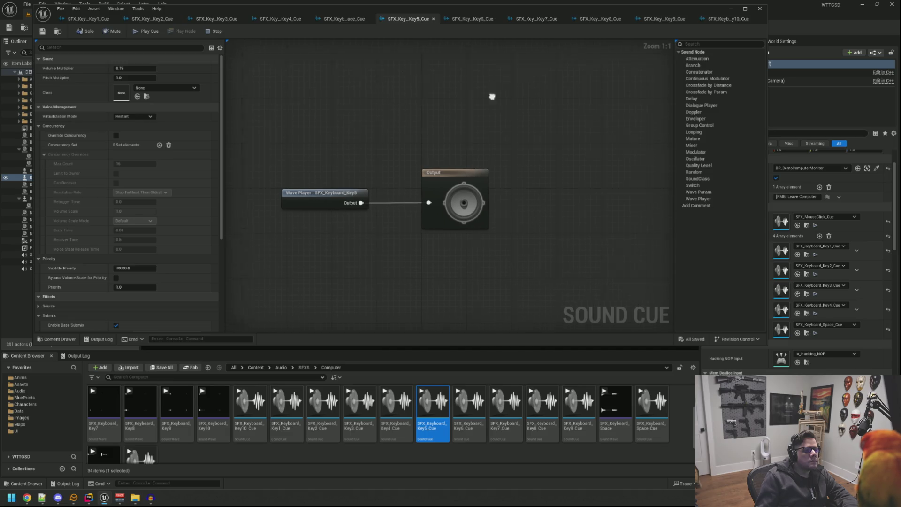
{"action": "mouse_move", "coordinate": [696, 152]}
{"action": "left_mouse_down"}
{"action": "mouse_move", "coordinate": [469, 192]}
{"action": "mouse_move", "coordinate": [419, 167]}
{"action": "mouse_move", "coordinate": [359, 184]}
{"action": "mouse_move", "coordinate": [356, 195]}
{"action": "mouse_move", "coordinate": [390, 194]}
{"action": "left_mouse_up"}
{"action": "key", "text": "ctrl+a"}
{"action": "key", "text": "q"}
{"action": "left_click", "coordinate": [362, 145]}
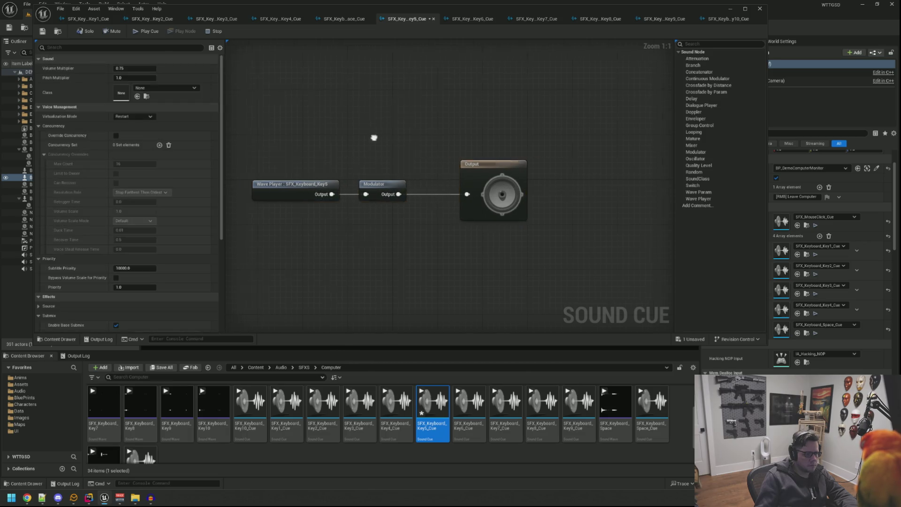
- Set the Key5 cue's class to SC_ComputerAudio, virtualization to Restart, and attenuation to SA_Computer
{"action": "left_click", "coordinate": [187, 88]}
{"action": "left_click", "coordinate": [181, 213]}
{"action": "left_click", "coordinate": [135, 116]}
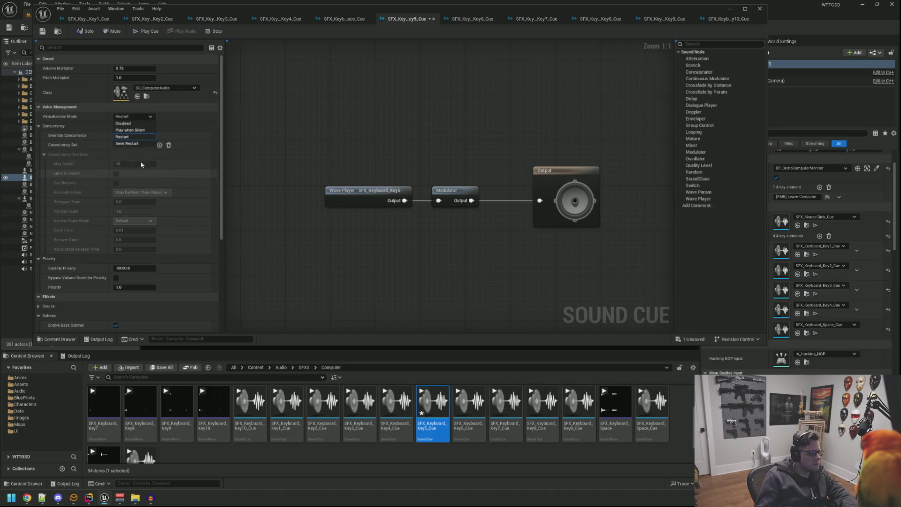
{"action": "left_click", "coordinate": [136, 137]}
{"action": "scroll", "coordinate": [182, 197], "scroll_direction": "down", "scroll_amount": 5}
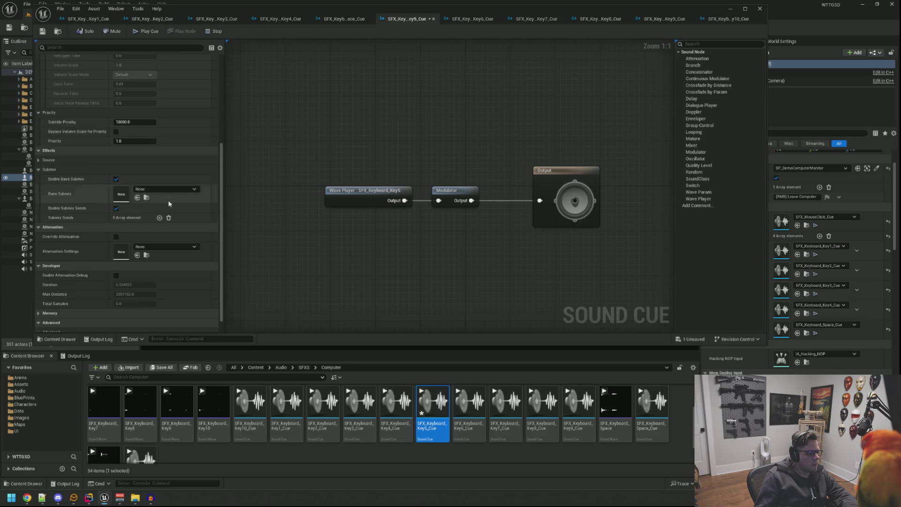
{"action": "left_click", "coordinate": [166, 247]}
{"action": "left_click", "coordinate": [188, 348]}
- Save the Key5 cue, preview its sound, and shrink the cue editor window
{"action": "key", "text": "ctrl+s"}
{"action": "left_click", "coordinate": [145, 31]}
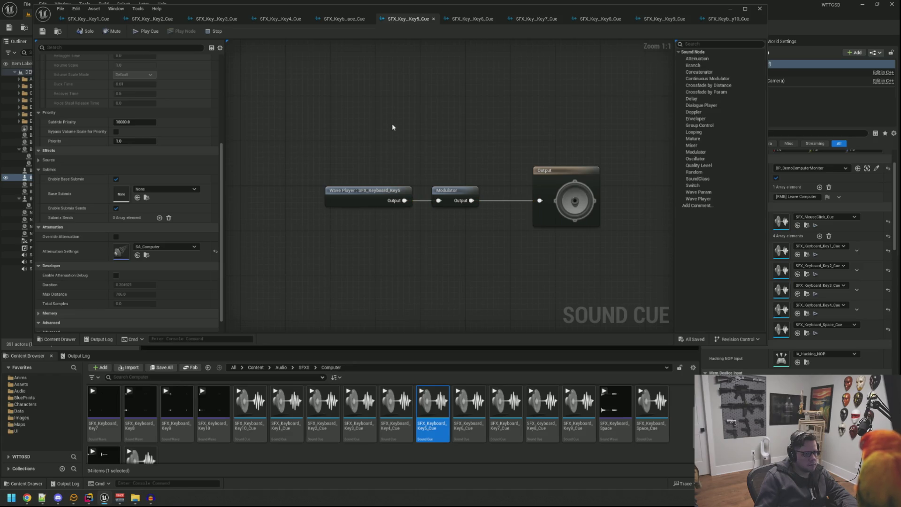
{"action": "left_click_drag", "start_coordinate": [768, 346], "coordinate": [676, 293]}
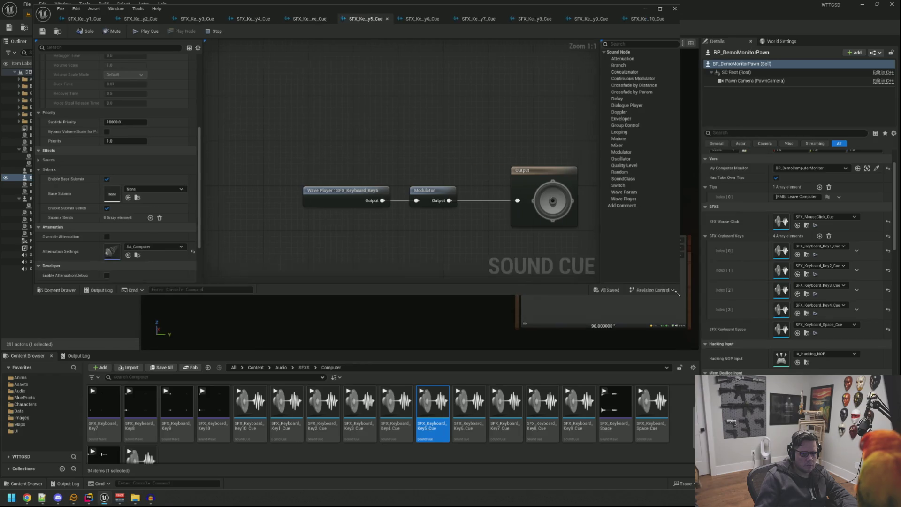
- Add six slots to the pawn's SFX Keyboard Keys array, bringing it to ten entries
{"action": "left_click", "coordinate": [820, 236]}
{"action": "left_click", "coordinate": [820, 236]}
{"action": "left_click", "coordinate": [820, 236]}
{"action": "left_click", "coordinate": [820, 236]}
{"action": "left_click", "coordinate": [821, 236]}
{"action": "left_click", "coordinate": [820, 236]}
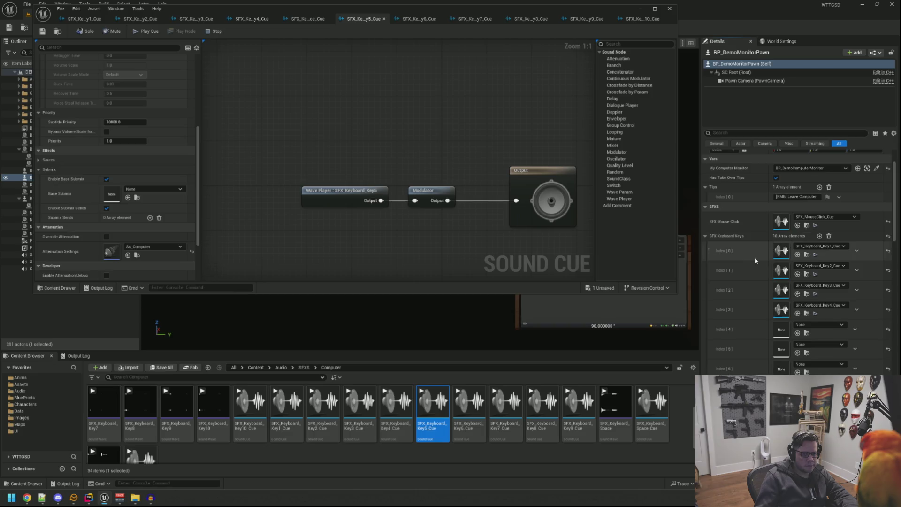
{"action": "scroll", "coordinate": [751, 263], "scroll_direction": "down", "scroll_amount": 3}
- Fill Index 4–9 with Key5_Cue through Key10_Cue and minimize the sound cue editor
{"action": "mouse_move", "coordinate": [432, 406]}
{"action": "left_mouse_down"}
{"action": "mouse_move", "coordinate": [794, 263]}
{"action": "mouse_move", "coordinate": [782, 252]}
{"action": "left_mouse_up"}
{"action": "mouse_move", "coordinate": [468, 404]}
{"action": "left_mouse_down"}
{"action": "mouse_move", "coordinate": [793, 286]}
{"action": "mouse_move", "coordinate": [781, 273]}
{"action": "left_mouse_up"}
{"action": "left_click", "coordinate": [506, 426]}
{"action": "left_click_drag", "start_coordinate": [506, 427], "coordinate": [782, 289]}
{"action": "mouse_move", "coordinate": [545, 413]}
{"action": "left_mouse_down"}
{"action": "mouse_move", "coordinate": [554, 426]}
{"action": "mouse_move", "coordinate": [717, 371]}
{"action": "mouse_move", "coordinate": [782, 310]}
{"action": "left_mouse_up"}
{"action": "mouse_move", "coordinate": [579, 411]}
{"action": "left_mouse_down"}
{"action": "mouse_move", "coordinate": [704, 371]}
{"action": "mouse_move", "coordinate": [781, 330]}
{"action": "left_mouse_up"}
{"action": "mouse_move", "coordinate": [250, 409]}
{"action": "left_mouse_down"}
{"action": "mouse_move", "coordinate": [484, 418]}
{"action": "mouse_move", "coordinate": [781, 352]}
{"action": "left_mouse_up"}
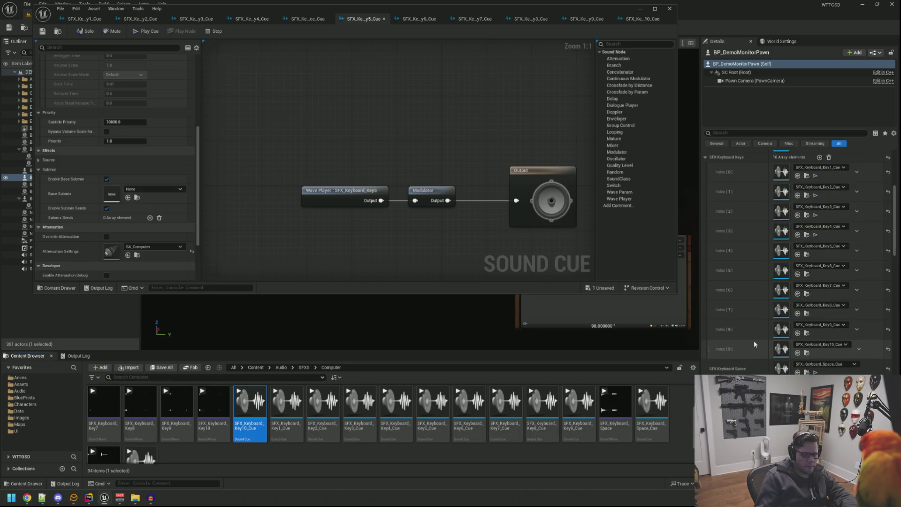
{"action": "left_click", "coordinate": [639, 10]}
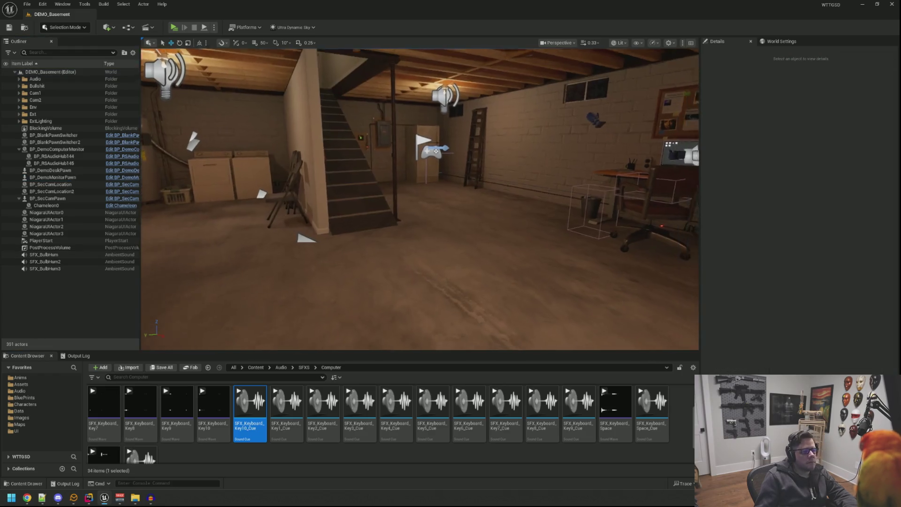
{"action": "left_click_drag", "start_coordinate": [356, 178], "coordinate": [356, 178]}
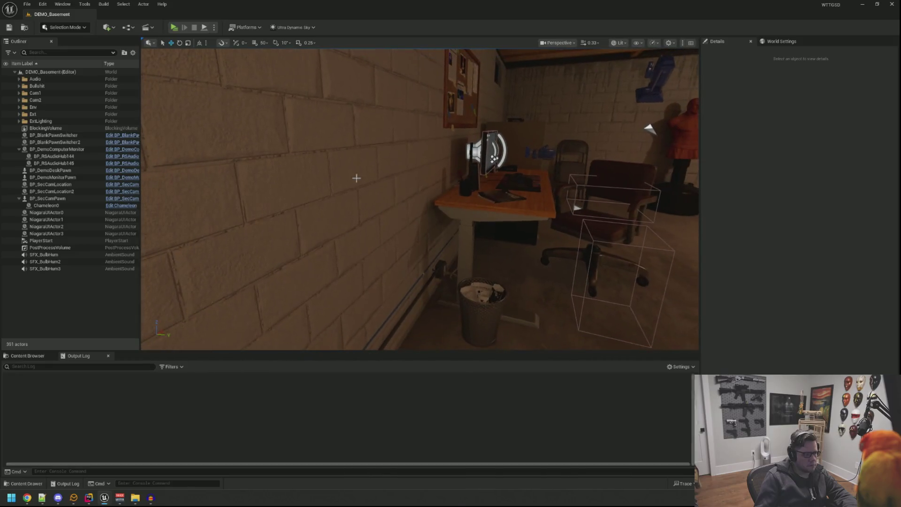
- Start Play with Alt+P, sit at the desk computer, launch ShadowFetch and type 'this is a test'
{"action": "key", "text": "alt+p"}
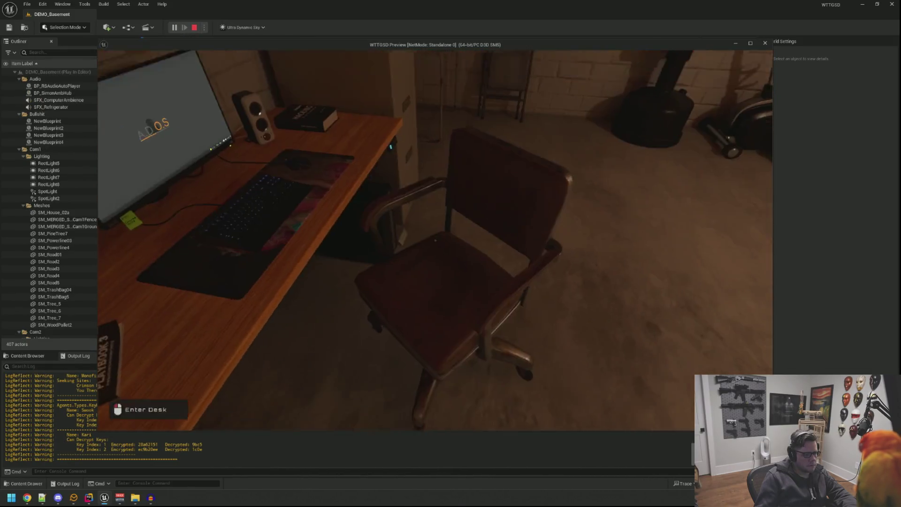
{"action": "left_click", "coordinate": [435, 241]}
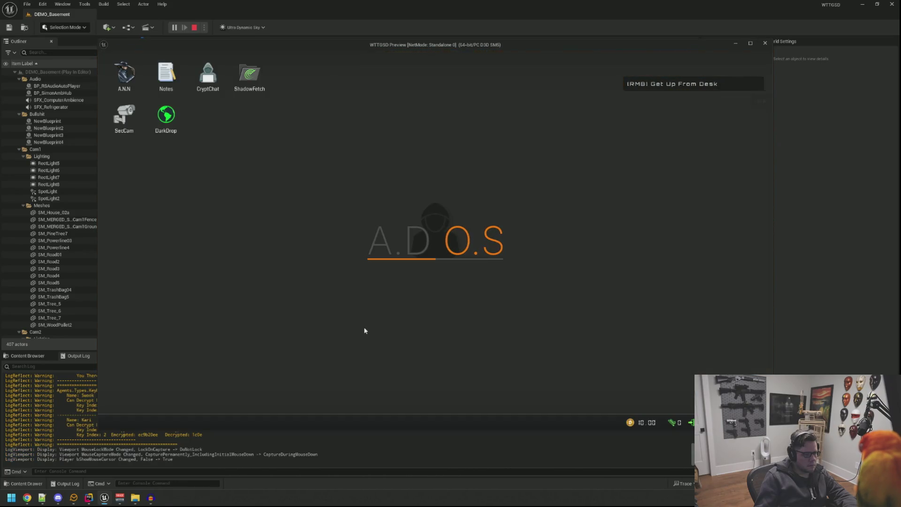
{"action": "double_click", "coordinate": [249, 81]}
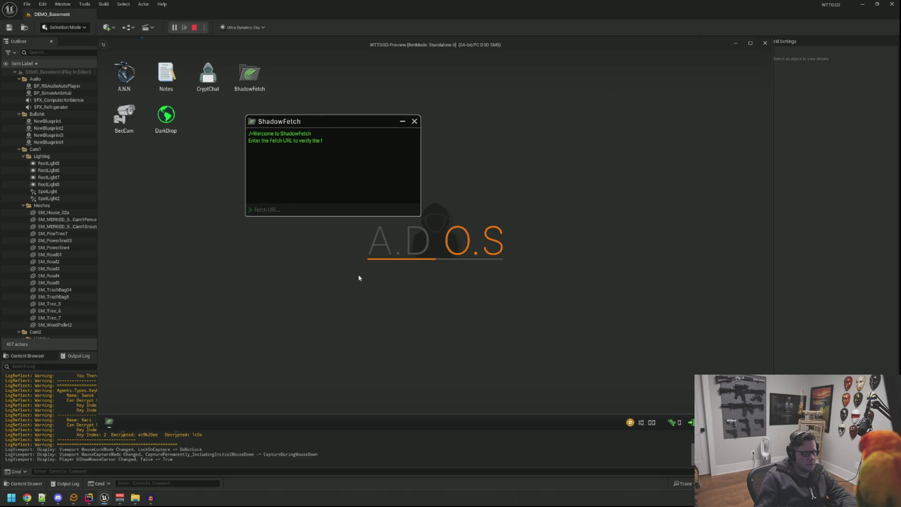
{"action": "type", "text": "this is a test"}
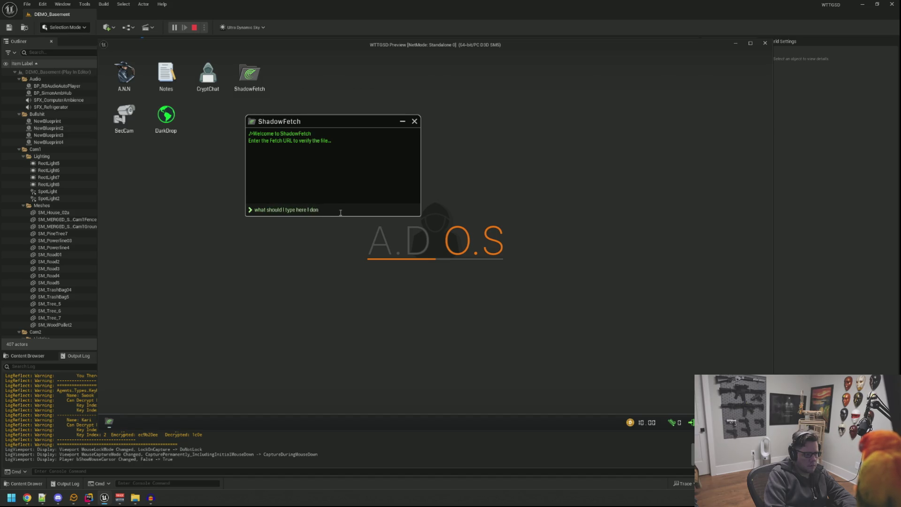
- Type test text into ShadowFetch's Fetch URL field and clear it twice
{"action": "type", "text": "'t 'know"}
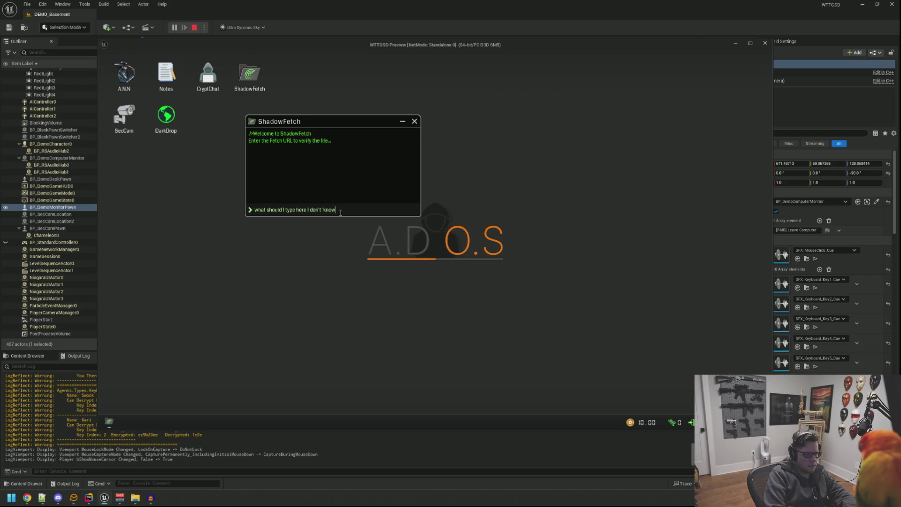
{"action": "key", "text": "ctrl+a"}
{"action": "key", "text": "BackSpace"}
{"action": "key", "text": "ctrl+a"}
{"action": "key", "text": "BackSpace"}
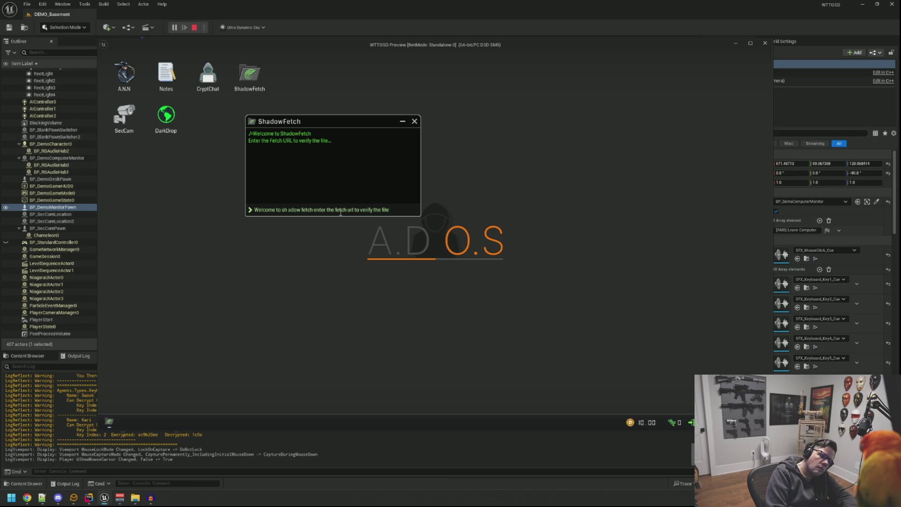
- Replace the input with 'woshad', then stop Play-In-Editor and show the Computer SFX keyboard cues
{"action": "key", "text": "ctrl+a"}
{"action": "type", "text": "w"}
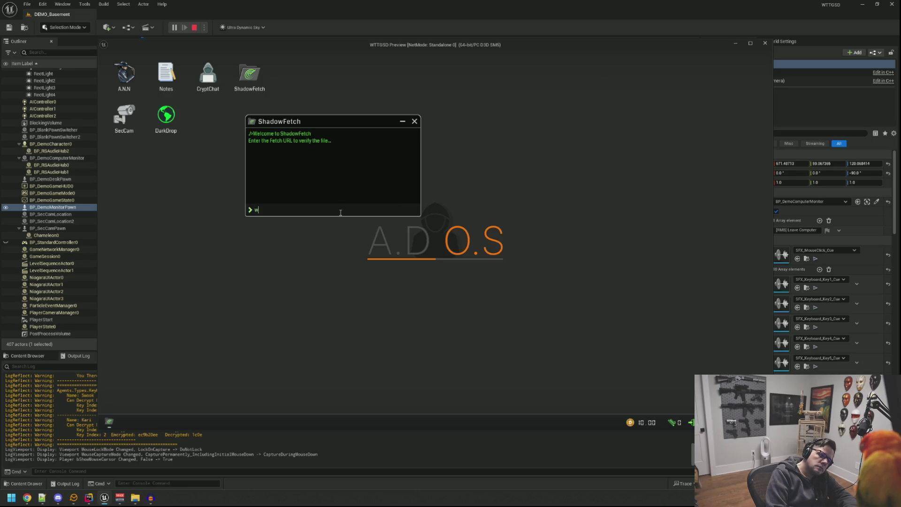
{"action": "type", "text": "elcoemtoshadowfetchenterthefetchurltofverifythefile"}
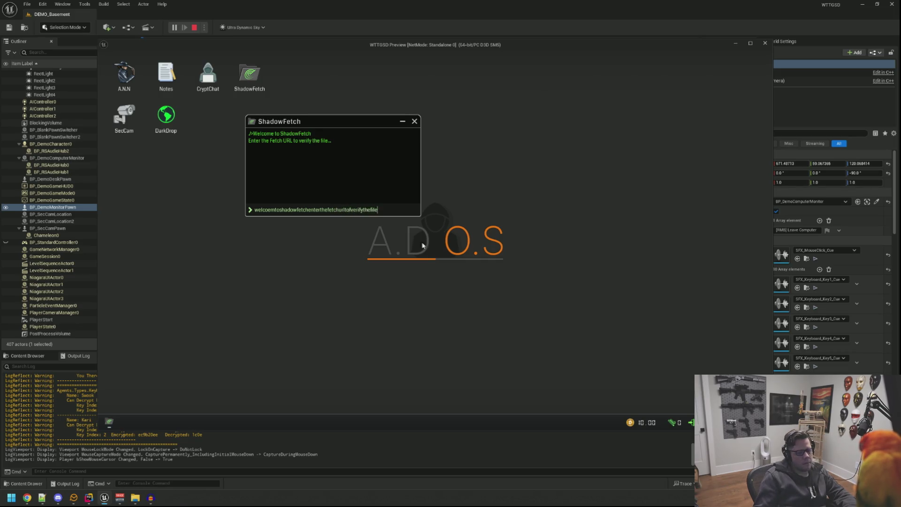
{"action": "key", "text": "Escape"}
{"action": "left_click", "coordinate": [27, 356]}
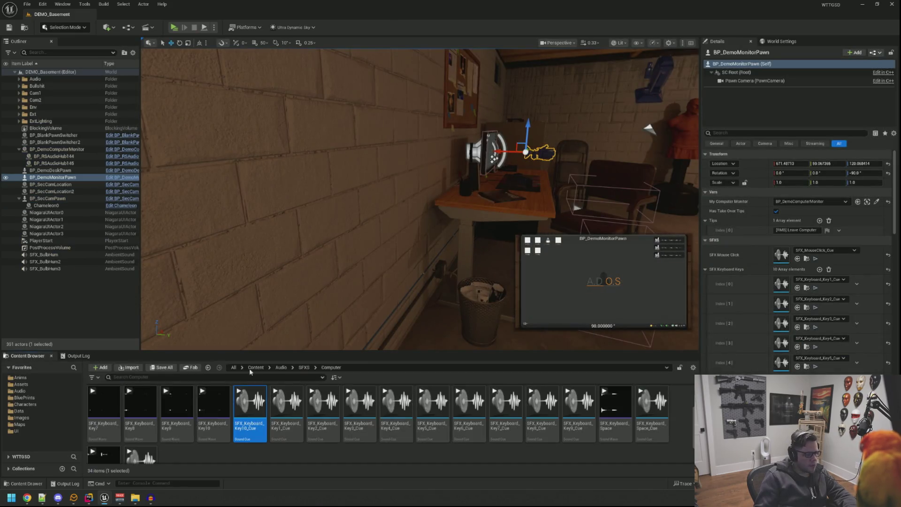
- Open the SFX_Keyboard_Space_Cue sound cue for editing
{"action": "left_click_drag", "start_coordinate": [413, 197], "coordinate": [497, 188]}
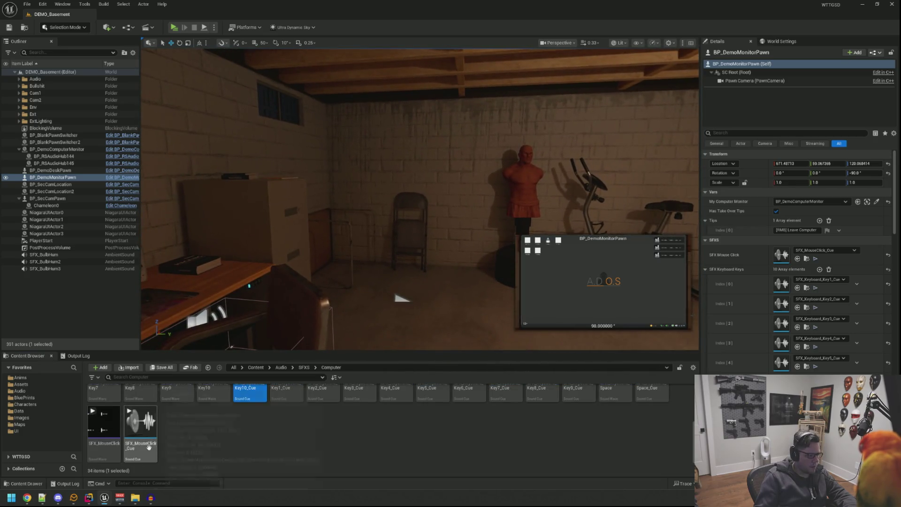
{"action": "scroll", "coordinate": [346, 422], "scroll_direction": "down", "scroll_amount": 1}
{"action": "scroll", "coordinate": [798, 262], "scroll_direction": "down", "scroll_amount": 3}
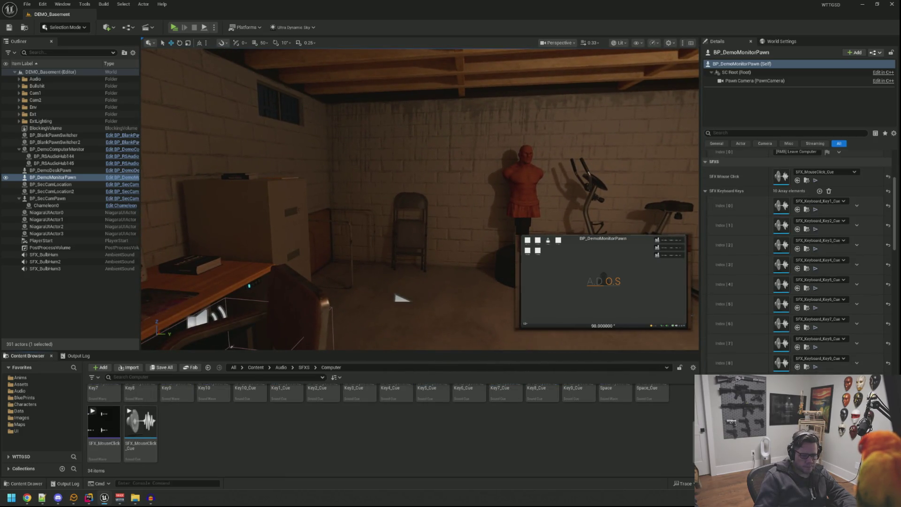
{"action": "scroll", "coordinate": [615, 418], "scroll_direction": "up", "scroll_amount": 1}
{"action": "double_click", "coordinate": [652, 409]}
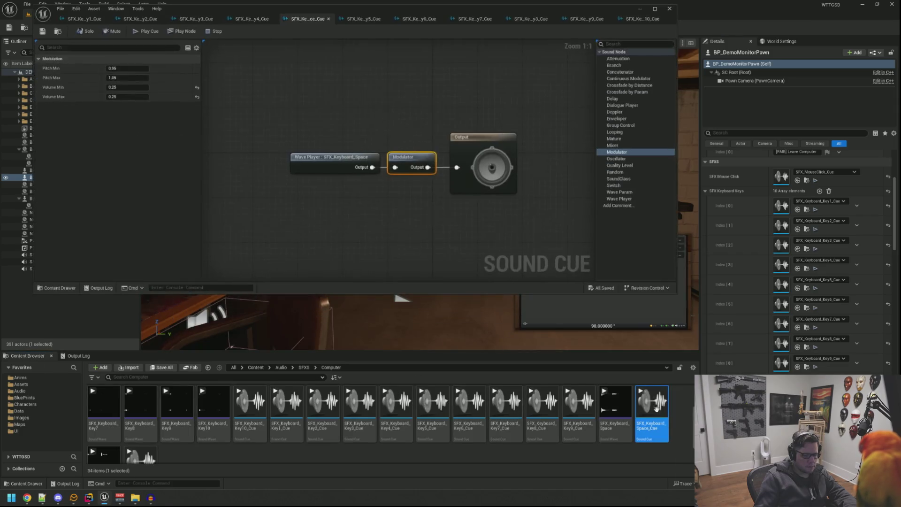
- Set the Modulator's Pitch Min to 0.5 and Pitch Max to 1.5, save, and audition the cue
{"action": "left_click", "coordinate": [383, 116]}
{"action": "mouse_move", "coordinate": [350, 90]}
{"action": "left_mouse_down"}
{"action": "mouse_move", "coordinate": [351, 111]}
{"action": "mouse_move", "coordinate": [250, 84]}
{"action": "left_mouse_up"}
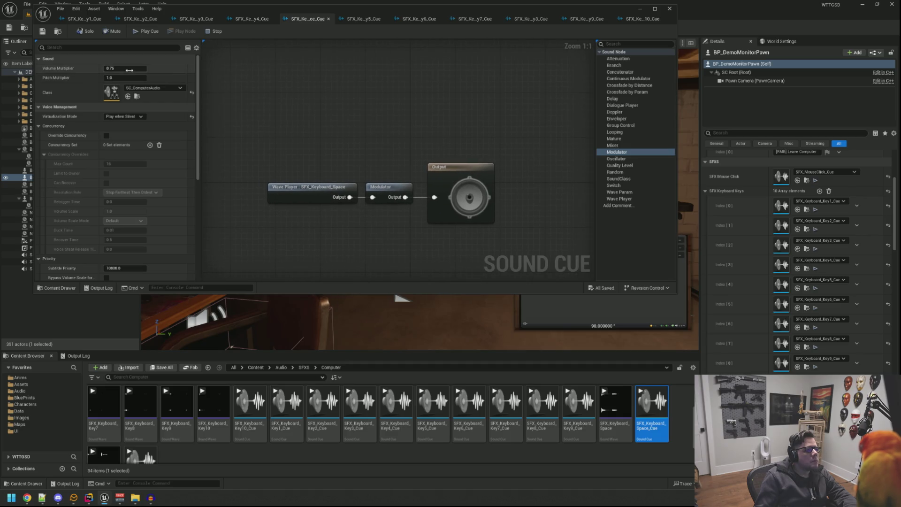
{"action": "left_click", "coordinate": [389, 190]}
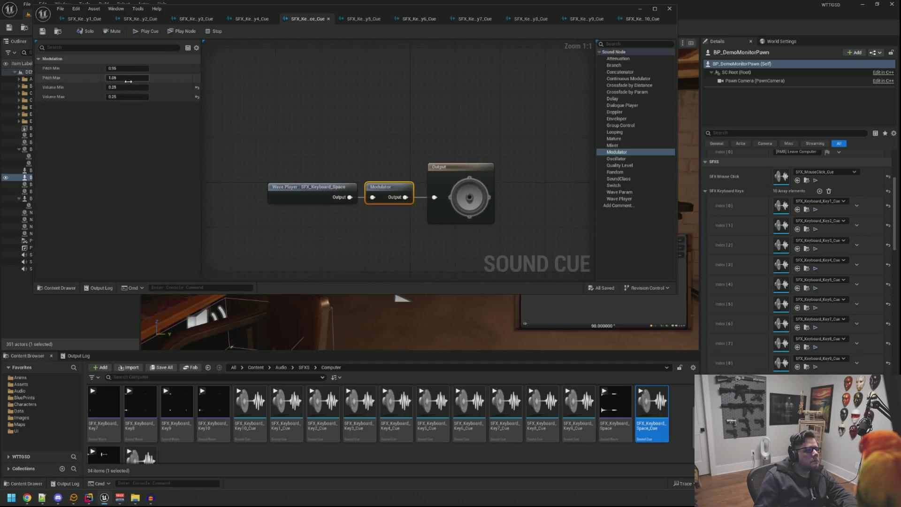
{"action": "left_click", "coordinate": [140, 69]}
{"action": "type", "text": "0.5"}
{"action": "key", "text": "Tab"}
{"action": "type", "text": "1.5"}
{"action": "key", "text": "Return"}
{"action": "key", "text": "ctrl+s"}
{"action": "left_click", "coordinate": [149, 31]}
{"action": "left_click", "coordinate": [148, 32]}
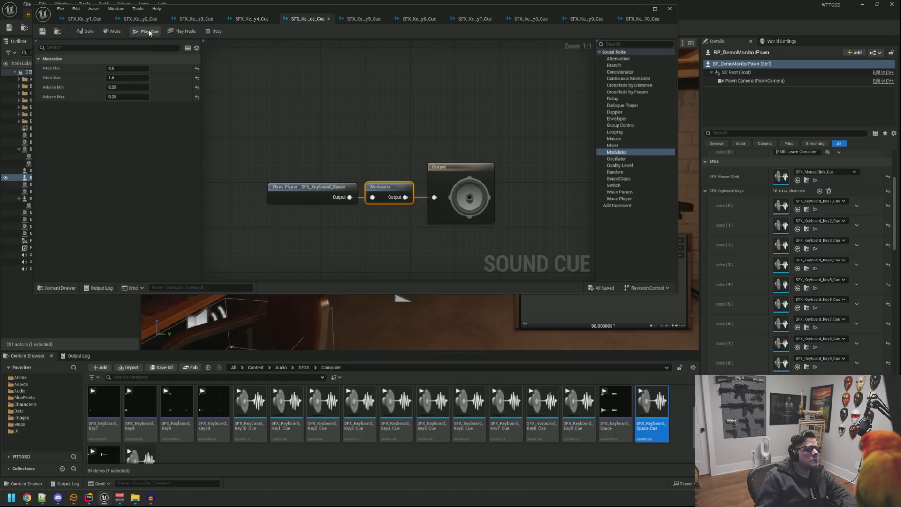
{"action": "left_click", "coordinate": [149, 32]}
- Show the cue properties and output log, then launch the game preview with Alt+P
{"action": "left_click", "coordinate": [301, 105]}
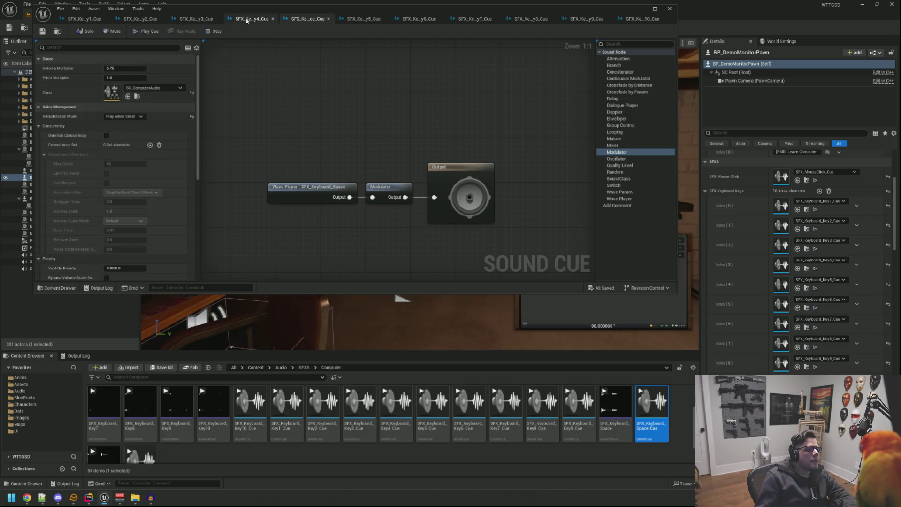
{"action": "left_click_drag", "start_coordinate": [213, 18], "coordinate": [212, 48]}
{"action": "left_click", "coordinate": [78, 355]}
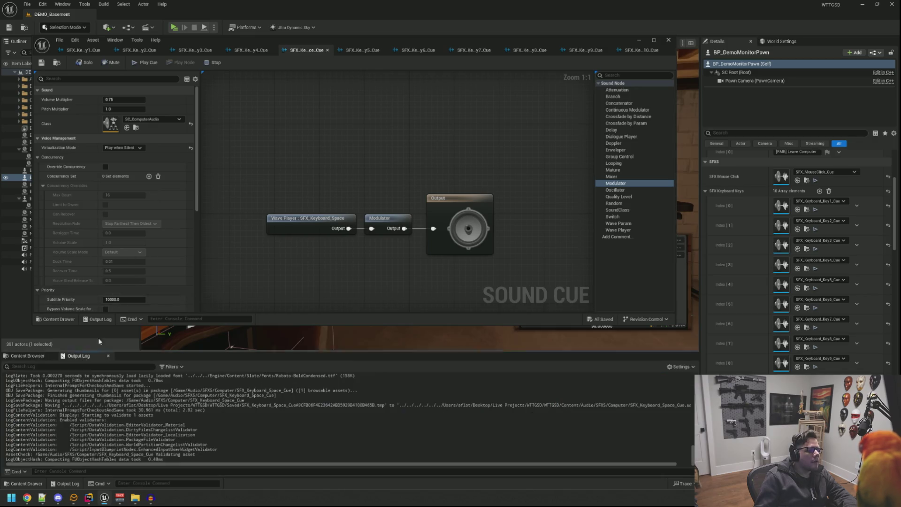
{"action": "key", "text": "alt+p"}
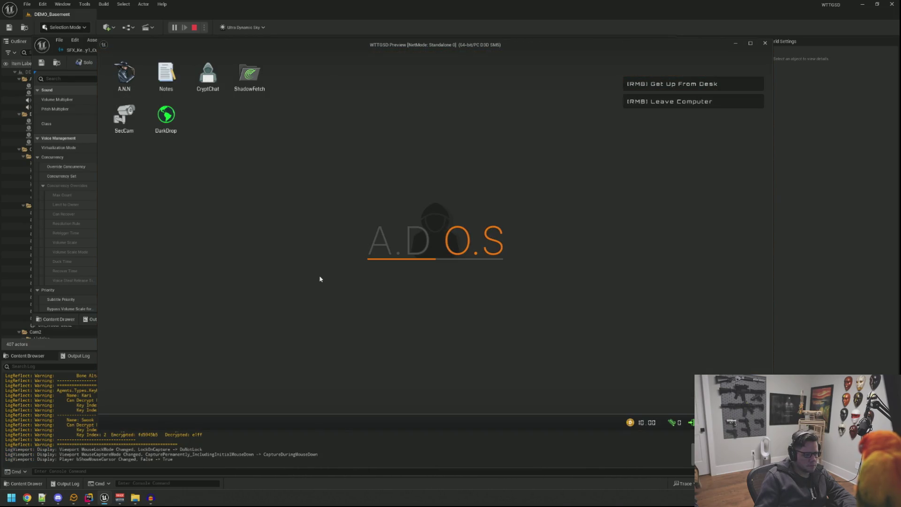
- Sit at the in-game computer and launch ShadowFetch from the A.D.O.S desktop
{"action": "key", "text": "grave"}
{"action": "key", "text": "Up"}
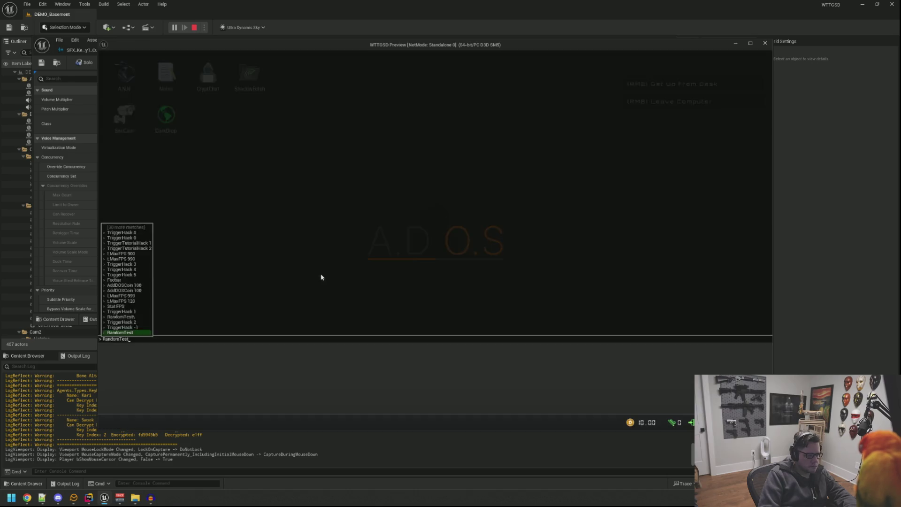
{"action": "key", "text": "Return"}
{"action": "double_click", "coordinate": [249, 74]}
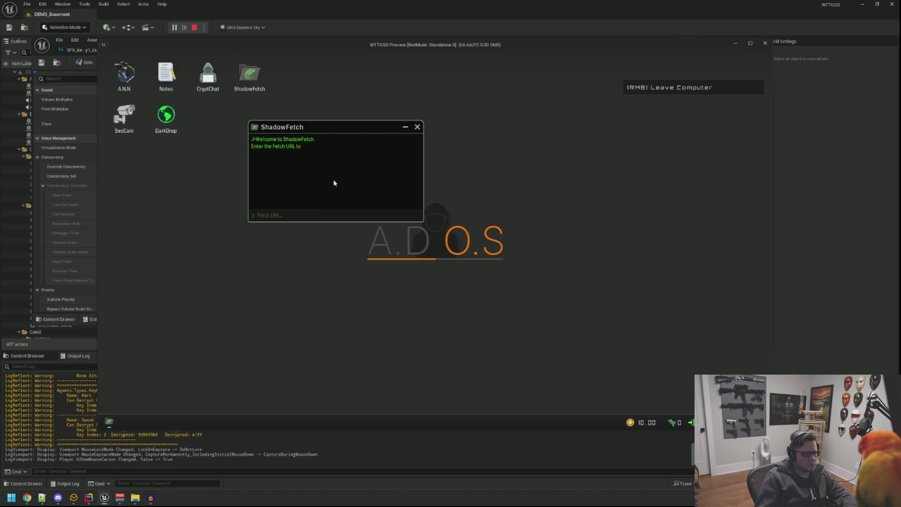
- Type and clear several test strings in the Fetch URL field, then stop the preview
{"action": "type", "text": "this is a test wand"}
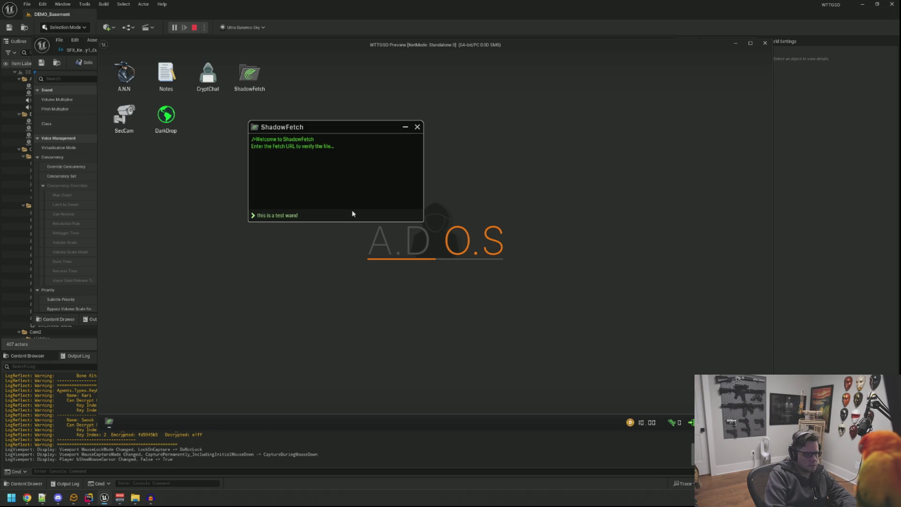
{"action": "key", "text": "Return"}
{"action": "type", "text": "fetchurltoveri"}
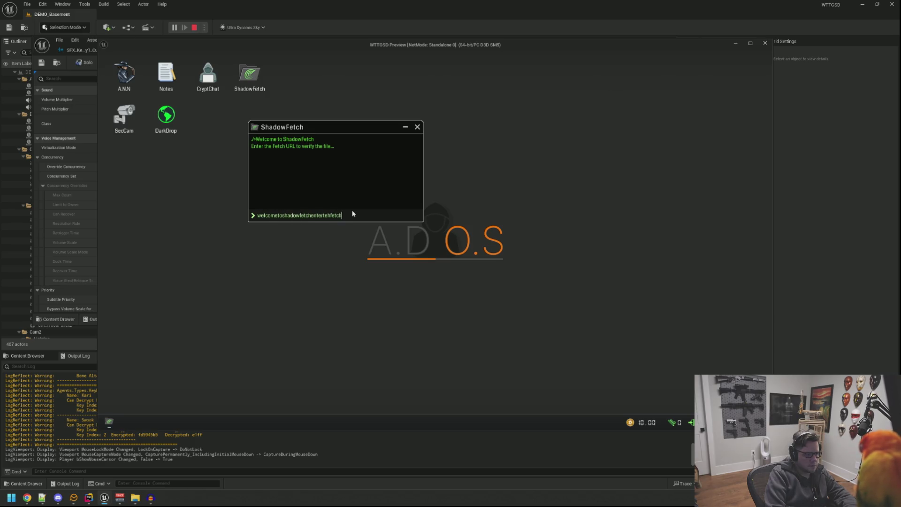
{"action": "type", "text": "fythefile"}
{"action": "key", "text": "Return"}
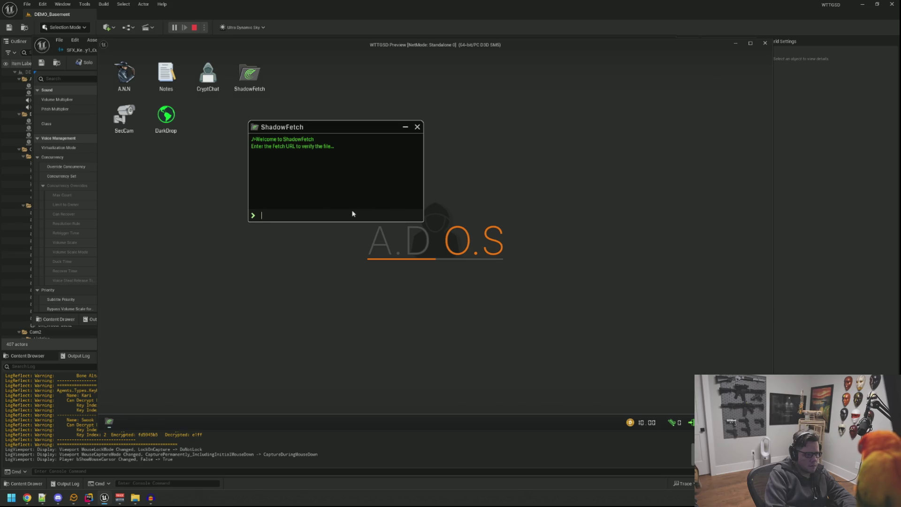
{"action": "type", "text": "aaaaa"}
{"action": "type", "text": "aaaaaaaaaaaa"}
{"action": "key", "text": "ctrl+a"}
{"action": "key", "text": "BackSpace"}
{"action": "key", "text": "Escape"}
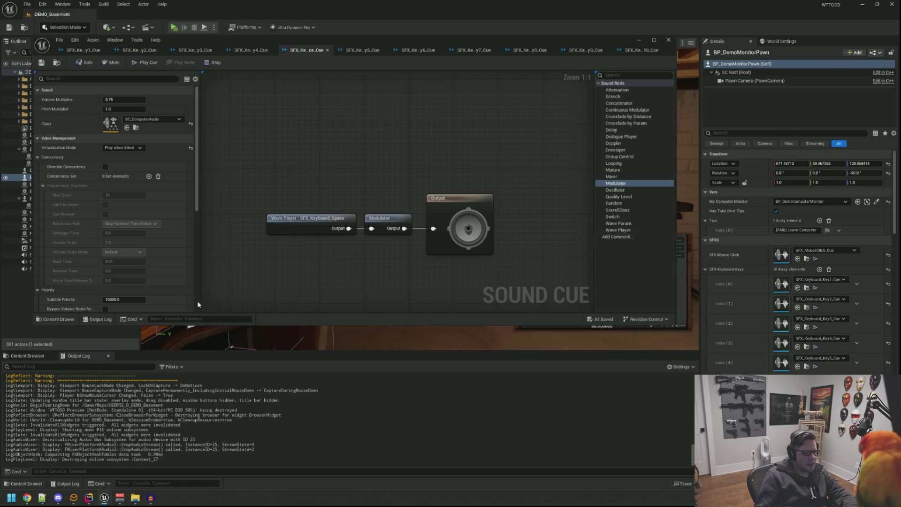
- Show the computer sound assets and preview the Key6 and Key7 keyboard cues
{"action": "left_click", "coordinate": [28, 356]}
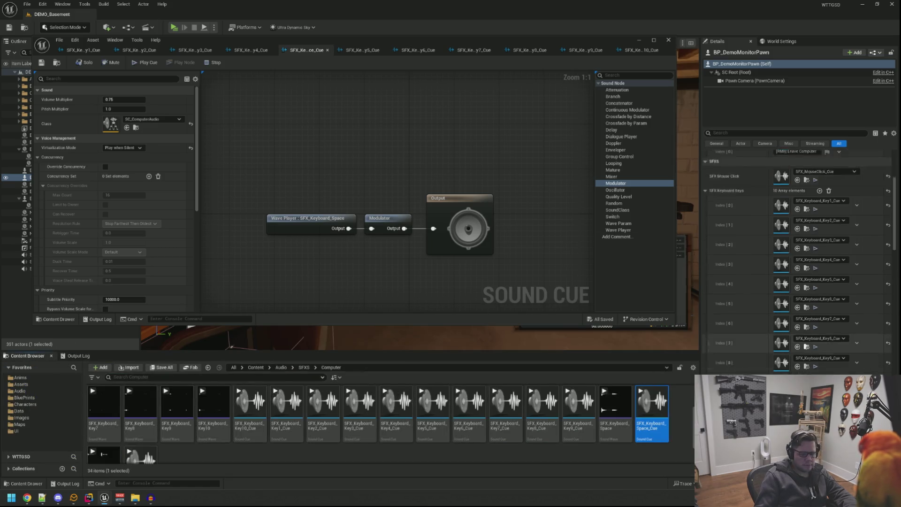
{"action": "left_click", "coordinate": [432, 408]}
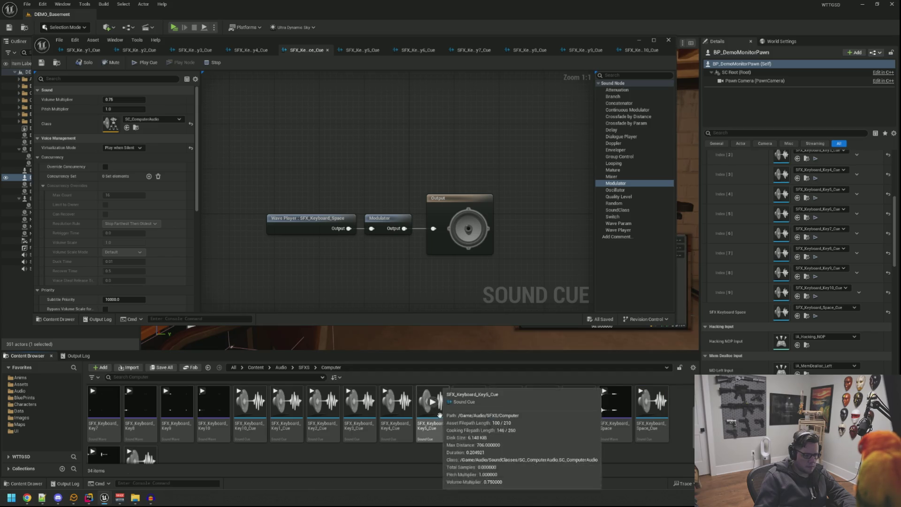
{"action": "left_click", "coordinate": [472, 408]}
{"action": "left_click", "coordinate": [506, 404]}
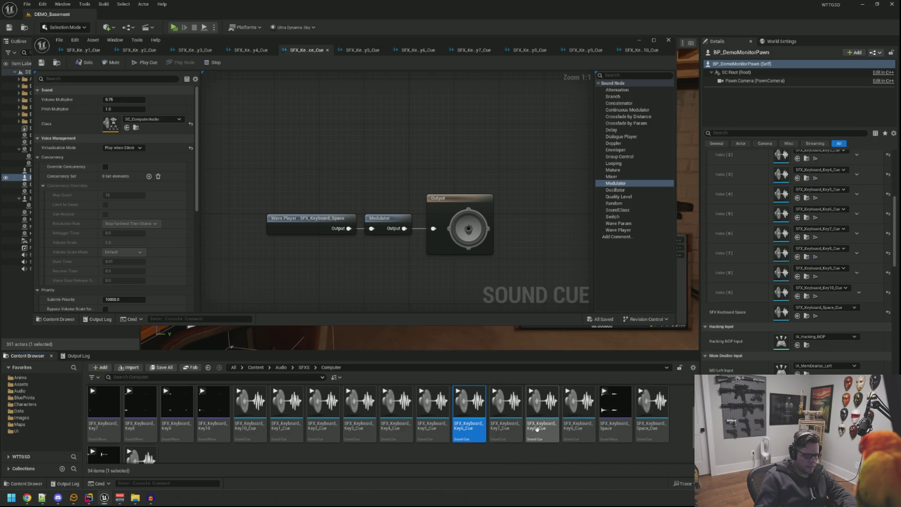
- Assign SFX_Keyboard_Key8_Cue to the SFX Keyboard Space slot, save the level, and play
{"action": "scroll", "coordinate": [798, 259], "scroll_direction": "up", "scroll_amount": 1}
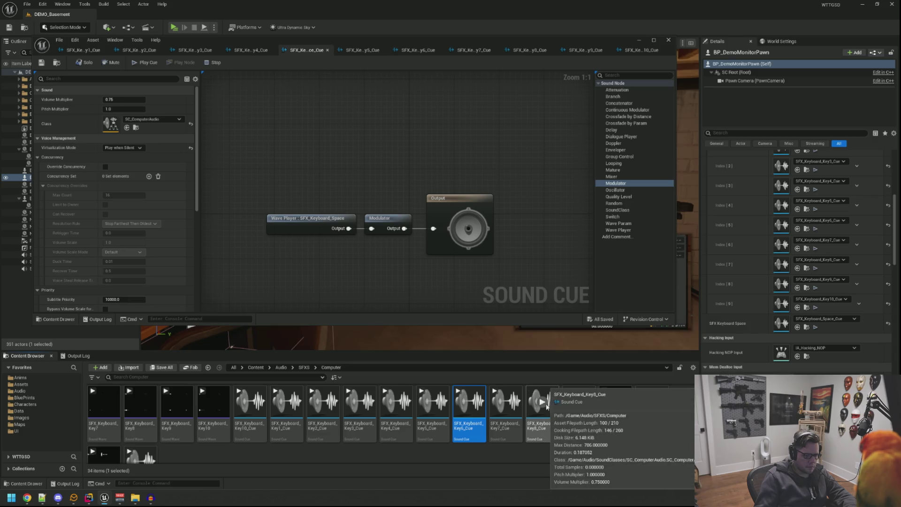
{"action": "mouse_move", "coordinate": [537, 428]}
{"action": "left_mouse_down"}
{"action": "mouse_move", "coordinate": [794, 332]}
{"action": "mouse_move", "coordinate": [788, 323]}
{"action": "left_mouse_up"}
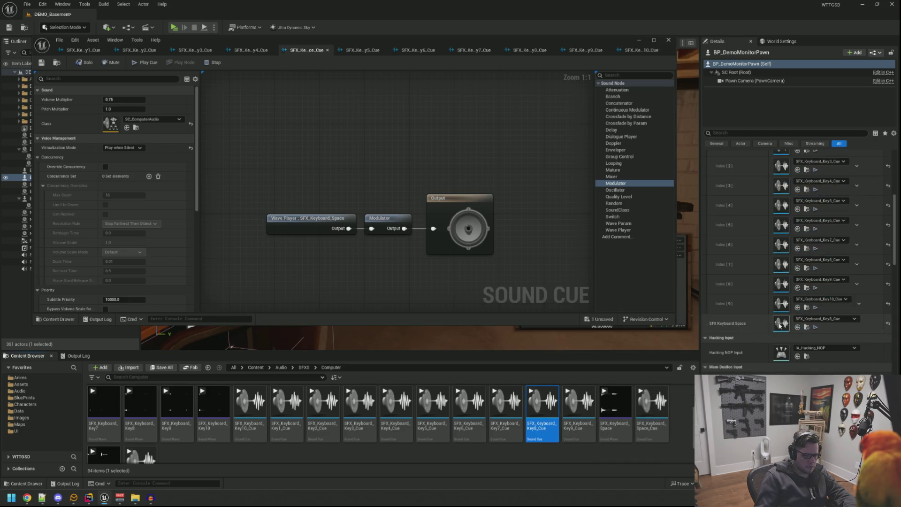
{"action": "key", "text": "ctrl+s"}
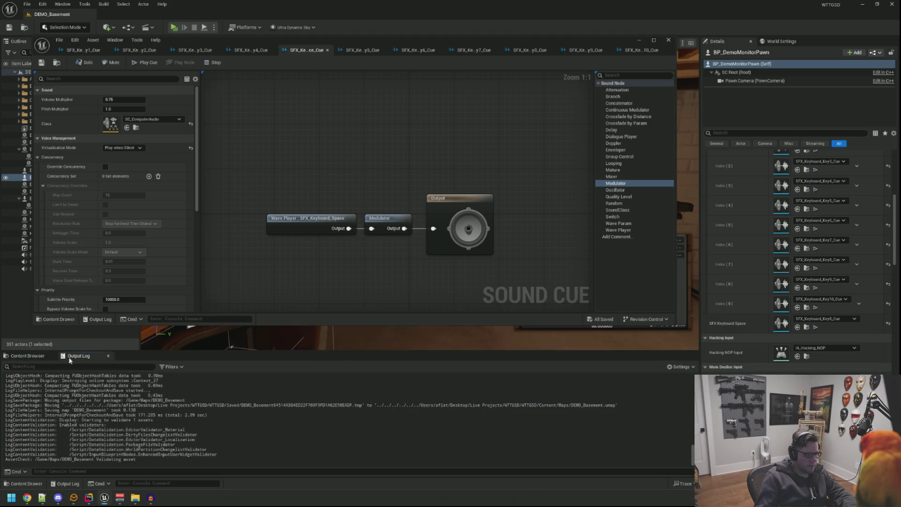
{"action": "left_click", "coordinate": [173, 27]}
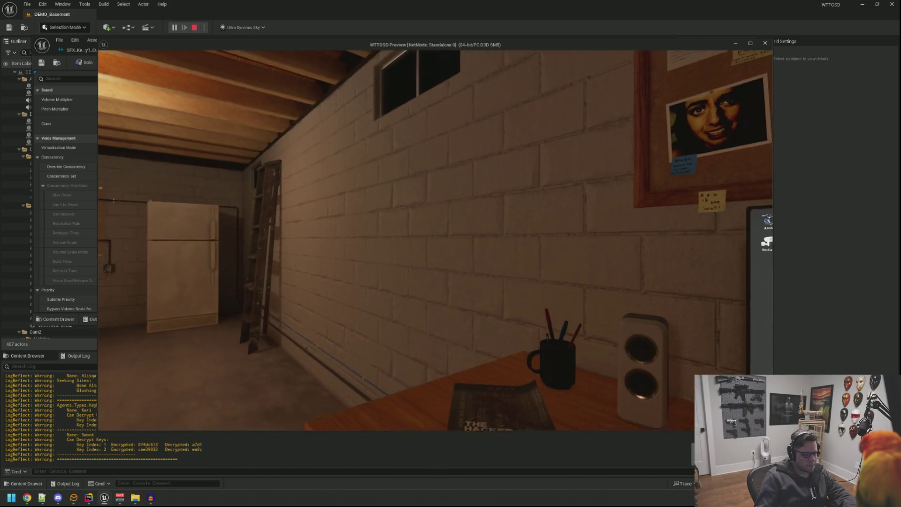
- Zoom into the monitor, launch ShadowFetch, and center its window
{"action": "left_click", "coordinate": [436, 240]}
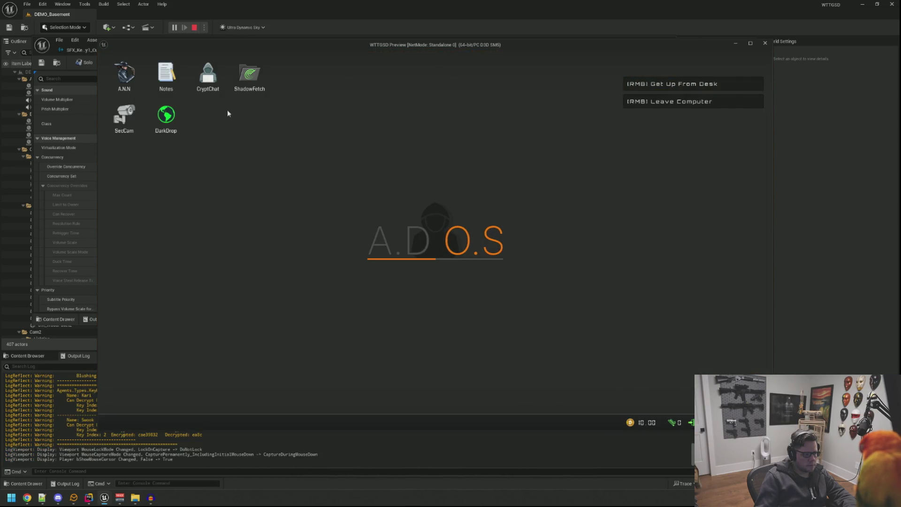
{"action": "double_click", "coordinate": [250, 75]}
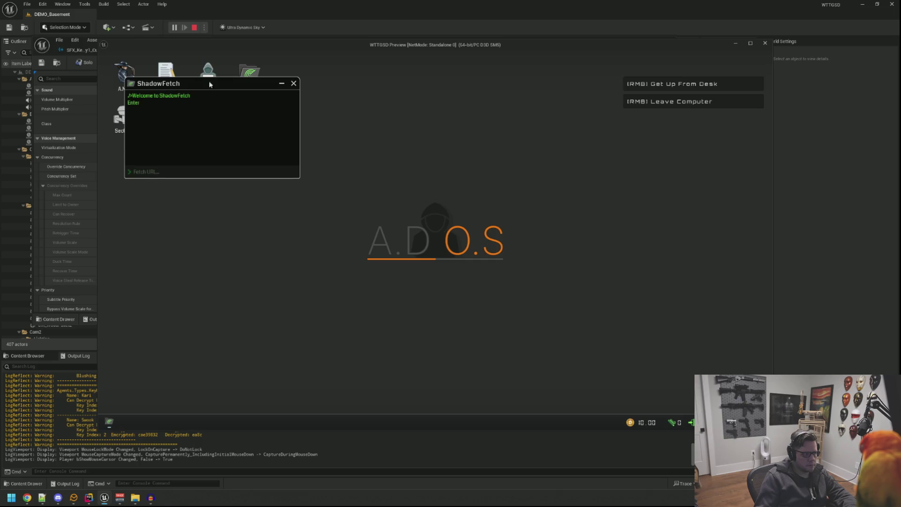
{"action": "left_click_drag", "start_coordinate": [209, 81], "coordinate": [343, 111]}
- Type and clear test sentences in the Fetch URL field, ending with 'this is a test'
{"action": "type", "text": "Wel"}
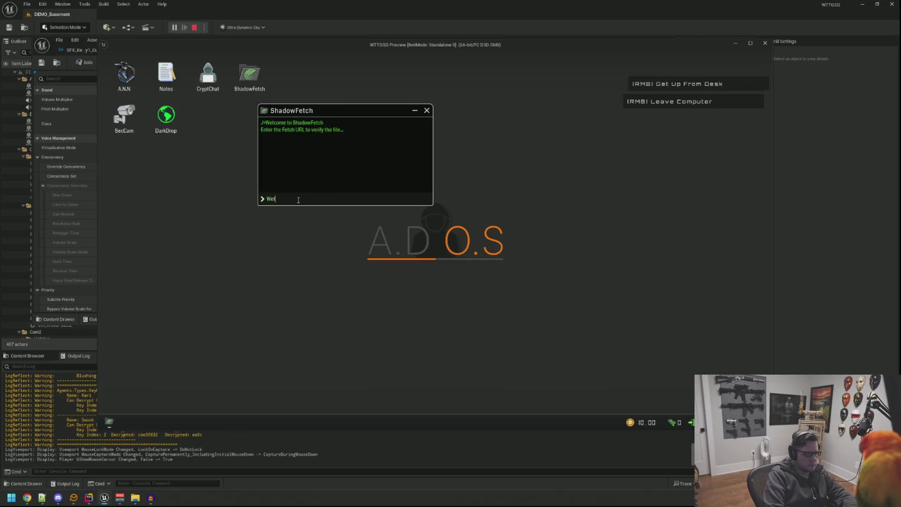
{"action": "type", "text": "come t fet"}
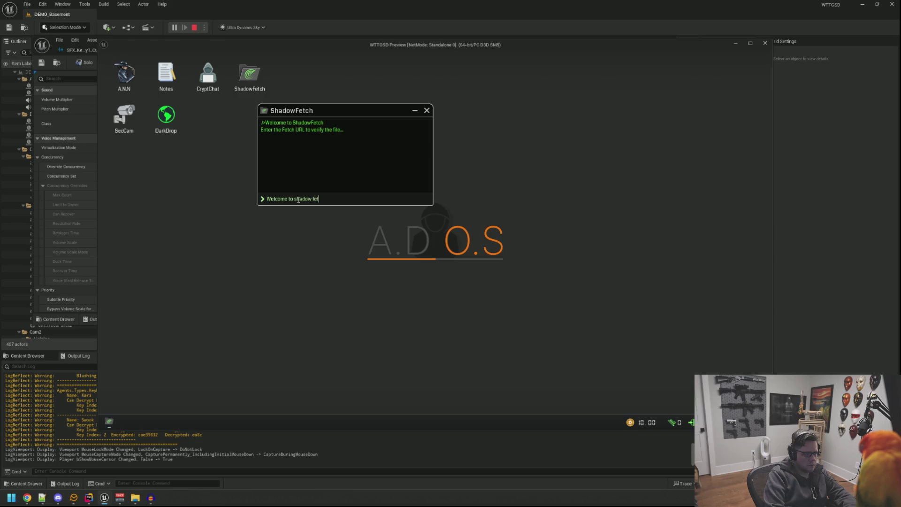
{"action": "type", "text": "ch url to v"}
{"action": "type", "text": "erify the file.."}
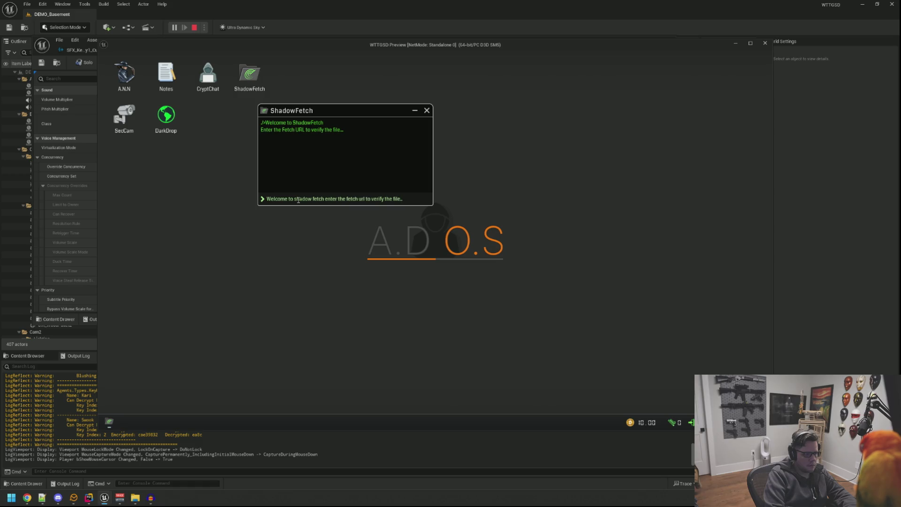
{"action": "key", "text": "Return"}
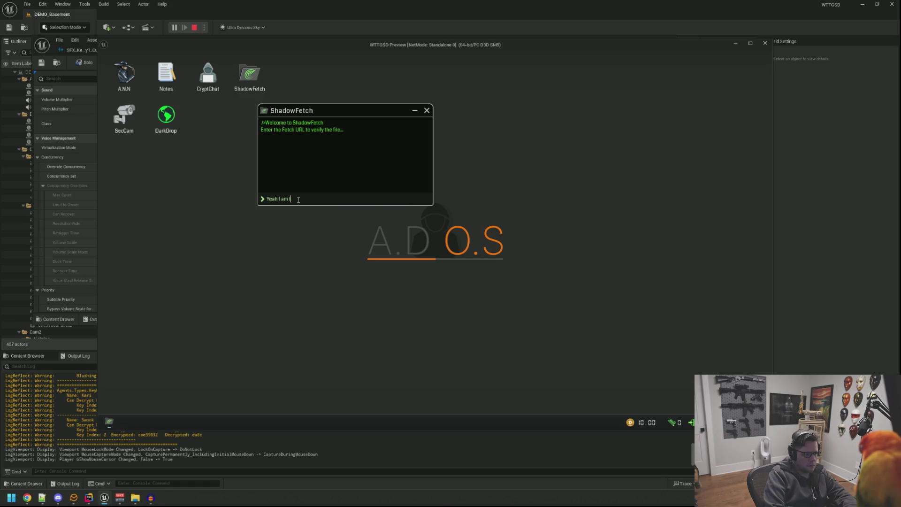
{"action": "key", "text": "Return"}
{"action": "type", "text": "liking this a lot better."}
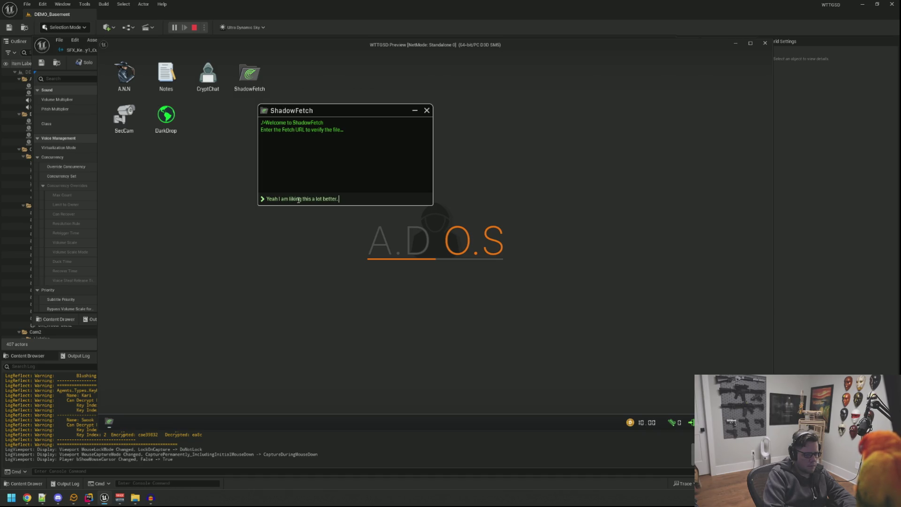
{"action": "key", "text": "Return"}
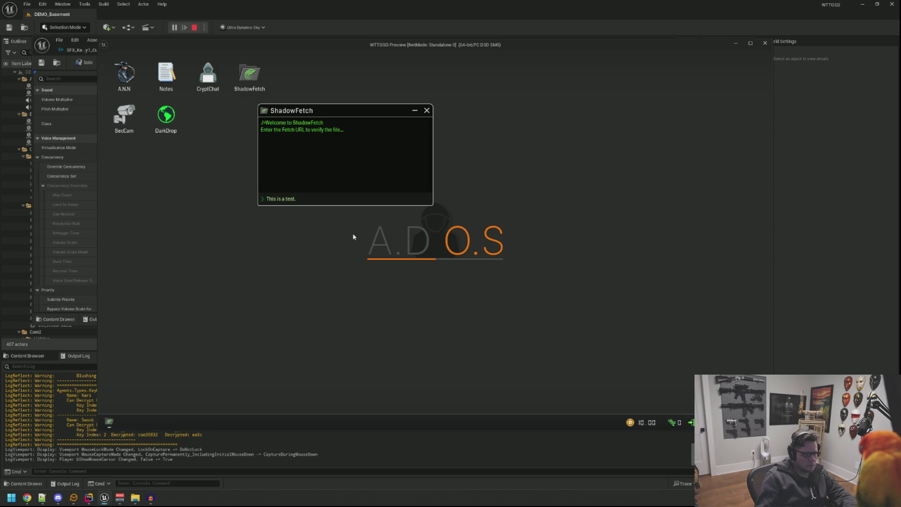
{"action": "key", "text": "ctrl+a"}
{"action": "key", "text": "BackSpace"}
{"action": "type", "text": "this is a test"}
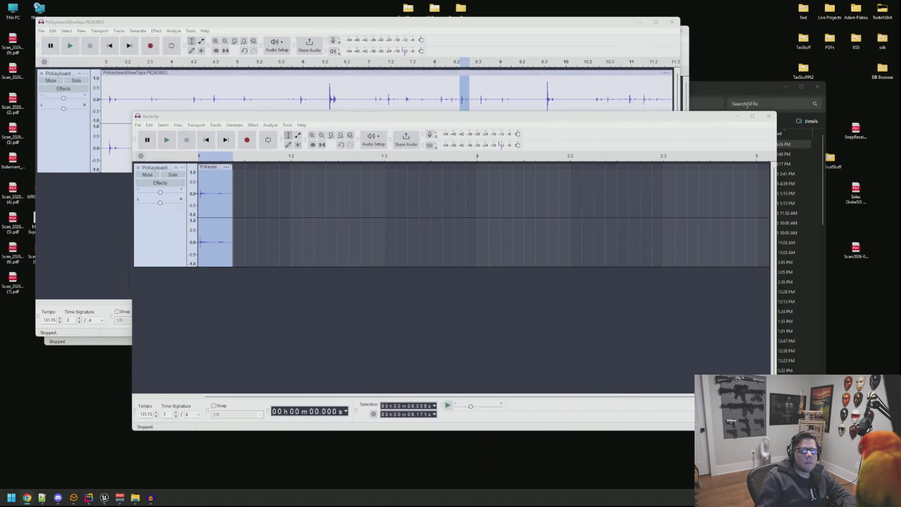
- Close each Audacity recording window, discarding unsaved changes every time
{"action": "left_click", "coordinate": [768, 116]}
{"action": "left_click", "coordinate": [469, 276]}
{"action": "left_click", "coordinate": [672, 23]}
{"action": "left_click", "coordinate": [373, 180]}
{"action": "left_click", "coordinate": [687, 30]}
{"action": "left_click", "coordinate": [382, 188]}
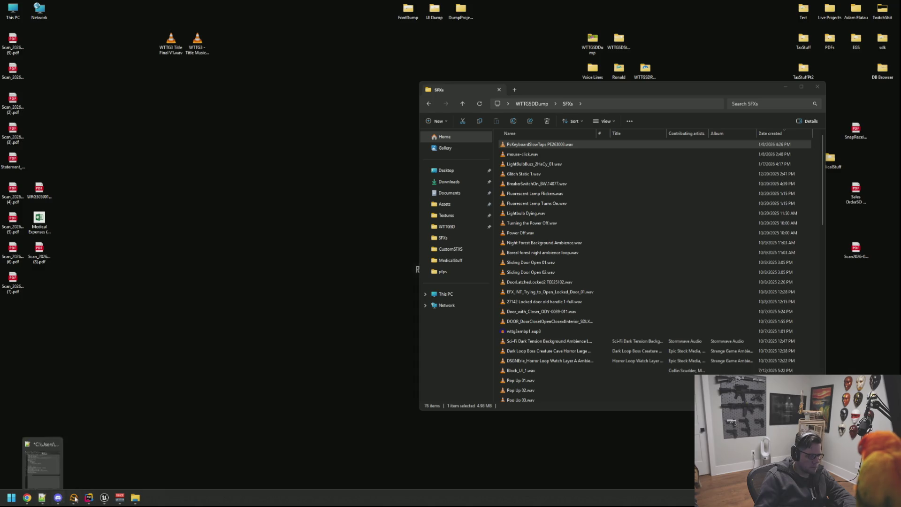
- Route Voicemeeter Banana's A1 hardware output to Speakers (Realtek USB Audio)
{"action": "left_click", "coordinate": [120, 497]}
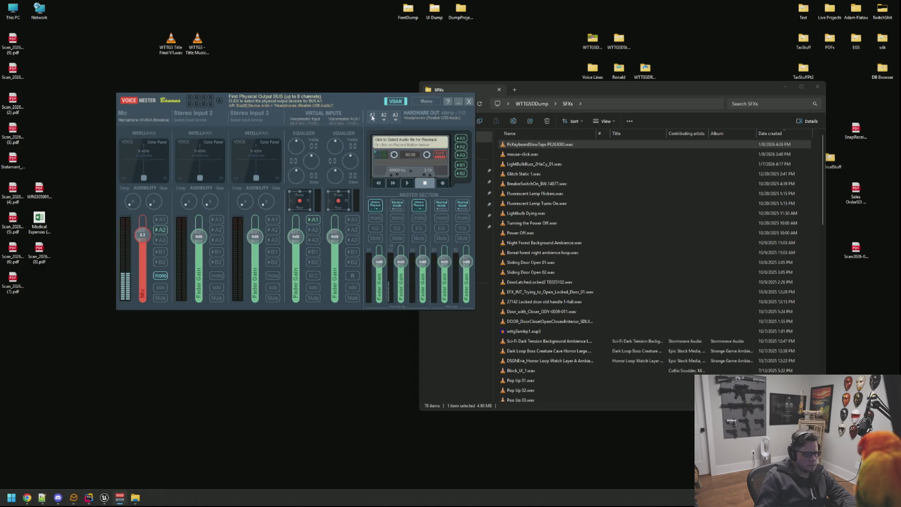
{"action": "left_click", "coordinate": [373, 115]}
{"action": "left_click", "coordinate": [519, 248]}
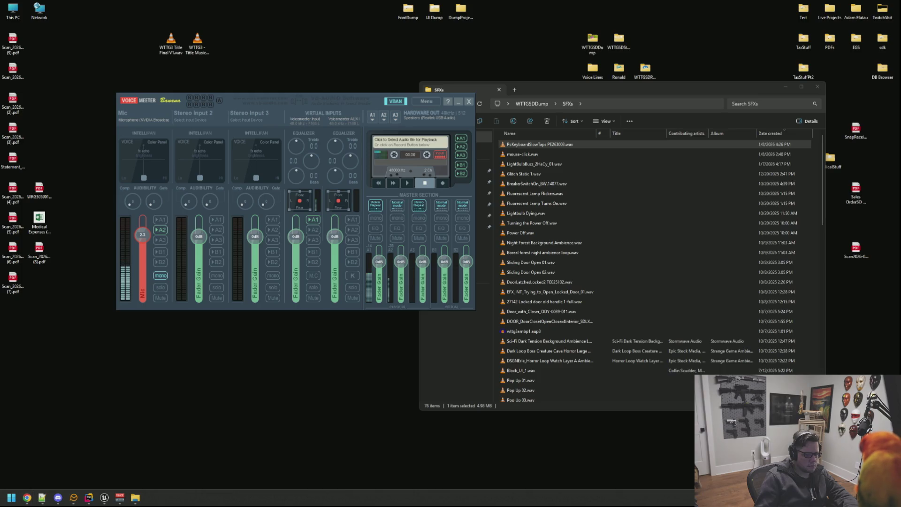
{"action": "key", "text": "ctrl+super+v"}
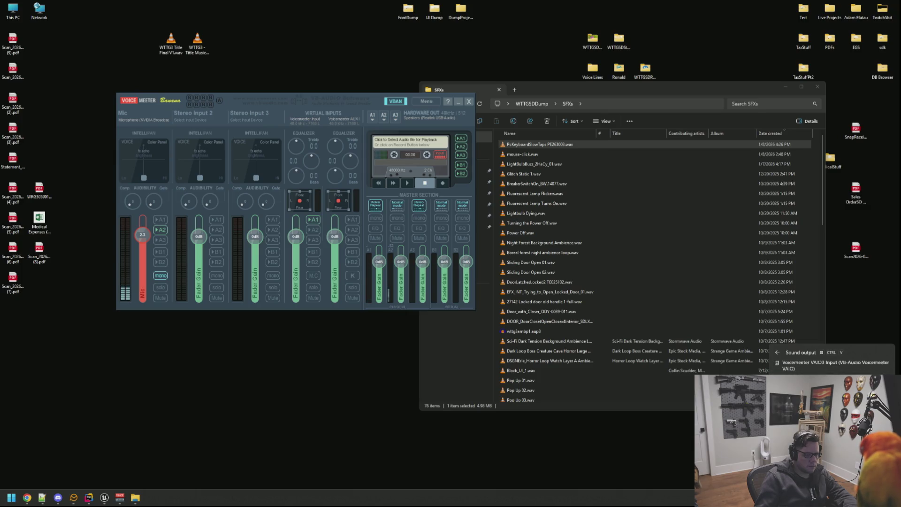
{"action": "key", "text": "Escape"}
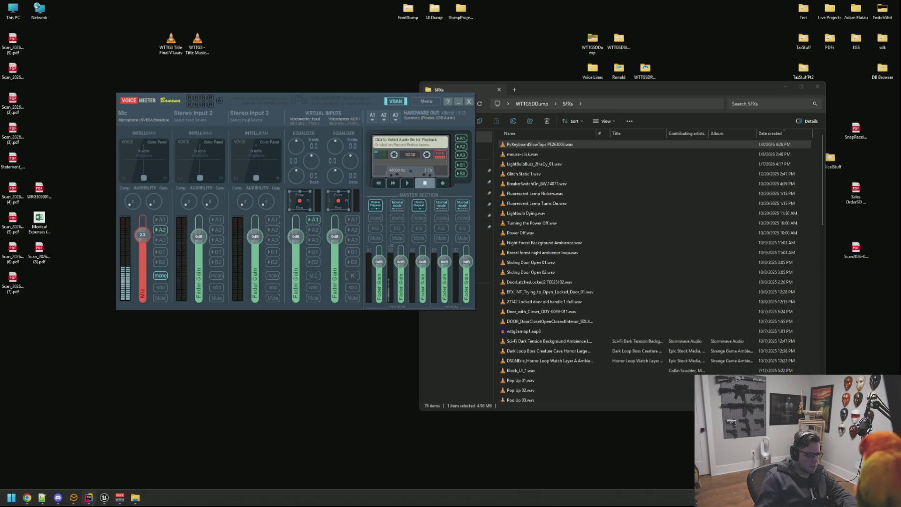
- Start the Unreal game preview, walk to the desk, and sit at the computer
{"action": "left_click", "coordinate": [103, 502]}
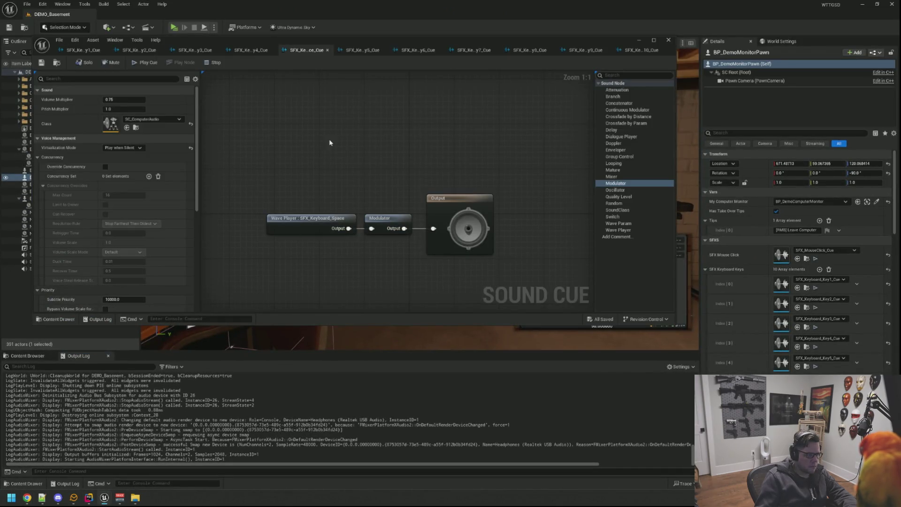
{"action": "left_click", "coordinate": [174, 27]}
{"action": "left_click", "coordinate": [368, 230]}
{"action": "key", "text": "w"}
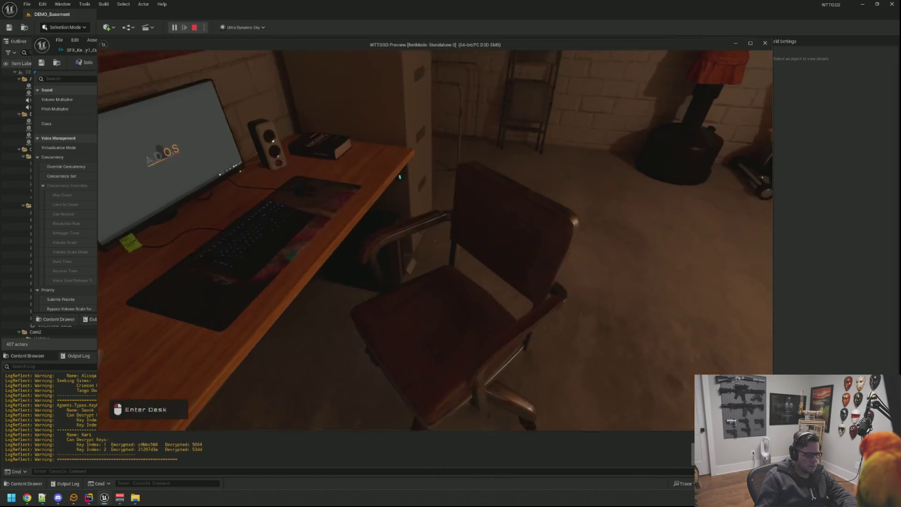
{"action": "left_click", "coordinate": [435, 240]}
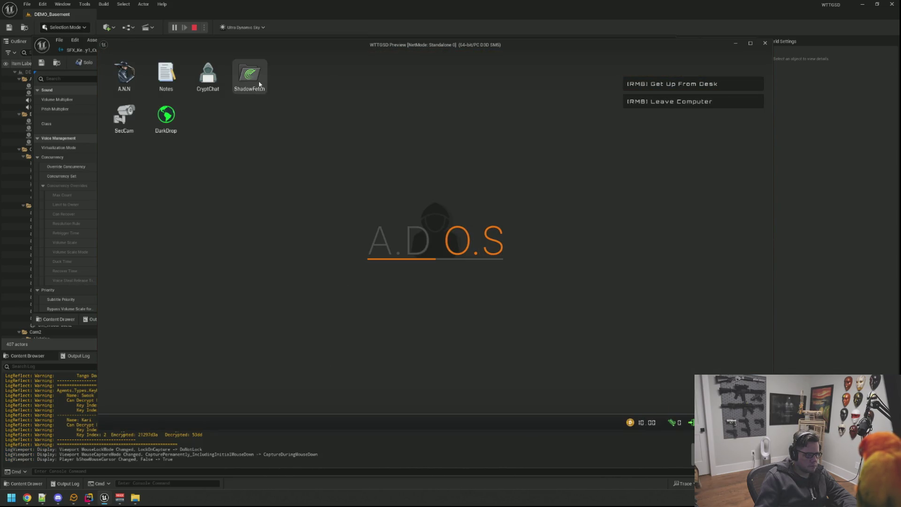
- Open ShadowFetch and type then clear the first test sentences in the Fetch URL field
{"action": "double_click", "coordinate": [249, 75]}
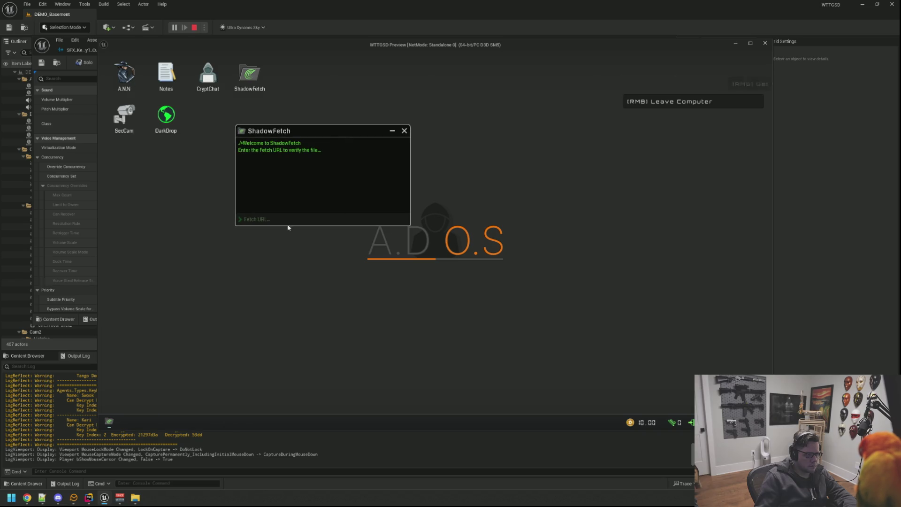
{"action": "left_click", "coordinate": [281, 220]}
{"action": "type", "text": "W"}
{"action": "key", "text": "ctrl+a"}
{"action": "key", "text": "BackSpace"}
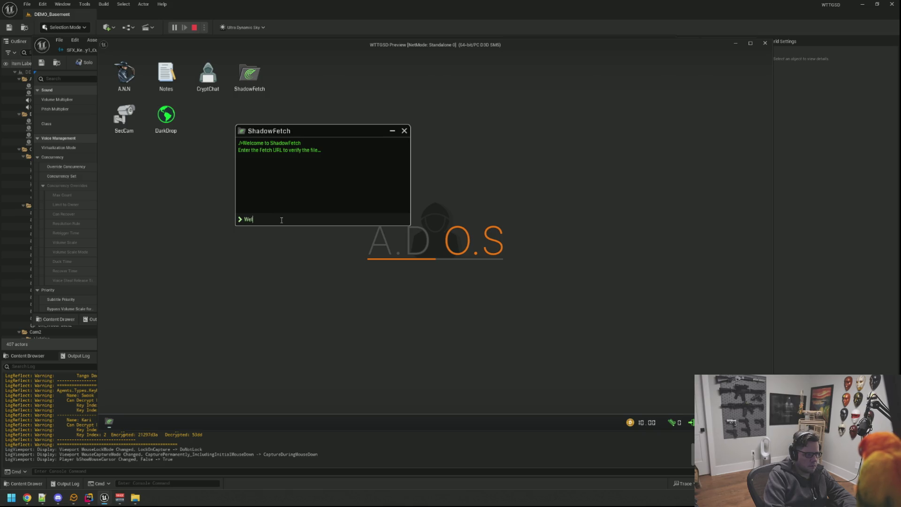
{"action": "type", "text": "fet"}
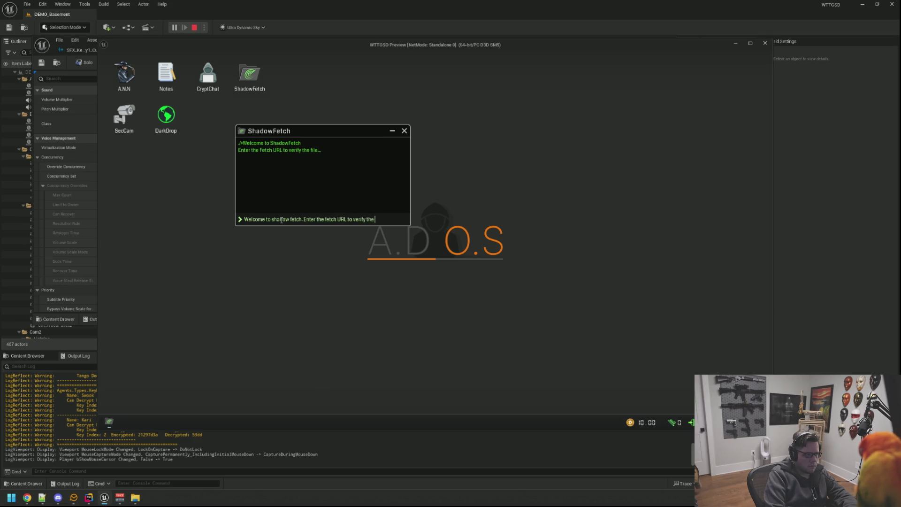
{"action": "key", "text": "ctrl+a"}
{"action": "key", "text": "BackSpace"}
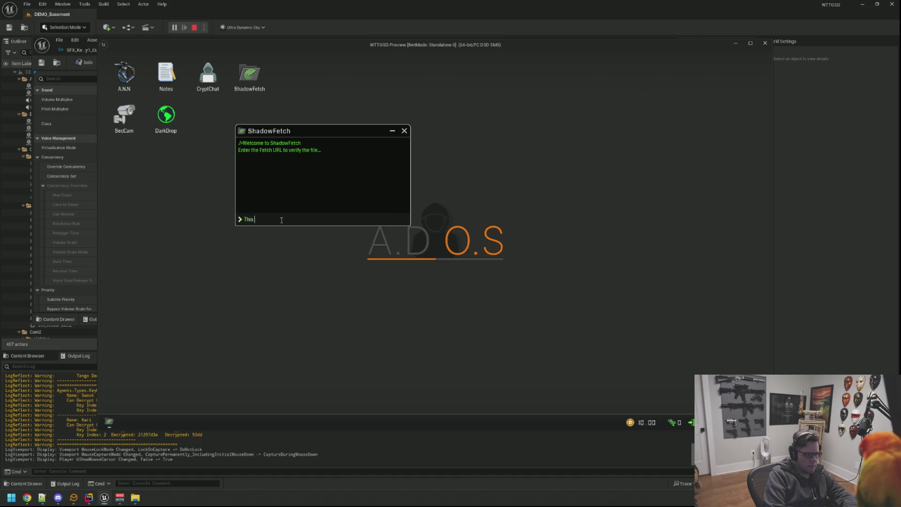
- Type and clear more test sentences, then leave the computer and stop the preview
{"action": "type", "text": "other test. This is another test. This is another test."}
{"action": "key", "text": "ctrl+a"}
{"action": "key", "text": "BackSpace"}
{"action": "type", "text": "ould"}
{"action": "key", "text": "ctrl+a"}
{"action": "key", "text": "BackSpace"}
{"action": "type", "text": "will"}
{"action": "type", "text": "'t kno"}
{"action": "type", "text": "'"}
{"action": "key", "text": "Return"}
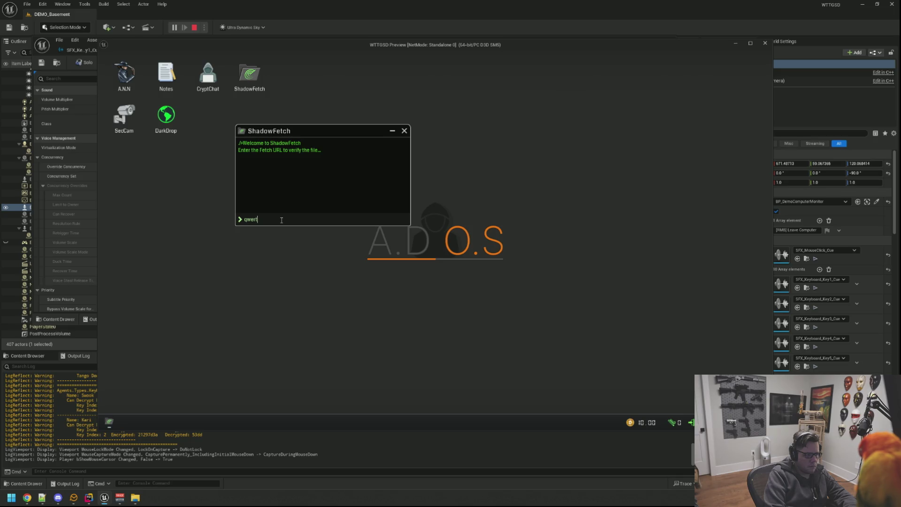
{"action": "key", "text": "Return"}
{"action": "type", "text": "low"}
{"action": "type", "text": "e."}
{"action": "right_click", "coordinate": [399, 294]}
{"action": "key", "text": "Escape"}
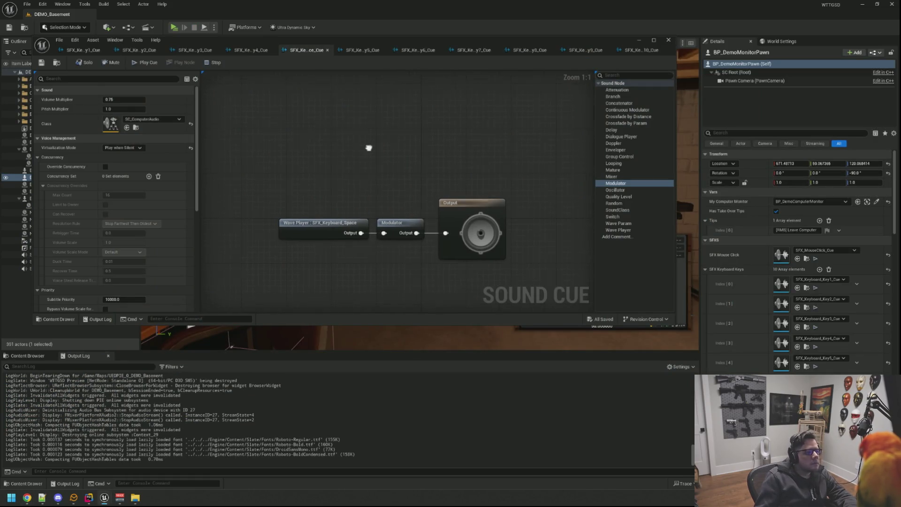
- Close the Space cue, set Key1's Modulator Volume Min to 0.2, and save it
{"action": "left_click", "coordinate": [83, 50]}
{"action": "scroll", "coordinate": [410, 223], "scroll_direction": "up", "scroll_amount": 7}
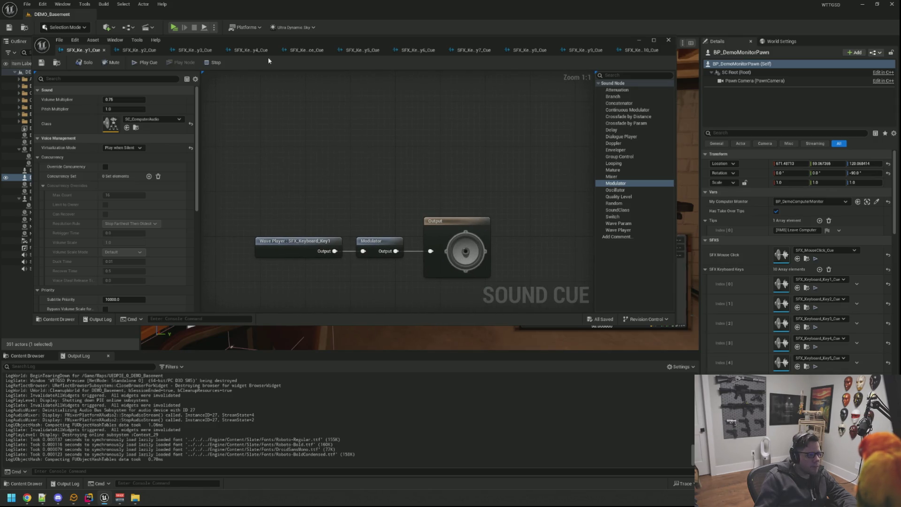
{"action": "left_click", "coordinate": [304, 50]}
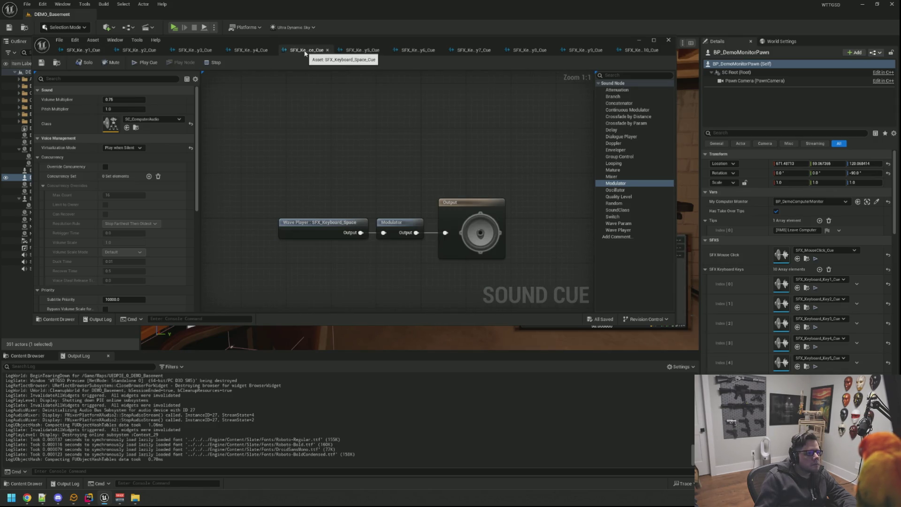
{"action": "middle_click", "coordinate": [305, 51]}
{"action": "left_click", "coordinate": [88, 50]}
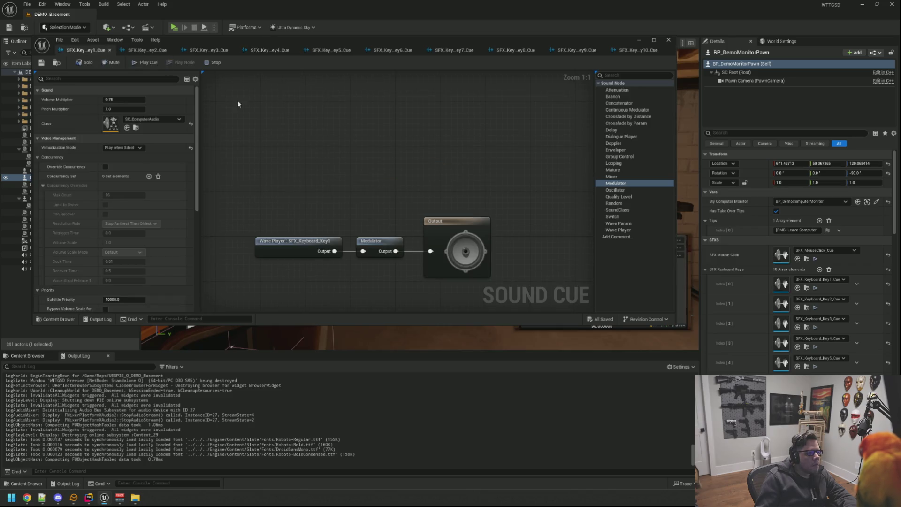
{"action": "left_click", "coordinate": [382, 237]}
{"action": "left_click", "coordinate": [144, 119]}
{"action": "type", "text": "0.2"}
{"action": "key", "text": "Tab"}
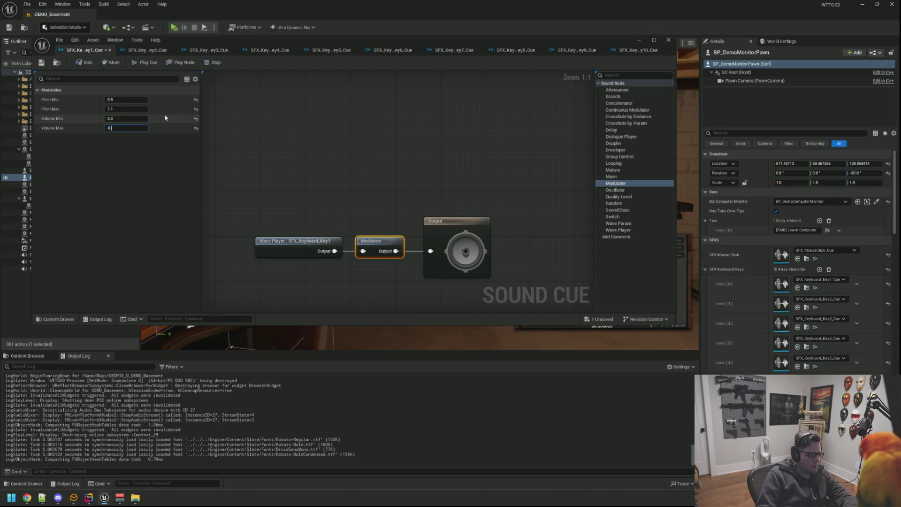
{"action": "key", "text": "ctrl+s"}
- Set the Modulator volume to 0.2 in the Key2 and Key3 cues and save each
{"action": "left_click", "coordinate": [148, 50]}
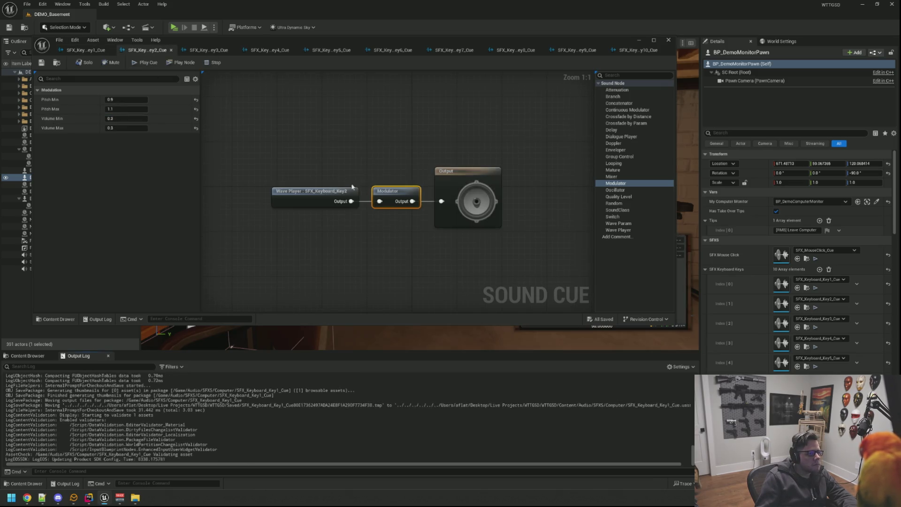
{"action": "left_click", "coordinate": [140, 119]}
{"action": "type", "text": "0"}
{"action": "key", "text": "Tab"}
{"action": "type", "text": "0"}
{"action": "key", "text": "ctrl+s"}
{"action": "left_click", "coordinate": [189, 47]}
{"action": "left_click", "coordinate": [122, 119]}
{"action": "type", "text": "0.2"}
{"action": "key", "text": "Tab"}
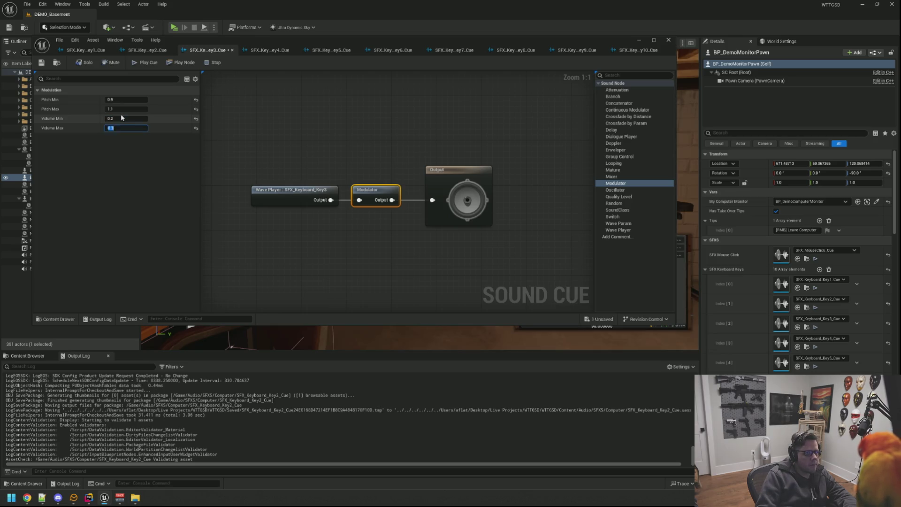
{"action": "key", "text": "ctrl+s"}
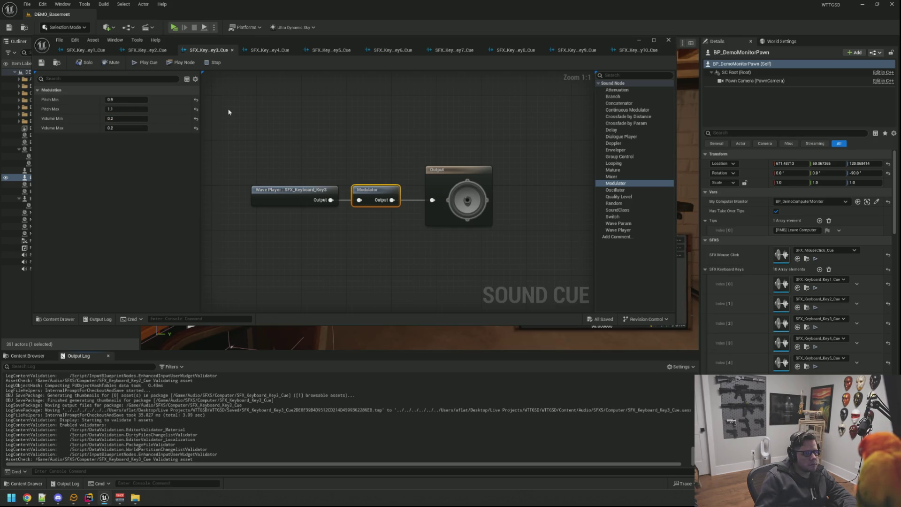
- Set the Modulator volume to 0.2 in the Key4 and Key5 cues and save each
{"action": "left_click", "coordinate": [258, 49]}
{"action": "left_click", "coordinate": [141, 117]}
{"action": "type", "text": "0.2"}
{"action": "key", "text": "Tab"}
{"action": "type", "text": "0.2230.2"}
{"action": "key", "text": "ctrl+s"}
{"action": "left_click", "coordinate": [332, 50]}
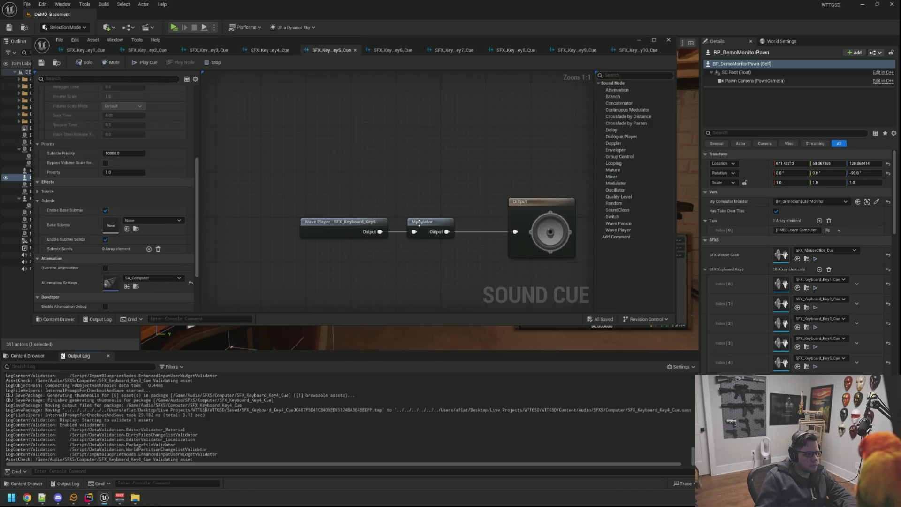
{"action": "left_click", "coordinate": [419, 223]}
{"action": "left_click", "coordinate": [136, 117]}
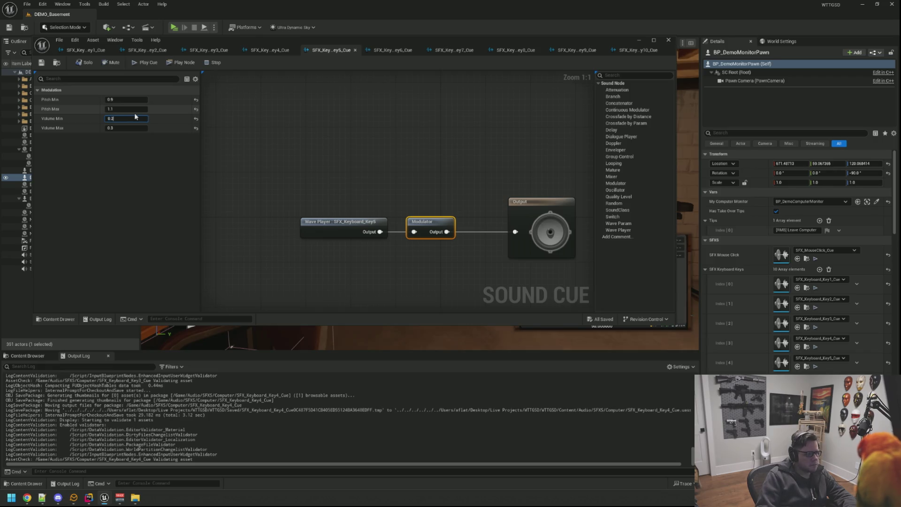
{"action": "key", "text": "ctrl+s"}
- Set the Modulator Volume Min to 0.2 in the Key6 and Key7 cues and save each
{"action": "left_click", "coordinate": [393, 50]}
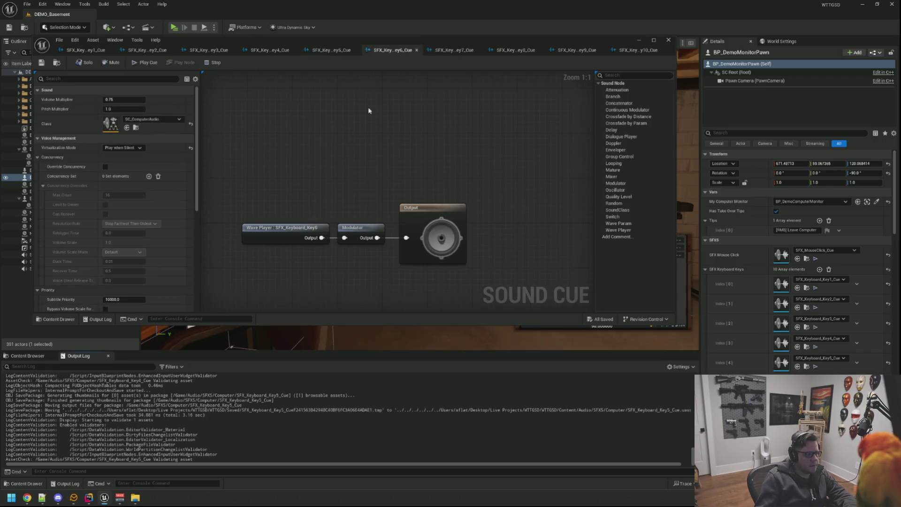
{"action": "left_click", "coordinate": [349, 234]}
{"action": "left_click", "coordinate": [133, 118]}
{"action": "type", "text": "0.2"}
{"action": "key", "text": "ctrl+s"}
{"action": "left_click", "coordinate": [454, 49]}
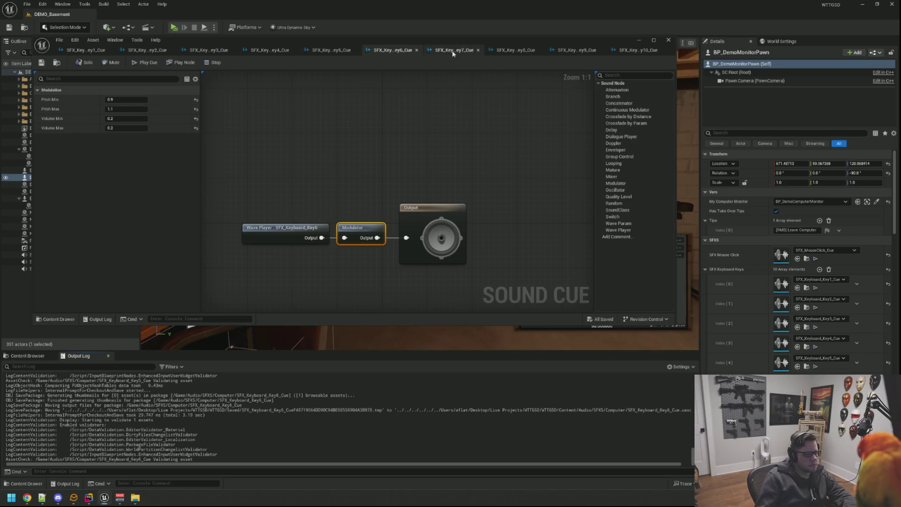
{"action": "left_click", "coordinate": [395, 252]}
{"action": "left_click", "coordinate": [127, 118]}
{"action": "type", "text": "0.2"}
{"action": "key", "text": "ctrl+s"}
- Set the Modulator volume to 0.2 in the Key8 and Key9 cues and save each
{"action": "key", "text": "ctrl+Tab"}
{"action": "left_click", "coordinate": [374, 230]}
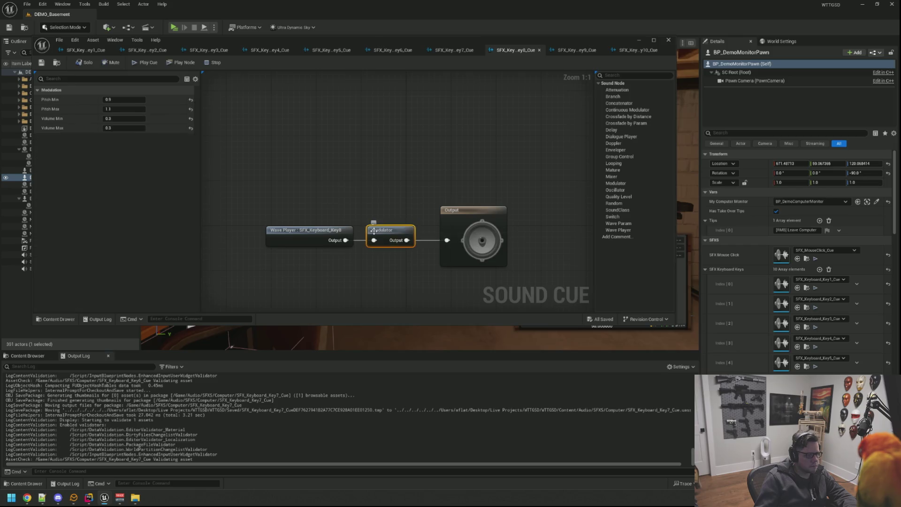
{"action": "left_click", "coordinate": [122, 118]}
{"action": "type", "text": "0.2"}
{"action": "key", "text": "Tab"}
{"action": "type", "text": "0.2"}
{"action": "key", "text": "ctrl+s"}
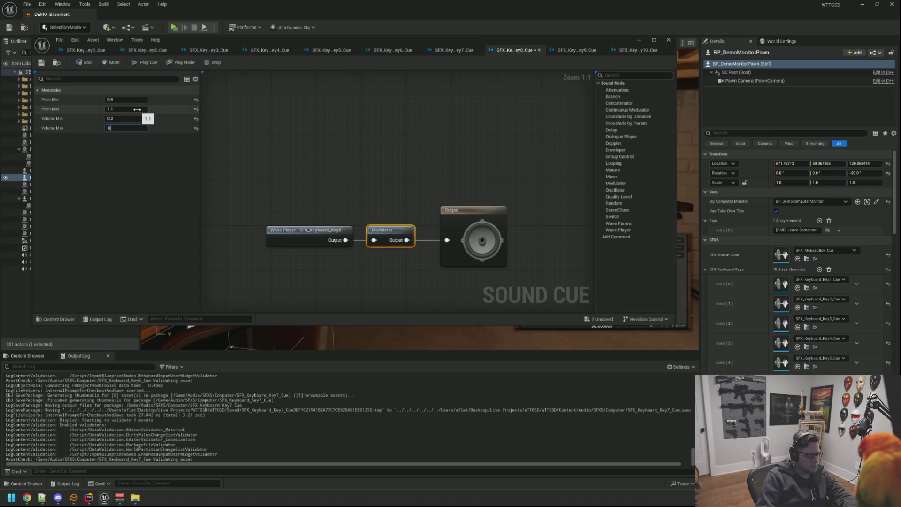
{"action": "left_click", "coordinate": [576, 50]}
{"action": "left_click", "coordinate": [392, 265]}
{"action": "left_click", "coordinate": [130, 120]}
{"action": "type", "text": "0.2"}
{"action": "key", "text": "Tab"}
{"action": "type", "text": "0.2"}
{"action": "key", "text": "ctrl+s"}
- Select the Key10 cue's Modulator, then minimize the Sound Cue editor to show the basement level
{"action": "left_click", "coordinate": [611, 50]}
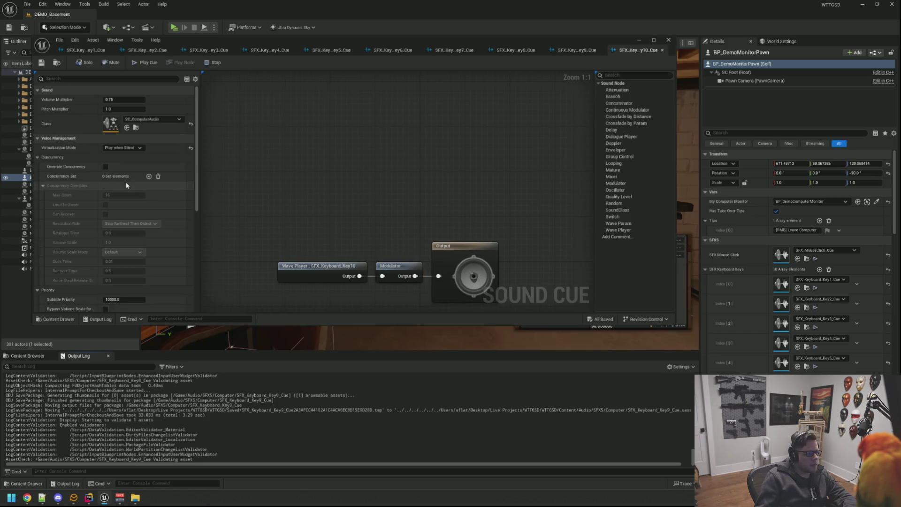
{"action": "left_click", "coordinate": [390, 266]}
{"action": "left_click", "coordinate": [120, 119]}
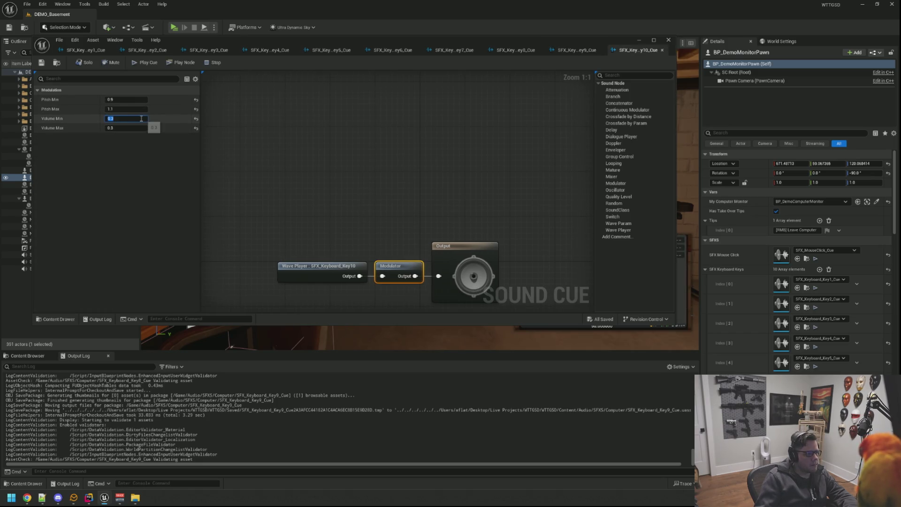
{"action": "left_click", "coordinate": [325, 144]}
{"action": "left_click", "coordinate": [639, 40]}
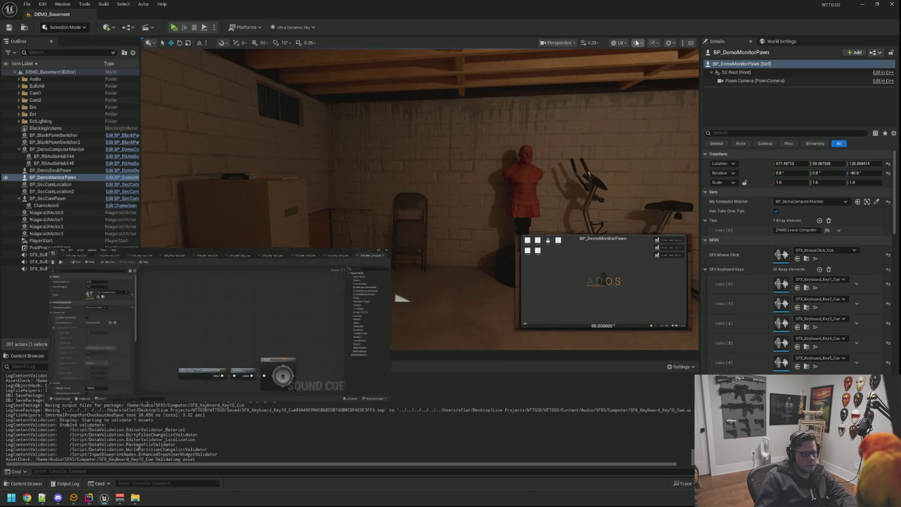
- Start the game preview and open ShadowFetch centred on the in-game desktop
{"action": "key", "text": "f"}
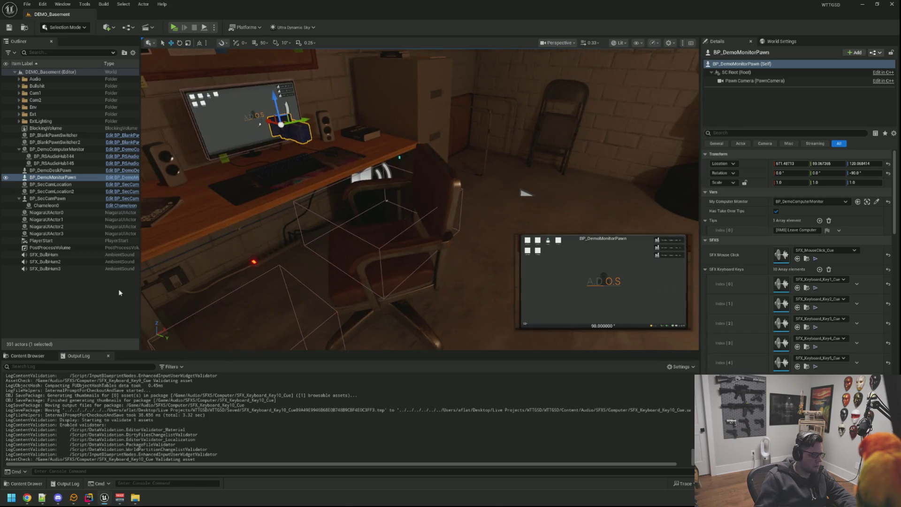
{"action": "key", "text": "Escape"}
{"action": "left_click", "coordinate": [174, 27]}
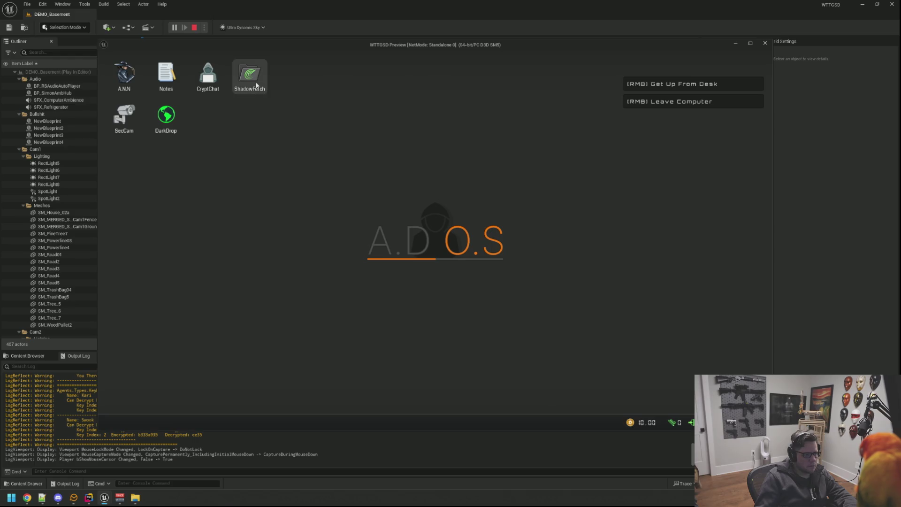
{"action": "double_click", "coordinate": [249, 76]}
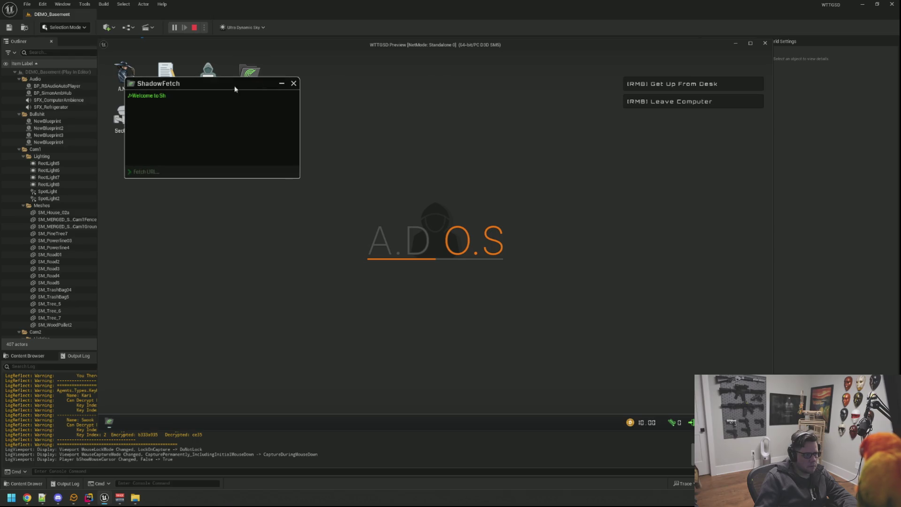
{"action": "left_click_drag", "start_coordinate": [235, 85], "coordinate": [386, 119]}
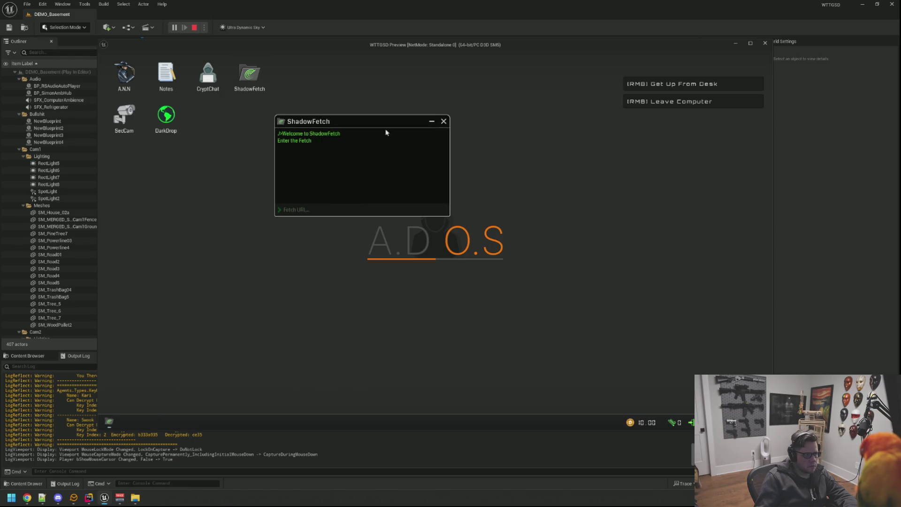
{"action": "left_click", "coordinate": [309, 208]}
- Submit test phrases in the Fetch URL field until it reports an invalid URL, then close ShadowFetch
{"action": "type", "text": "this is a test wnad what not will go here."}
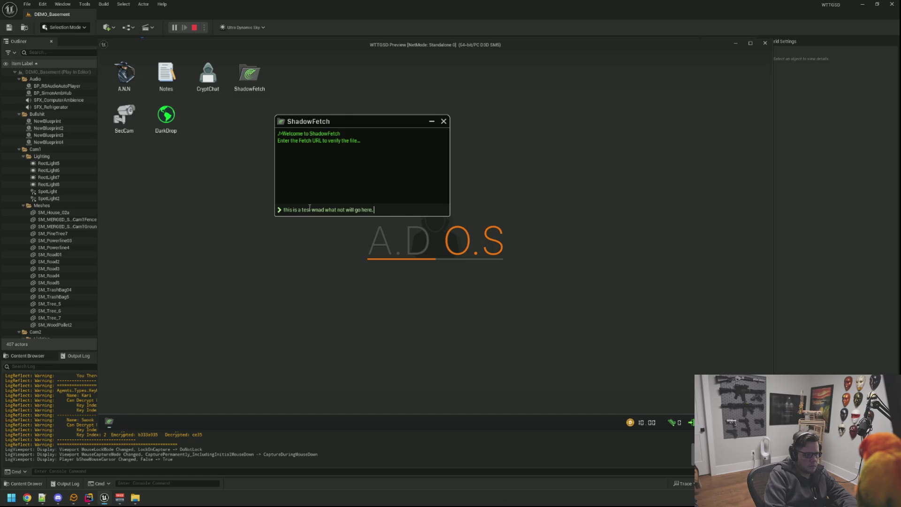
{"action": "key", "text": "Return"}
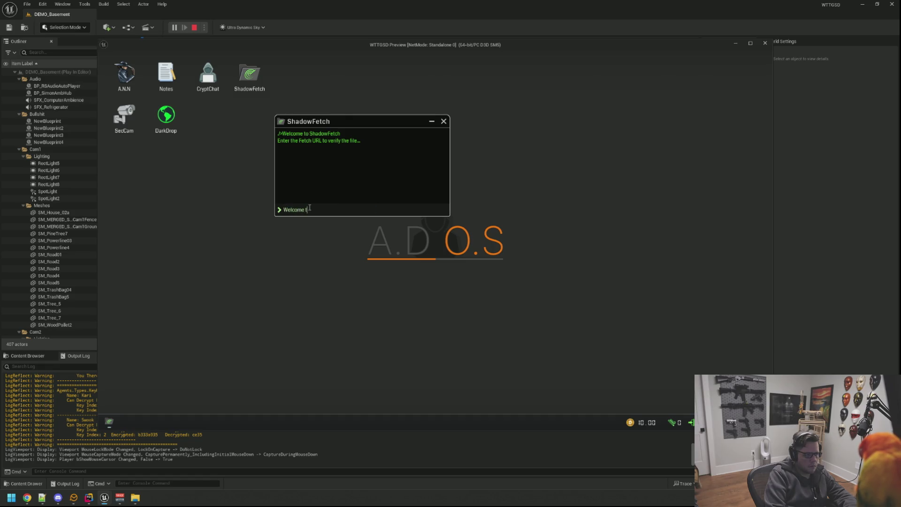
{"action": "type", "text": "Enter the fetch U"}
{"action": "type", "text": "y the file."}
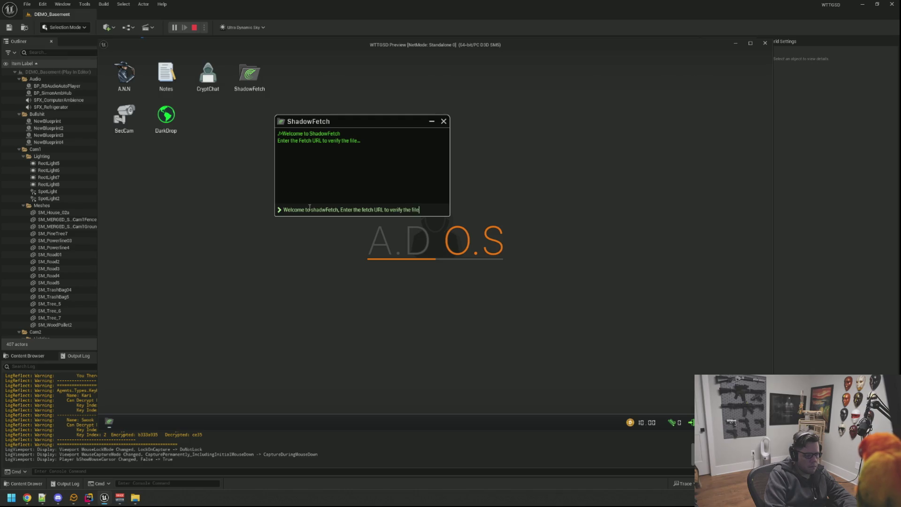
{"action": "key", "text": "Return"}
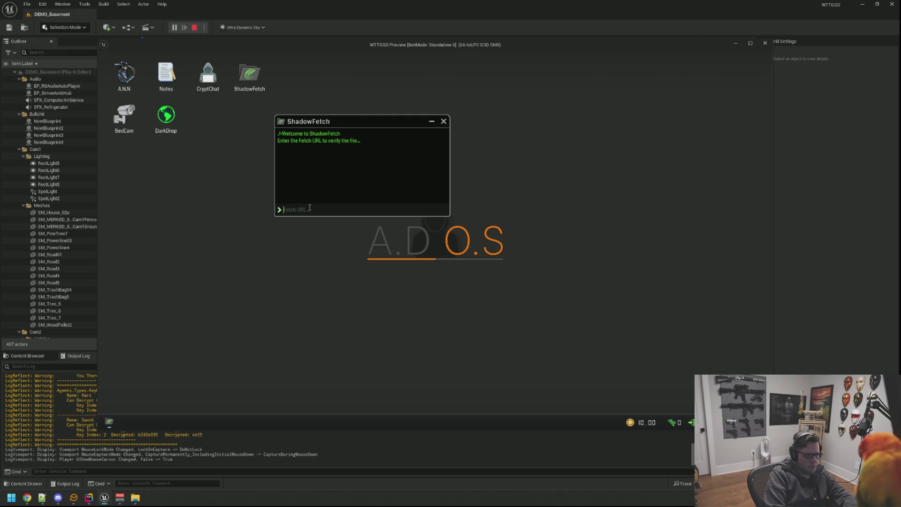
{"action": "type", "text": "Vhat I should really do with this i"}
{"action": "type", "text": "s test out the kerinal compiler to see how"}
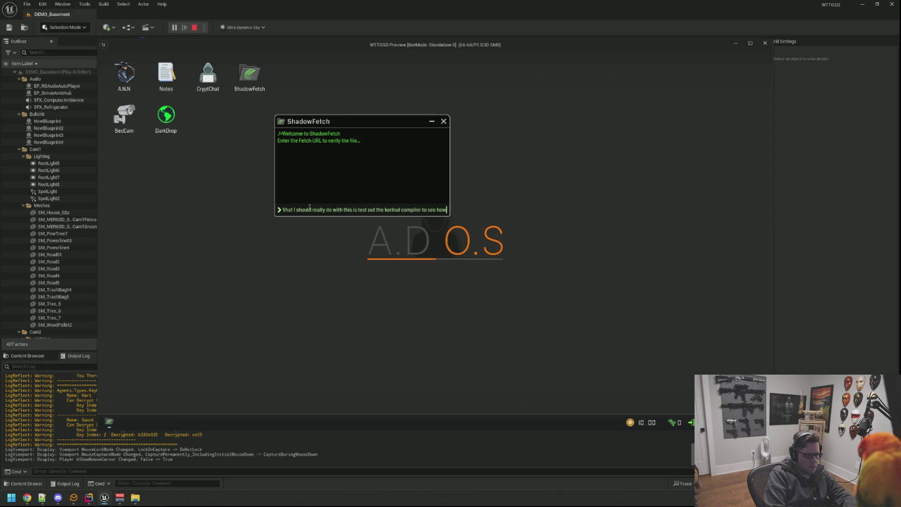
{"action": "key", "text": "Return"}
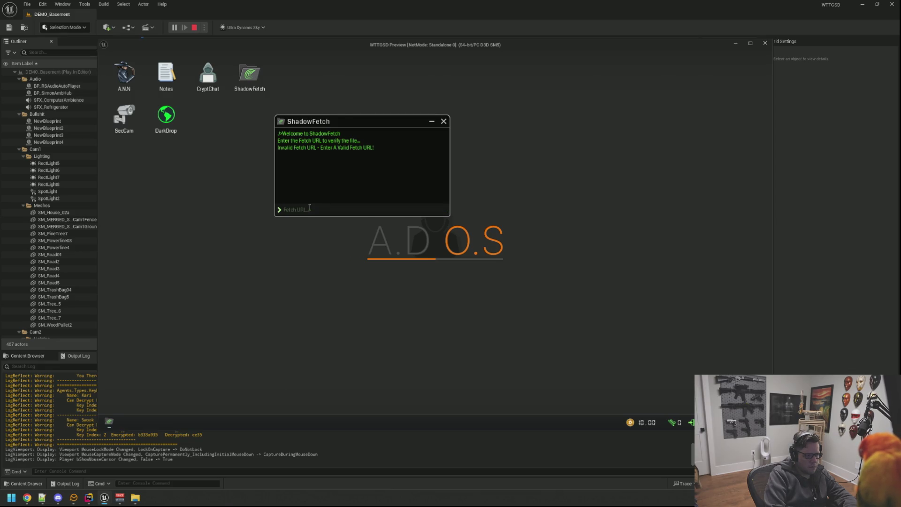
{"action": "type", "text": "What do you t"}
{"action": "key", "text": "ctrl+a"}
{"action": "type", "text": "t"}
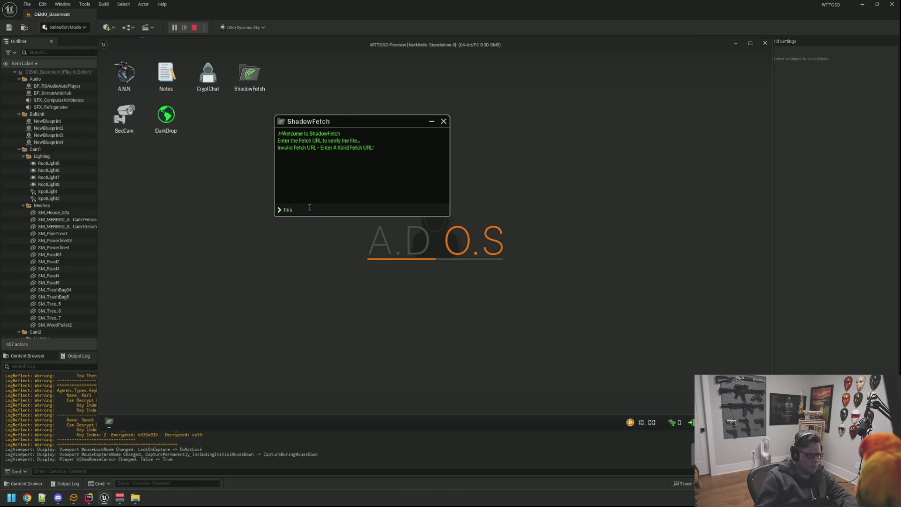
{"action": "left_click", "coordinate": [444, 122]}
{"action": "key", "text": "grave"}
- Run RandomTest in the console and open CryptChat to read the decryption message
{"action": "type", "text": "RandomTest"}
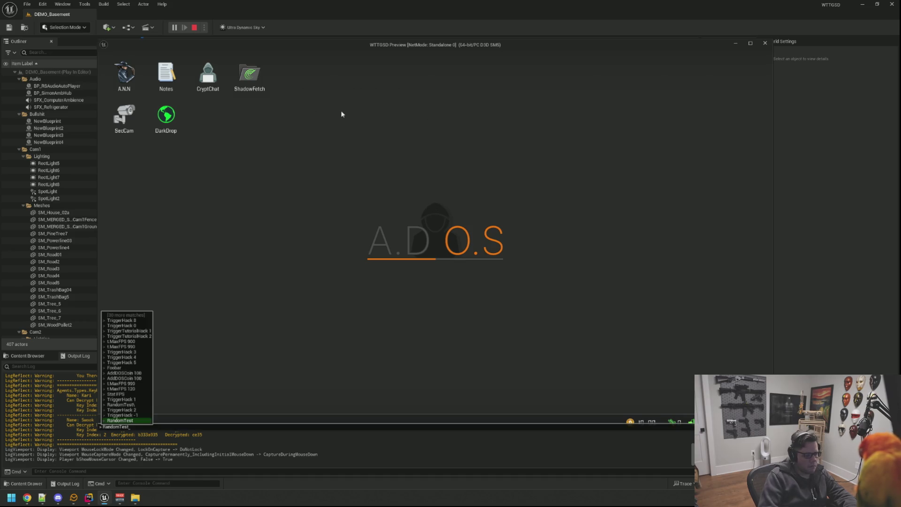
{"action": "key", "text": "Return"}
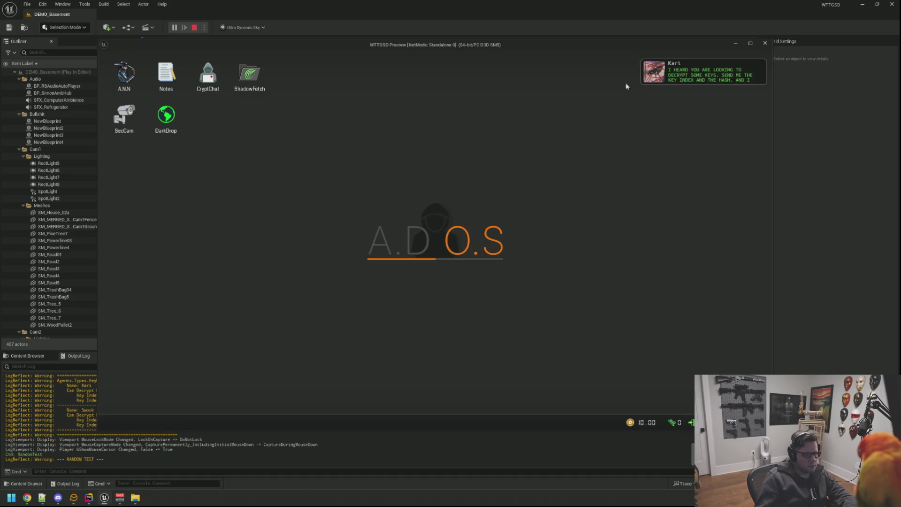
{"action": "left_click", "coordinate": [683, 66]}
{"action": "left_click_drag", "start_coordinate": [291, 81], "coordinate": [373, 98]}
{"action": "left_click", "coordinate": [357, 249]}
- Type a long test message in the chat field, then delete it
{"action": "type", "text": "What do you w"}
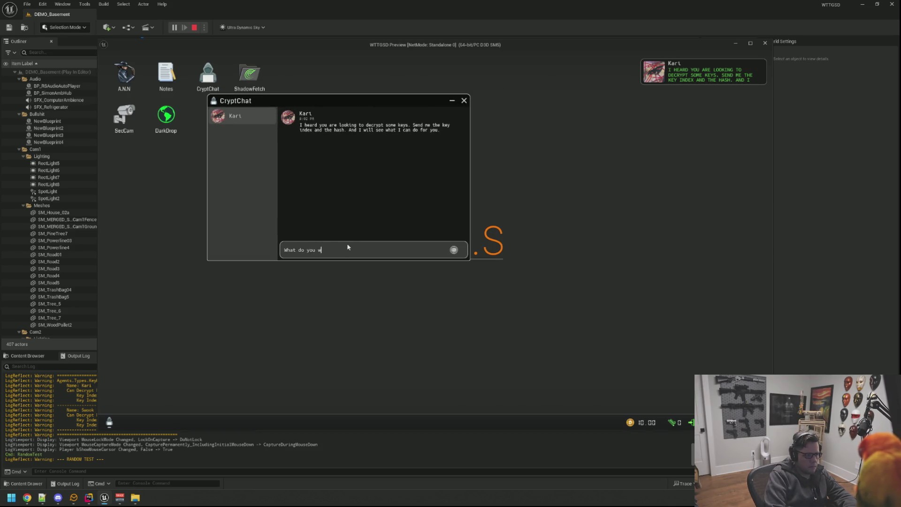
{"action": "type", "text": "ant me to type here I "}
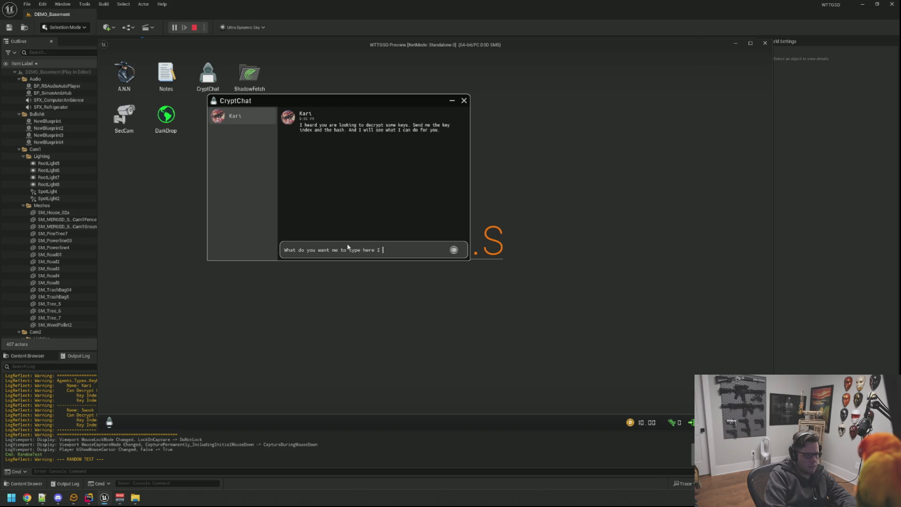
{"action": "type", "text": "don't"}
{"action": "key", "text": "apostrophe"}
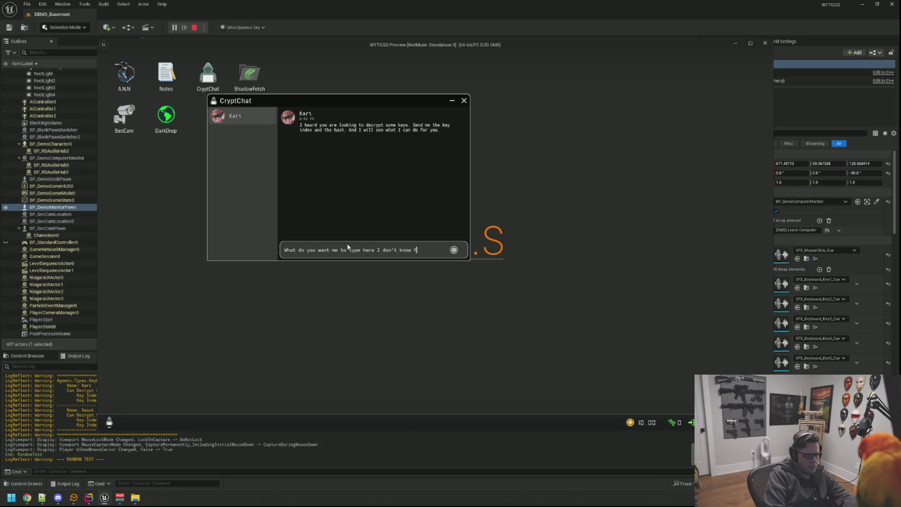
{"action": "type", "text": "r will go here and what "}
{"action": "type", "text": "not will go here and what"}
{"action": "type", "text": " not will go here"}
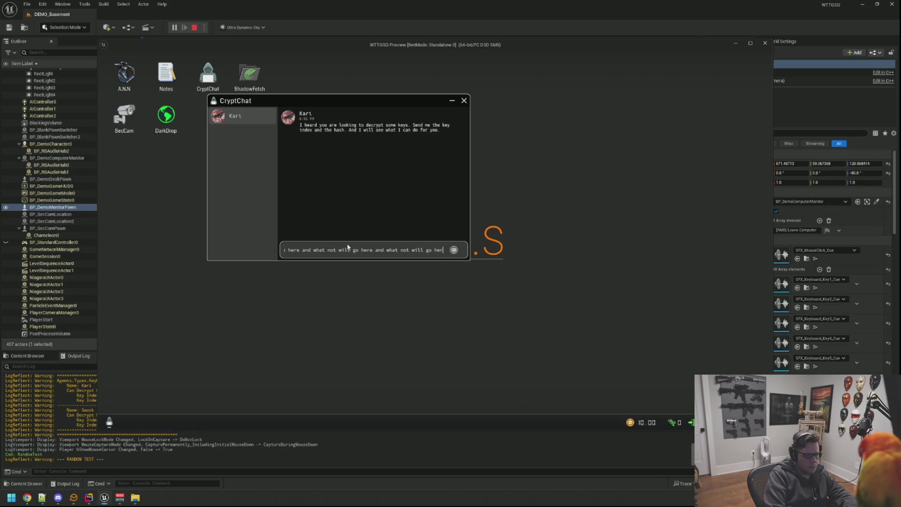
{"action": "key", "text": "BackSpace"}
{"action": "key", "text": "BackSpace"}
{"action": "key", "text": "BackSpace"}
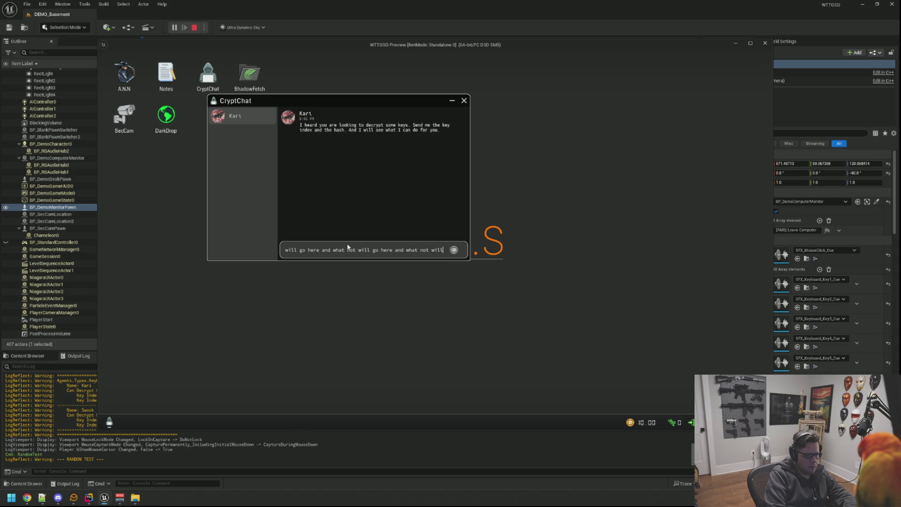
{"action": "key", "text": "ctrl+a"}
{"action": "key", "text": "BackSpace"}
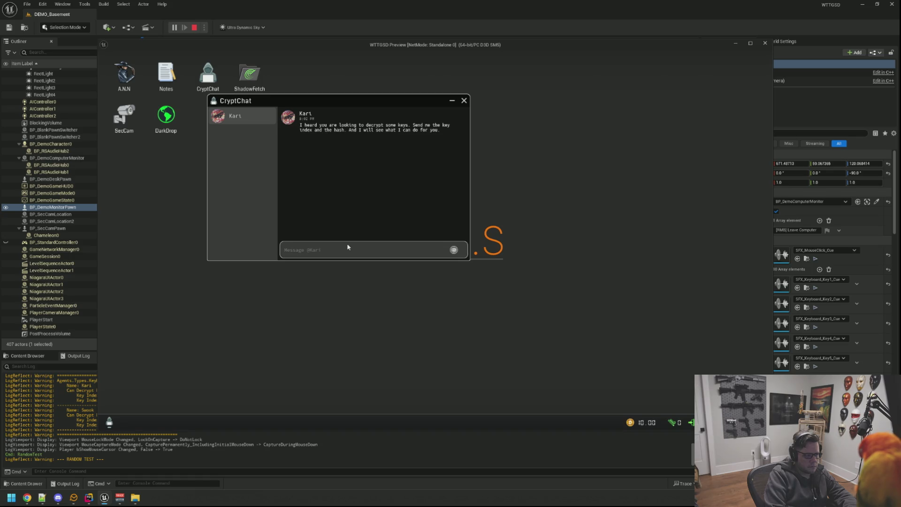
- Try and clear short chat entries, open the send-coins dialog, then move the Downloads window left
{"action": "type", "text": "tu"}
{"action": "key", "text": "ctrl+a"}
{"action": "key", "text": "BackSpace"}
{"action": "type", "text": "what will"}
{"action": "key", "text": "ctrl+a"}
{"action": "key", "text": "BackSpace"}
{"action": "left_click", "coordinate": [454, 249]}
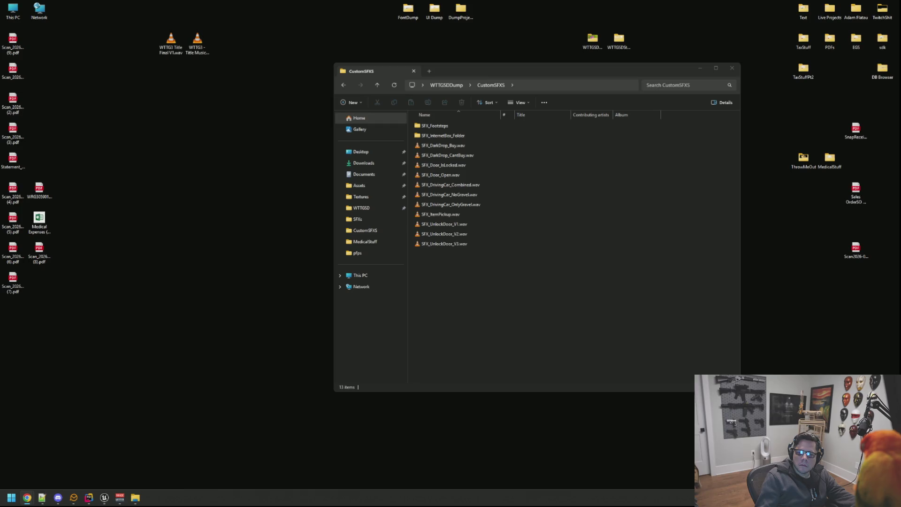
{"action": "left_click_drag", "start_coordinate": [488, 81], "coordinate": [187, 62]}
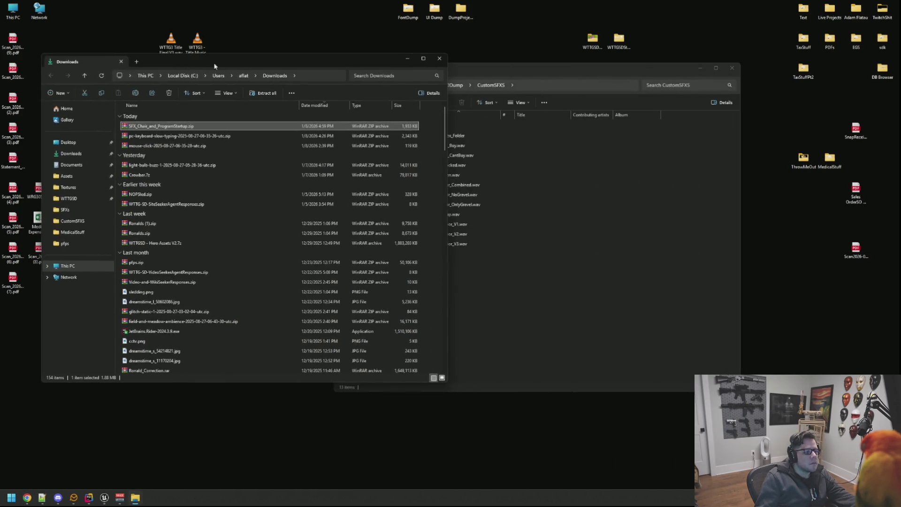
- Drag the zip's chair and startup sounds folder from WinRAR into CustomSFXS, close the windows, open the folder
{"action": "double_click", "coordinate": [201, 123]}
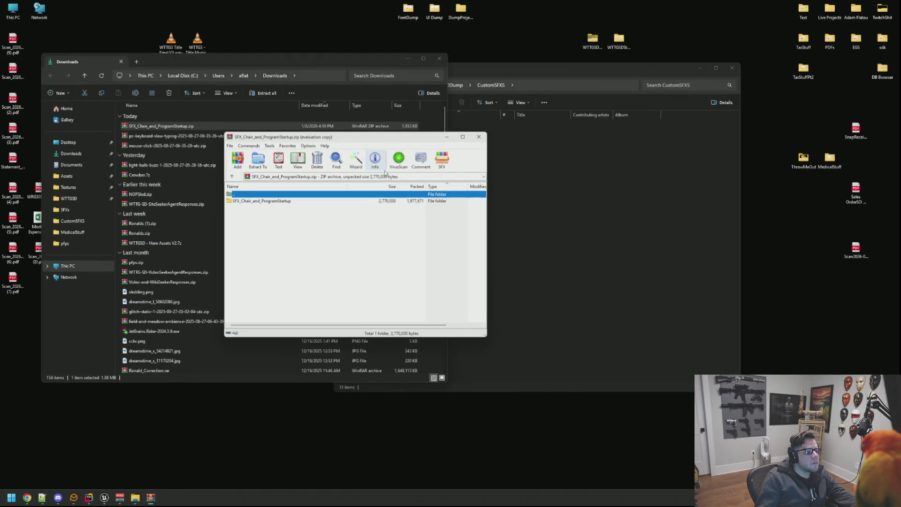
{"action": "left_click", "coordinate": [498, 205]}
{"action": "mouse_move", "coordinate": [263, 201]}
{"action": "left_mouse_down"}
{"action": "mouse_move", "coordinate": [389, 236]}
{"action": "mouse_move", "coordinate": [543, 312]}
{"action": "mouse_move", "coordinate": [537, 306]}
{"action": "left_mouse_up"}
{"action": "left_click", "coordinate": [312, 150]}
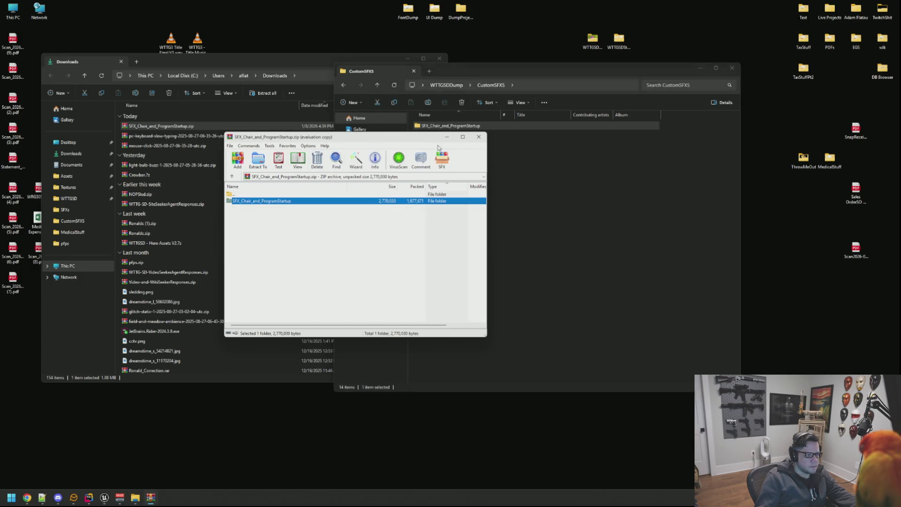
{"action": "key", "text": "Escape"}
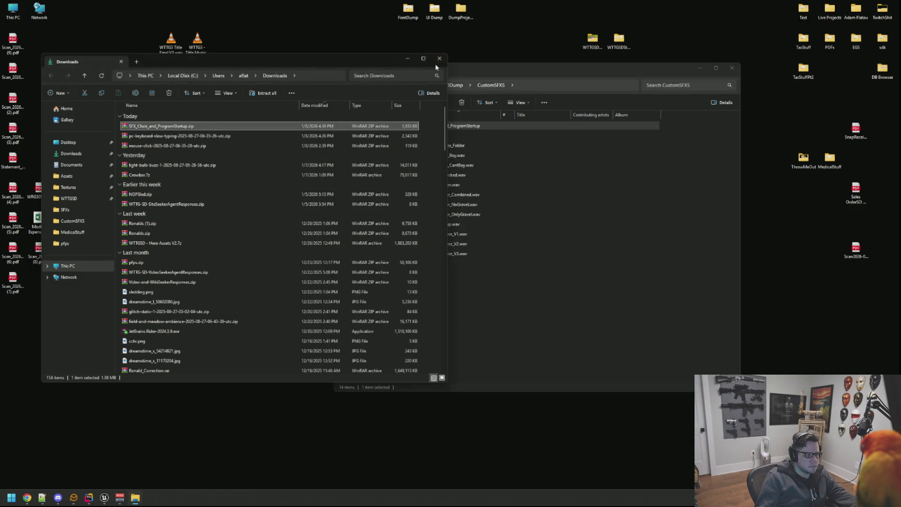
{"action": "left_click", "coordinate": [439, 59]}
{"action": "double_click", "coordinate": [441, 125]}
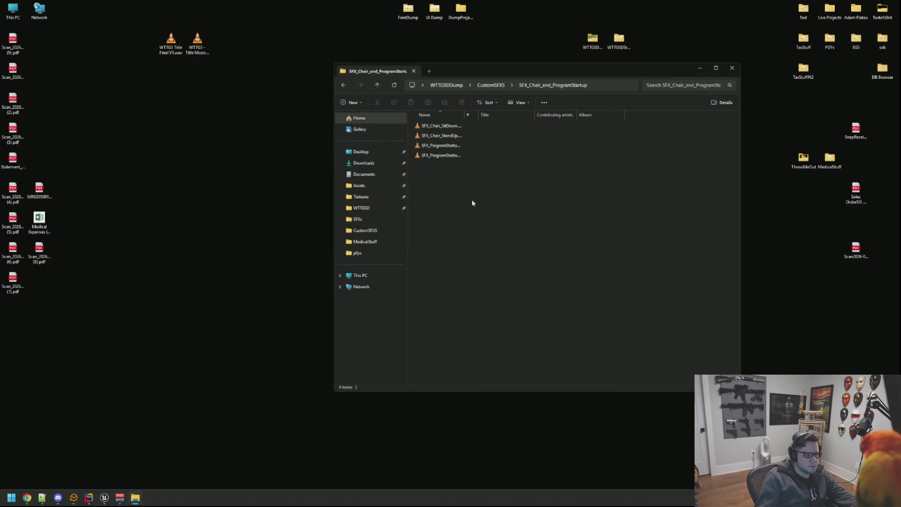
- Widen the Name column and play SFX_ProgramStartup_WithApplication.wav and SFX_ProgramStartup.wav
{"action": "left_click_drag", "start_coordinate": [464, 115], "coordinate": [510, 121]}
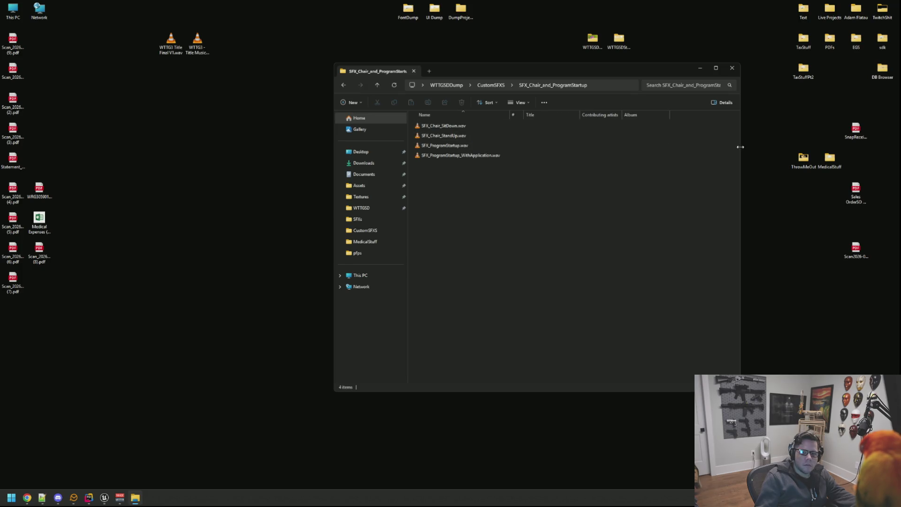
{"action": "left_click", "coordinate": [27, 498]}
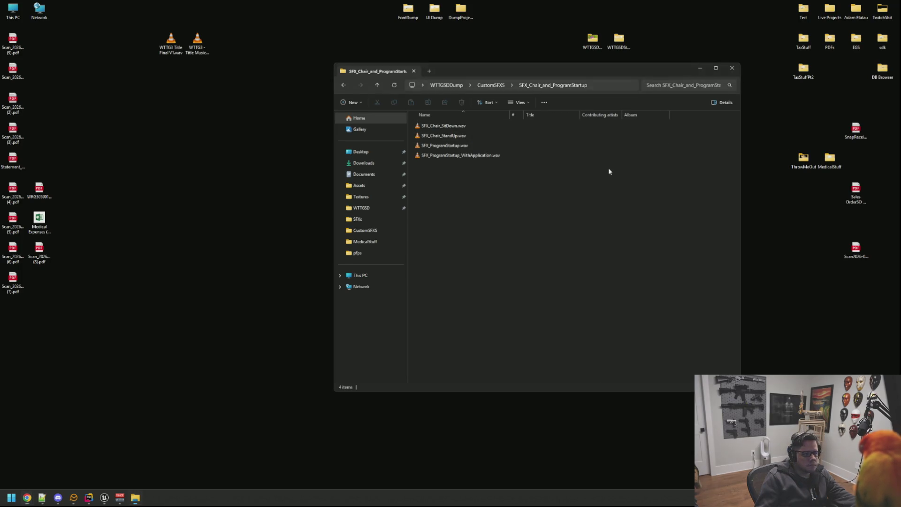
{"action": "left_click", "coordinate": [502, 155]}
{"action": "double_click", "coordinate": [502, 156]}
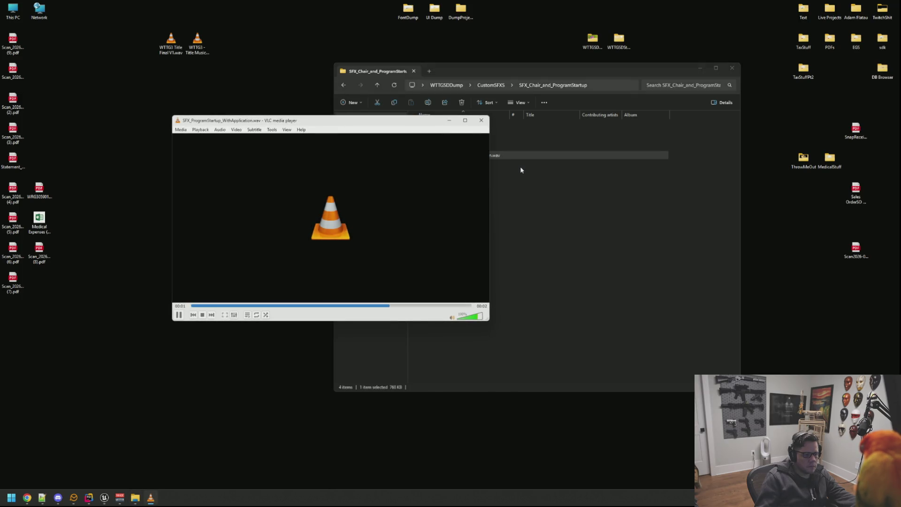
{"action": "left_click", "coordinate": [494, 120]}
{"action": "double_click", "coordinate": [459, 146]}
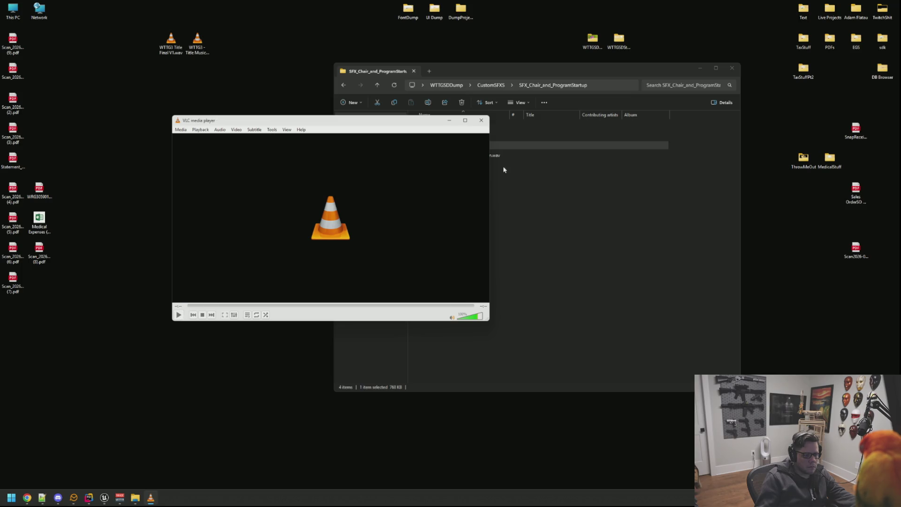
{"action": "left_click", "coordinate": [494, 127]}
{"action": "double_click", "coordinate": [484, 155]}
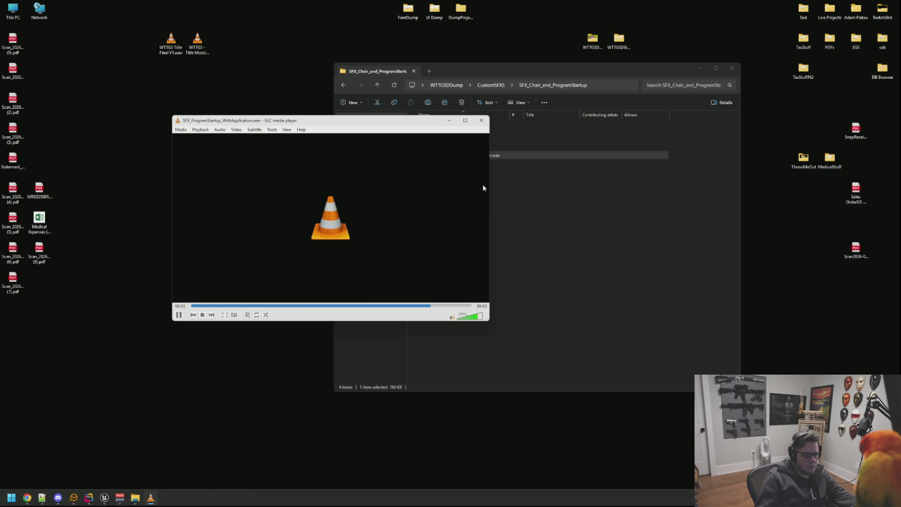
{"action": "left_click", "coordinate": [495, 155]}
- Play SFX_Chair_StandUp.wav and SFX_Chair_SitDown.wav, then replay both startup sounds and close VLC
{"action": "double_click", "coordinate": [493, 135]}
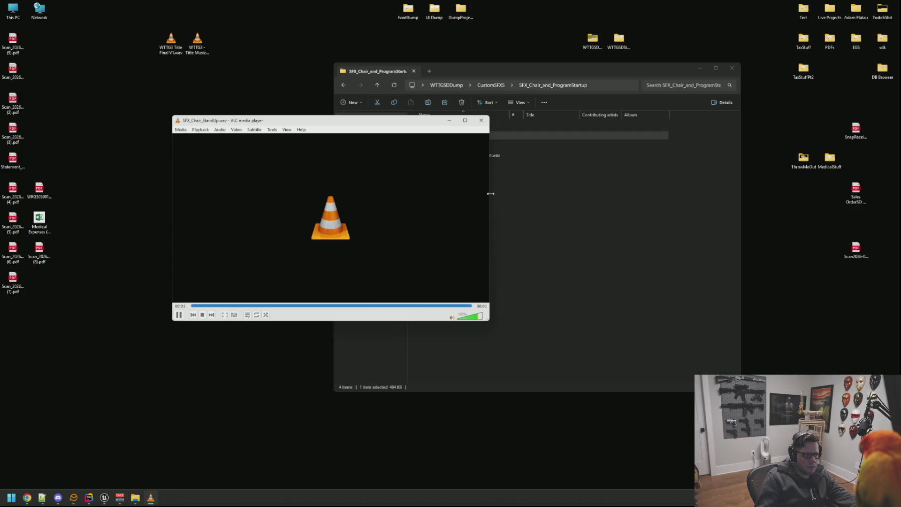
{"action": "left_click", "coordinate": [494, 125]}
{"action": "double_click", "coordinate": [443, 126]}
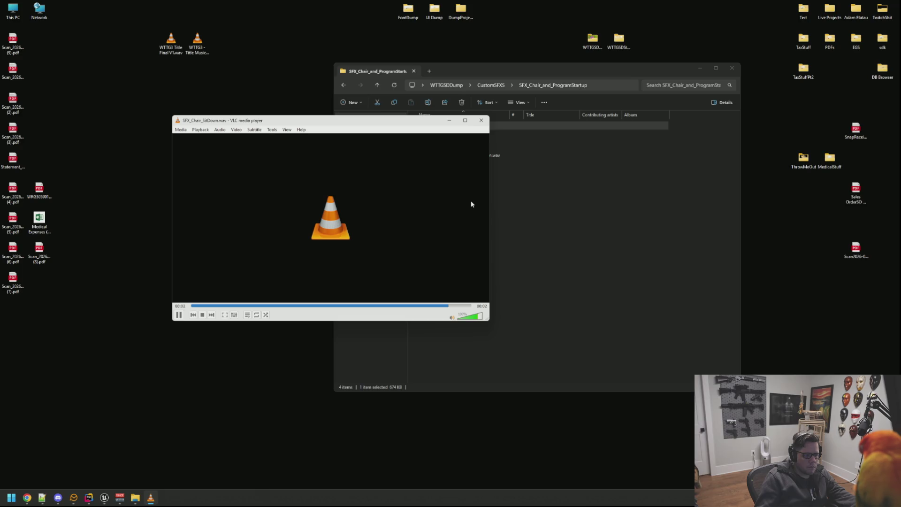
{"action": "left_click", "coordinate": [481, 120]}
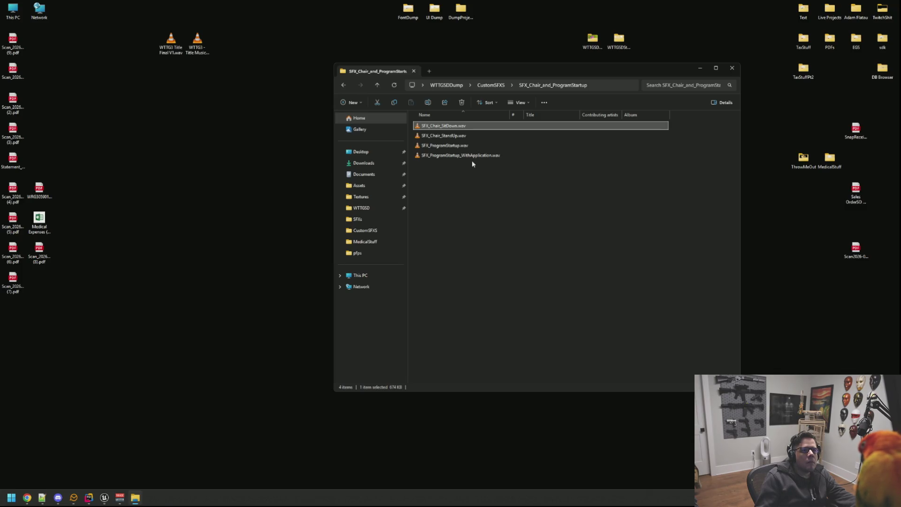
{"action": "double_click", "coordinate": [474, 146]}
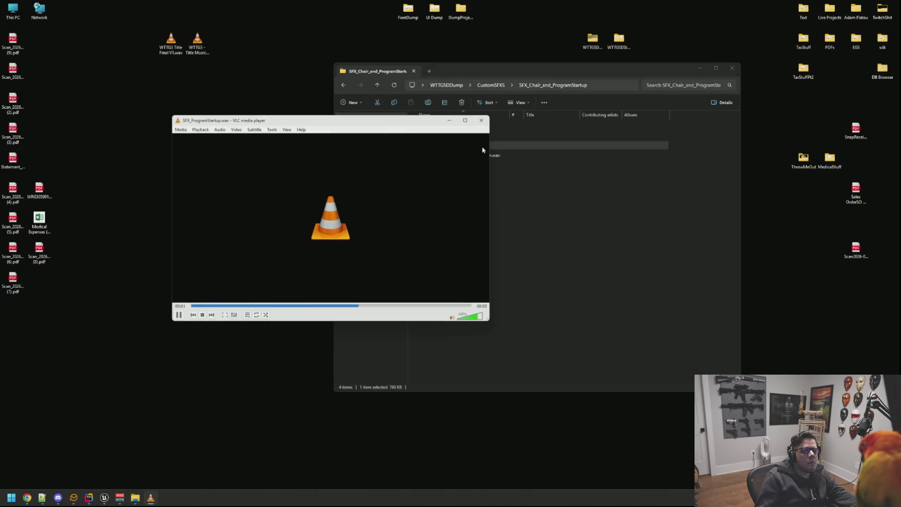
{"action": "left_click", "coordinate": [481, 120]}
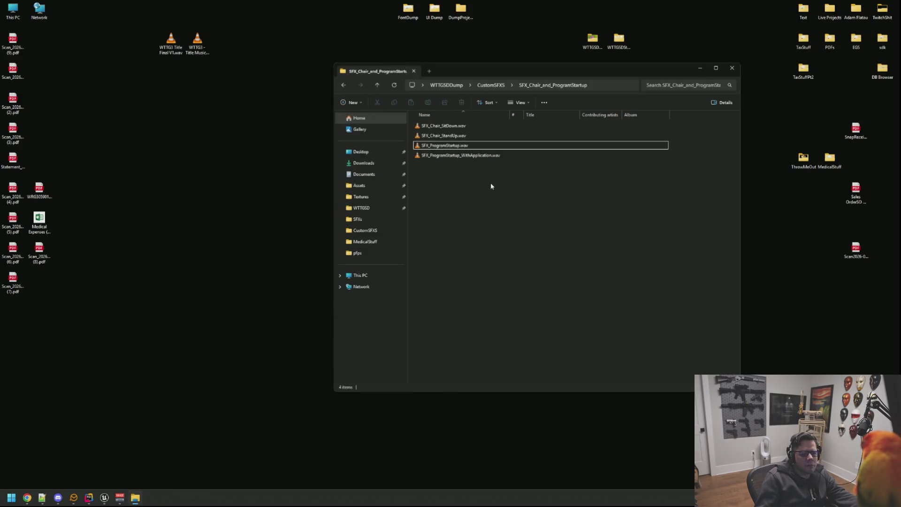
{"action": "double_click", "coordinate": [464, 147]}
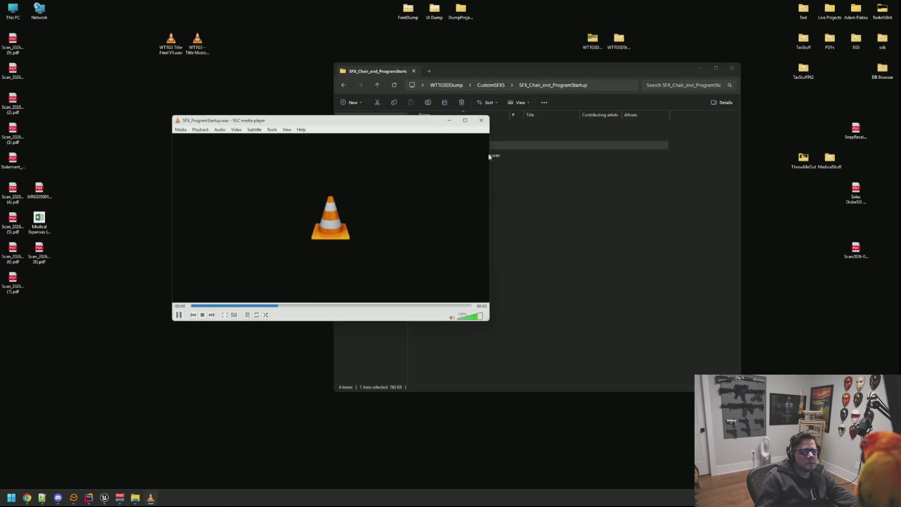
{"action": "left_click", "coordinate": [481, 120]}
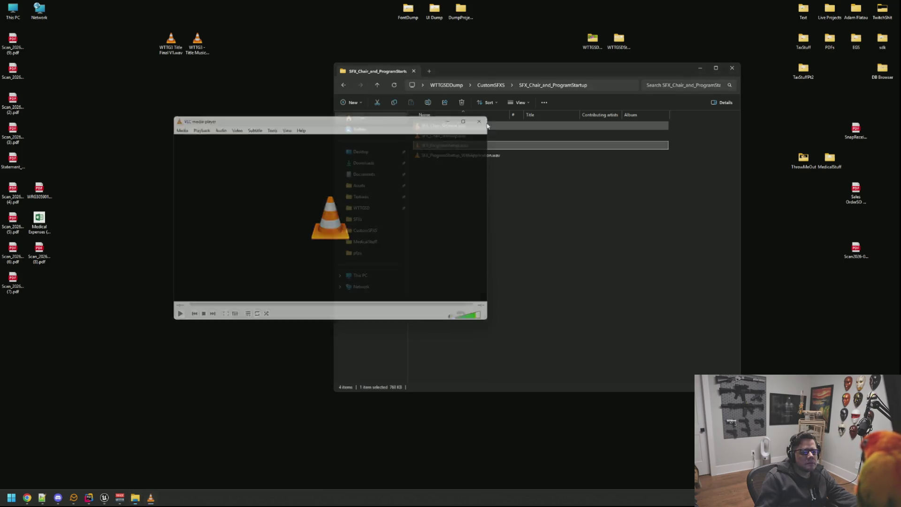
{"action": "double_click", "coordinate": [466, 156]}
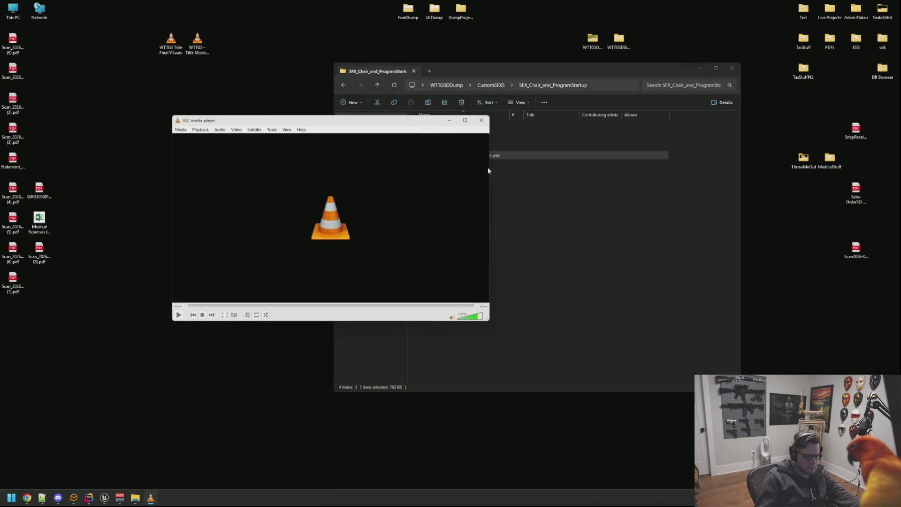
{"action": "left_click", "coordinate": [481, 121]}
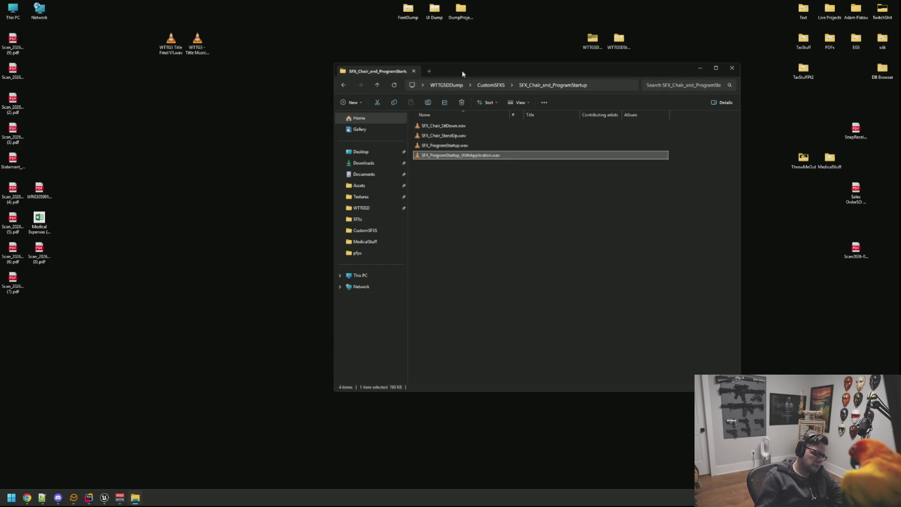
{"action": "left_click", "coordinate": [463, 146]}
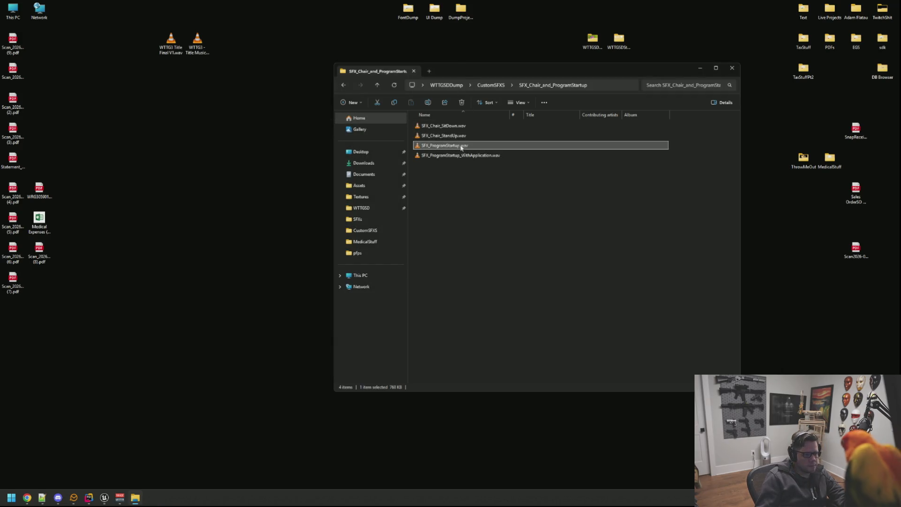
- Rename SFX_ProgramStartup.wav to SFX_SecCam_ProgramStartup.wav
{"action": "left_click", "coordinate": [463, 145]}
{"action": "left_click", "coordinate": [438, 146]}
{"action": "double_click", "coordinate": [441, 146]}
{"action": "left_click", "coordinate": [430, 146]}
{"action": "type", "text": "SecCam_"}
{"action": "key", "text": "Return"}
- Rename the WithApplication file to SFX_SecCam_ProgramStartupB.wav, then play SFX_SecCam_ProgramStartup.wav to check
{"action": "left_click", "coordinate": [454, 148]}
{"action": "key", "text": "F2"}
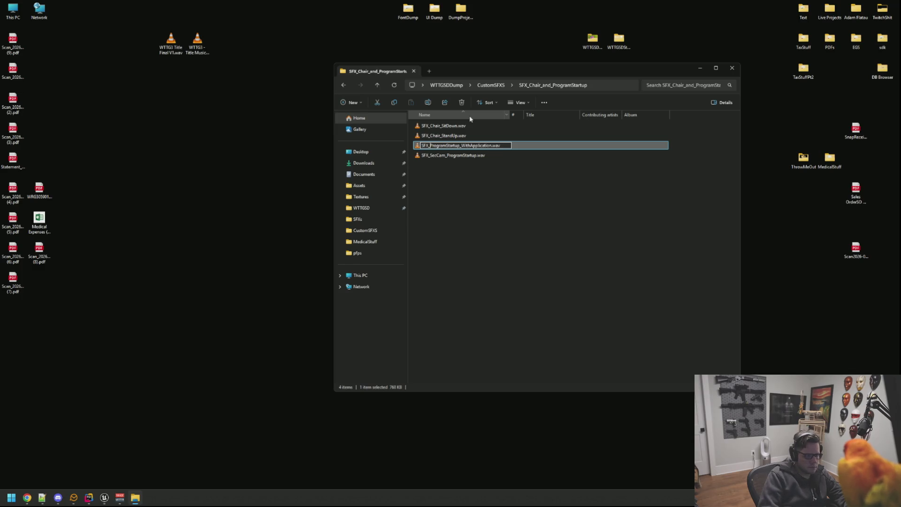
{"action": "type", "text": "SecCam_"}
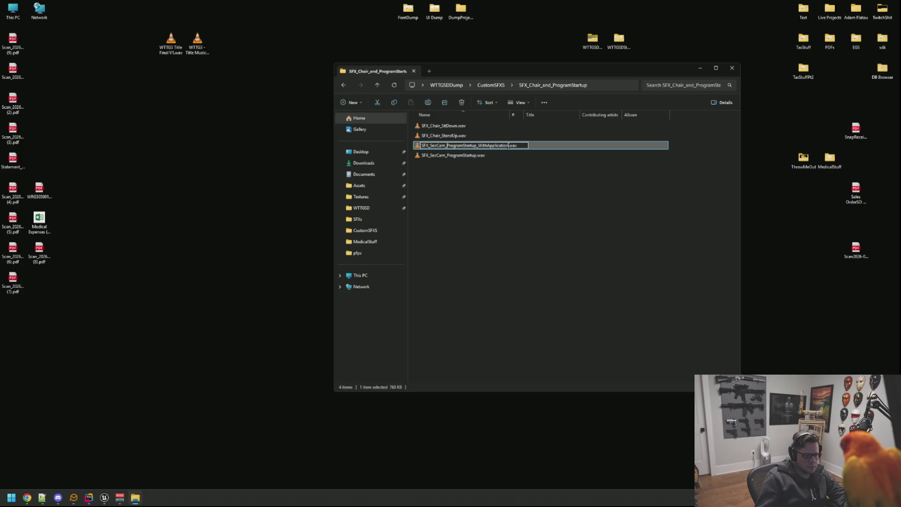
{"action": "left_click_drag", "start_coordinate": [509, 146], "coordinate": [477, 146]}
{"action": "type", "text": "Bn"}
{"action": "key", "text": "Return"}
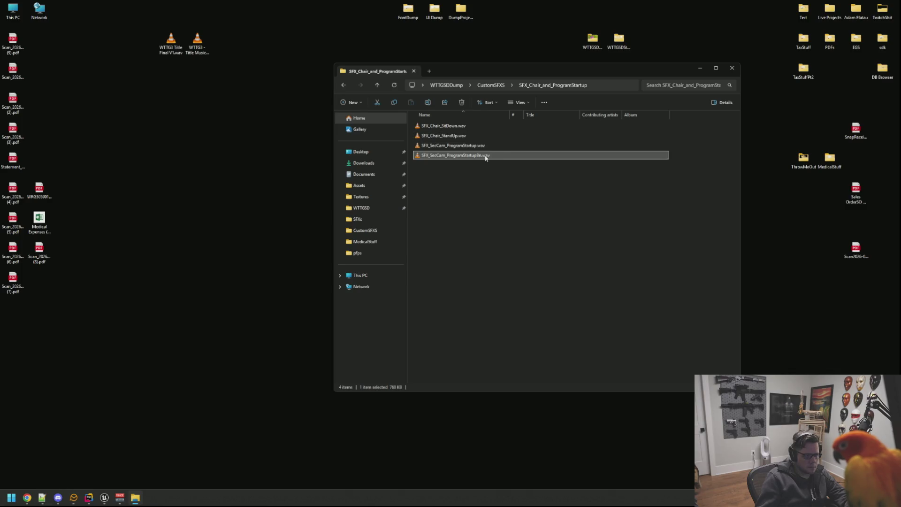
{"action": "left_click", "coordinate": [482, 157]}
{"action": "left_click", "coordinate": [482, 156]}
{"action": "key", "text": "BackSpace"}
{"action": "key", "text": "Return"}
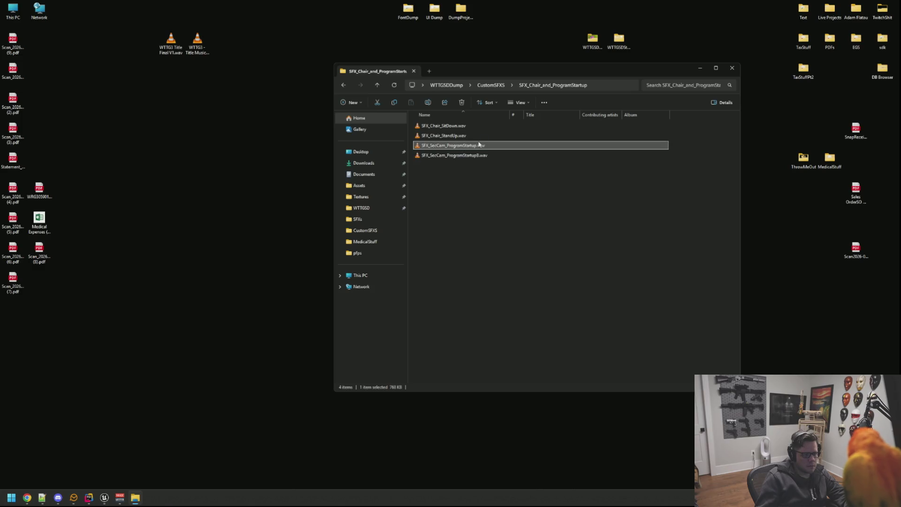
{"action": "double_click", "coordinate": [479, 146]}
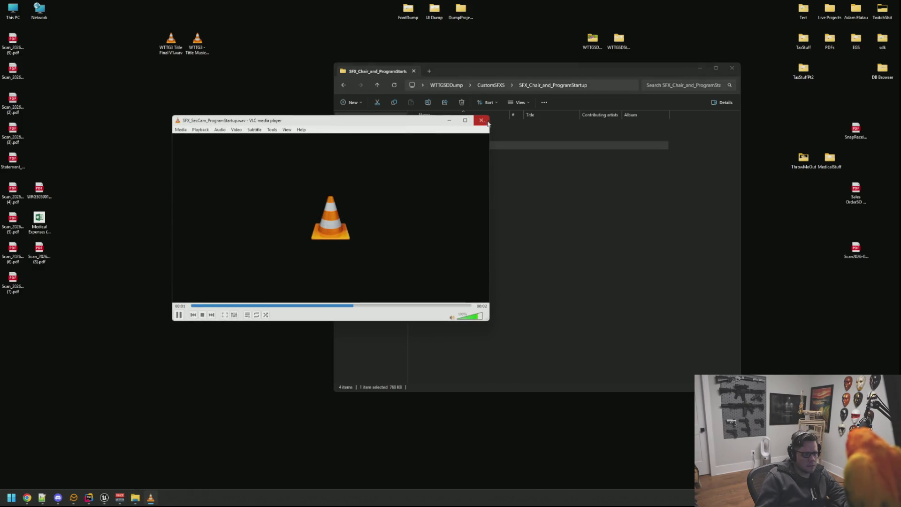
{"action": "left_click", "coordinate": [481, 120]}
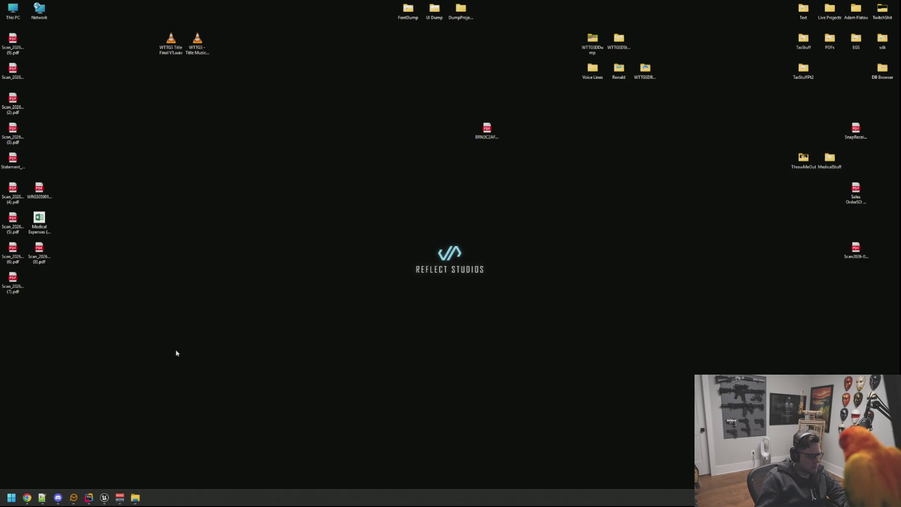
- Bring up the DEMO_Basement level and turn the viewport to face the desk
{"action": "left_click", "coordinate": [104, 498]}
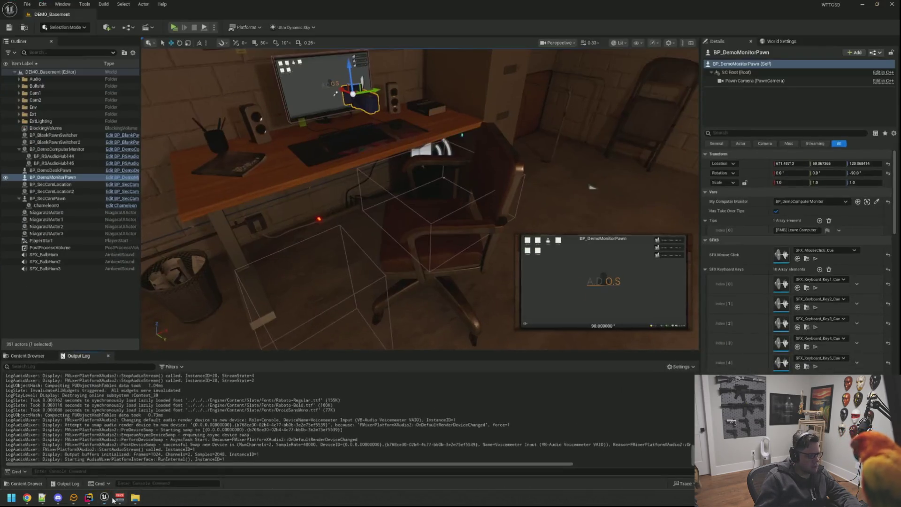
{"action": "key", "text": "Escape"}
{"action": "mouse_move", "coordinate": [278, 268]}
{"action": "left_mouse_down"}
{"action": "mouse_move", "coordinate": [330, 270]}
{"action": "mouse_move", "coordinate": [301, 254]}
{"action": "mouse_move", "coordinate": [310, 221]}
{"action": "mouse_move", "coordinate": [422, 244]}
{"action": "mouse_move", "coordinate": [540, 249]}
{"action": "mouse_move", "coordinate": [512, 248]}
{"action": "left_mouse_up"}
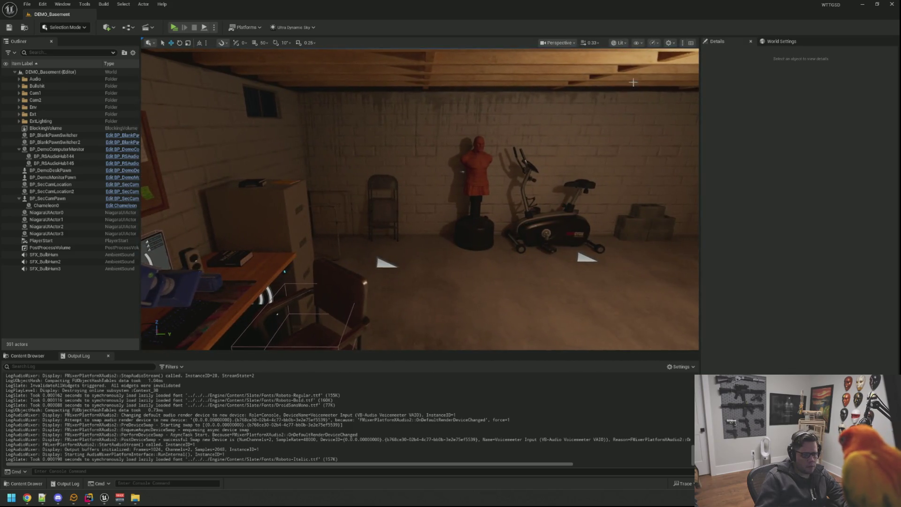
{"action": "left_click", "coordinate": [670, 44]}
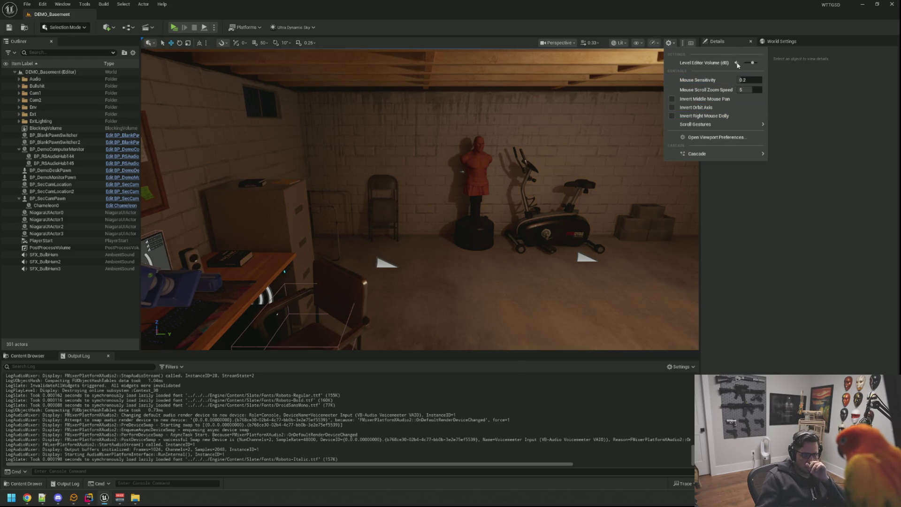
{"action": "left_click_drag", "start_coordinate": [634, 164], "coordinate": [667, 197]}
{"action": "mouse_move", "coordinate": [420, 200]}
{"action": "left_mouse_down"}
{"action": "mouse_move", "coordinate": [413, 155]}
{"action": "mouse_move", "coordinate": [357, 178]}
{"action": "left_mouse_up"}
- Open the SFXS > Computer sound folder and select SFX_ChangeCamera
{"action": "left_click", "coordinate": [28, 356]}
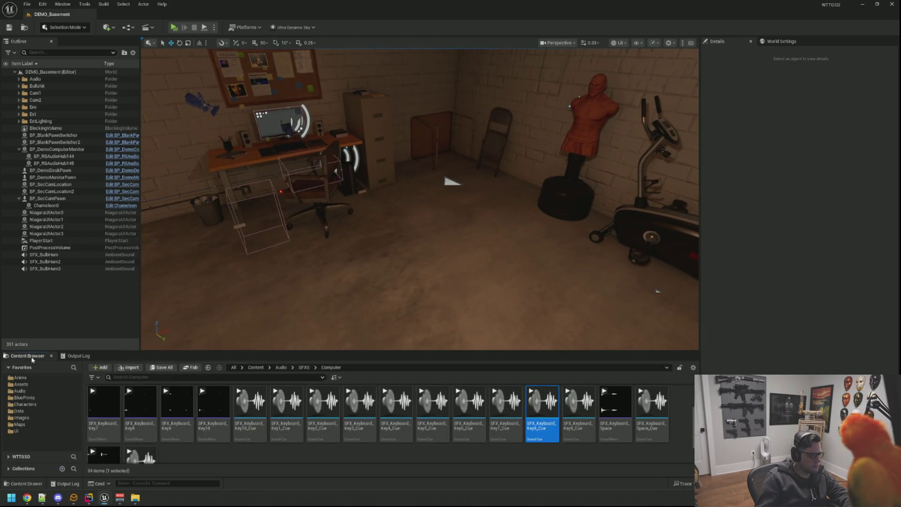
{"action": "left_click_drag", "start_coordinate": [395, 240], "coordinate": [275, 300]}
{"action": "left_click", "coordinate": [214, 452]}
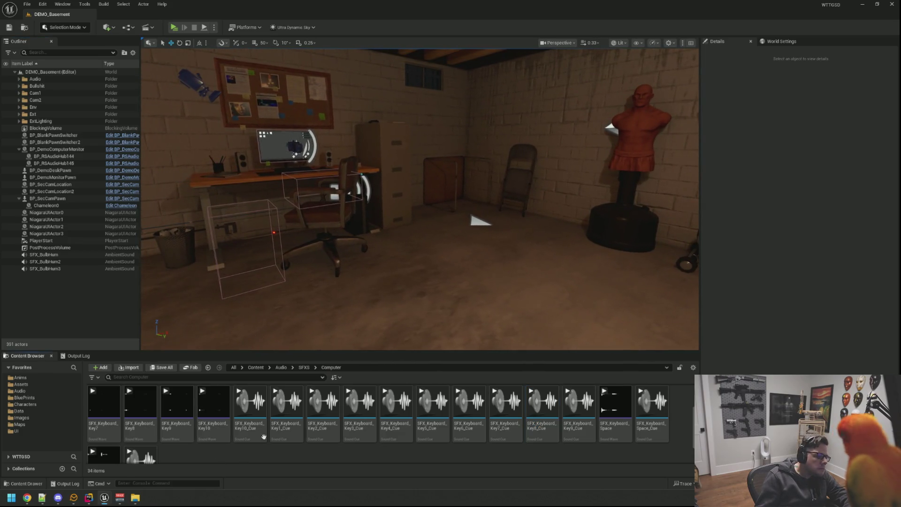
{"action": "left_click", "coordinate": [304, 367]}
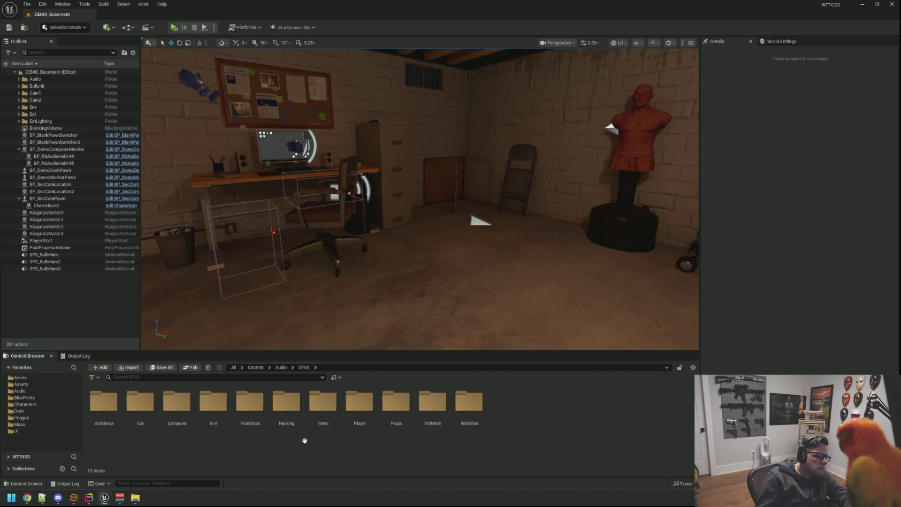
{"action": "double_click", "coordinate": [188, 416]}
{"action": "scroll", "coordinate": [444, 421], "scroll_direction": "down", "scroll_amount": 1}
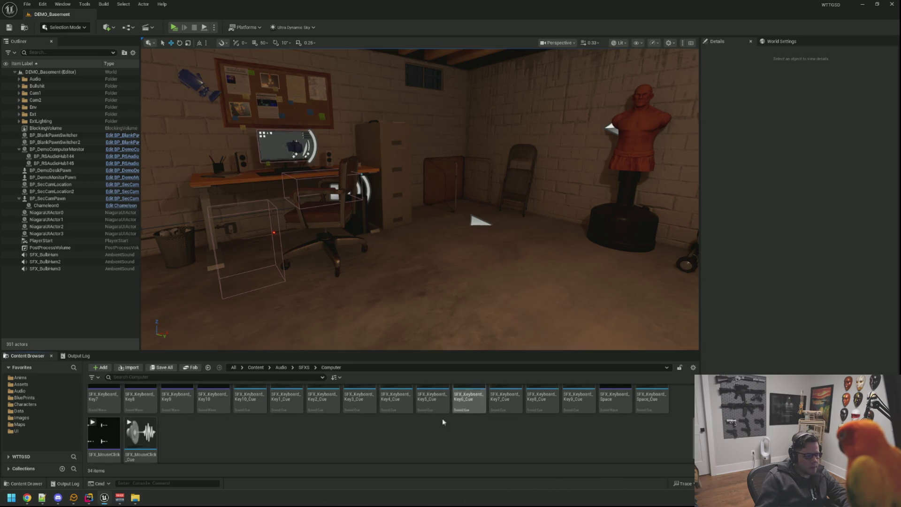
{"action": "scroll", "coordinate": [443, 421], "scroll_direction": "up", "scroll_amount": 1}
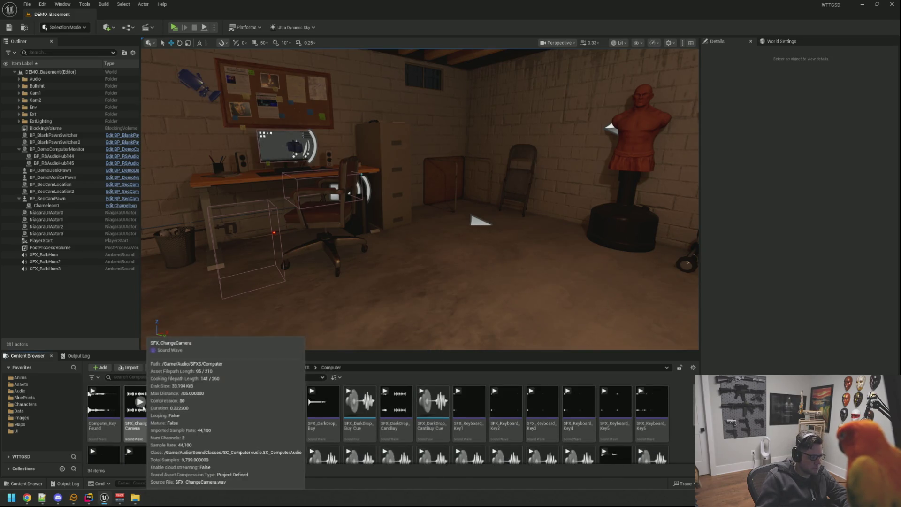
{"action": "left_click", "coordinate": [152, 427]}
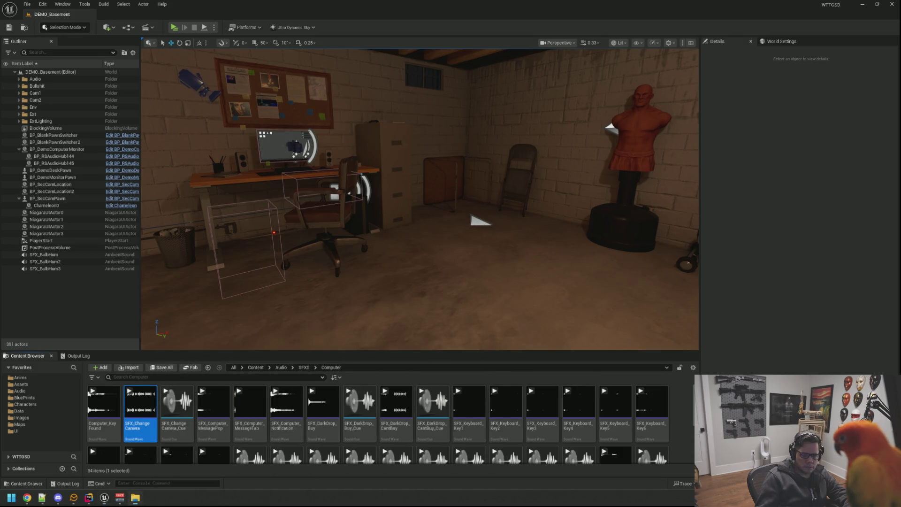
- Import both SFX_SecCam_ProgramStartup wavs using the SFX_ChangeCamera template, then preview each
{"action": "left_click_drag", "start_coordinate": [682, 411], "coordinate": [678, 412]}
{"action": "left_click", "coordinate": [503, 262]}
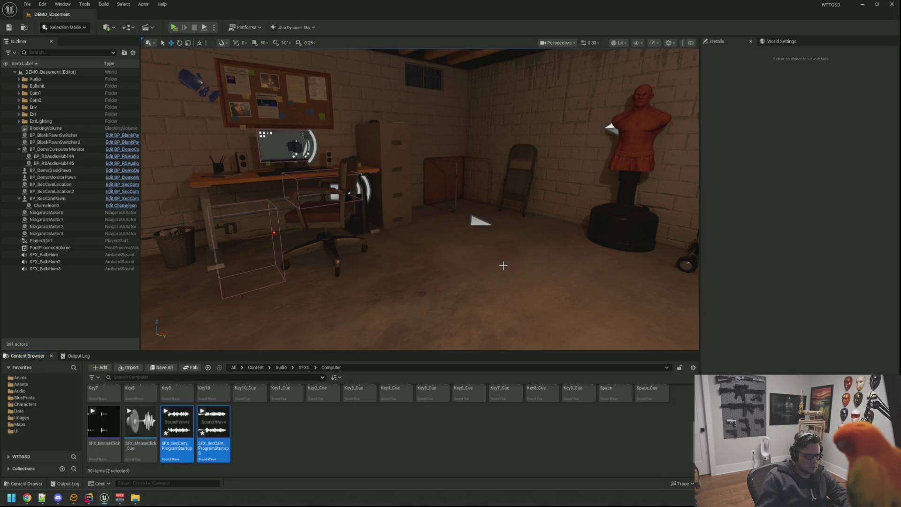
{"action": "left_click", "coordinate": [177, 421]}
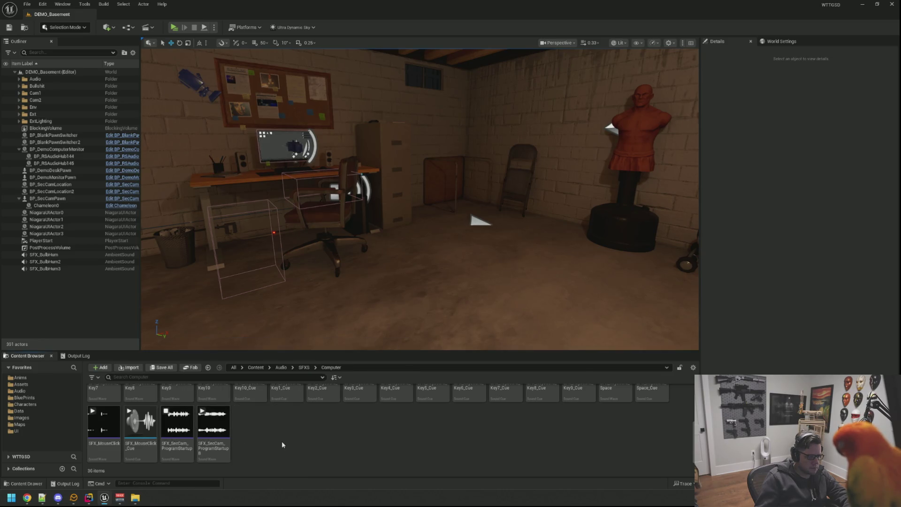
{"action": "left_click", "coordinate": [214, 421]}
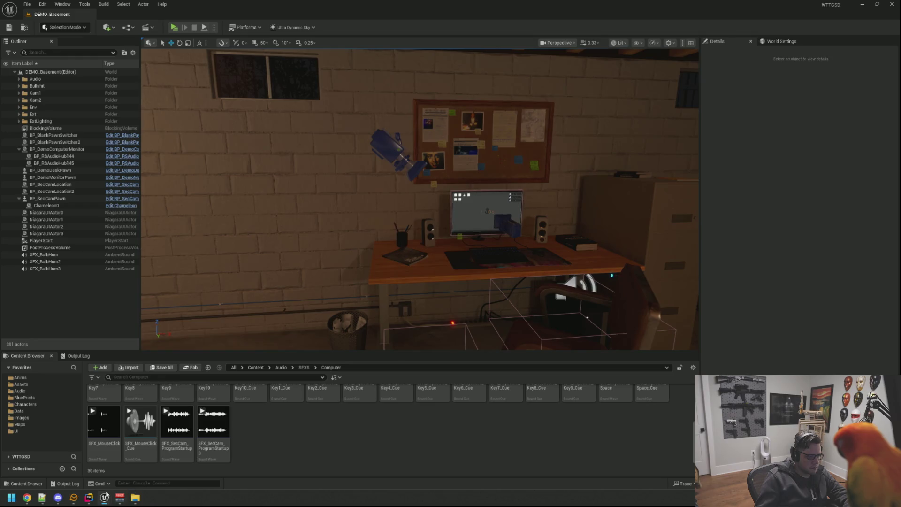
{"action": "left_click", "coordinate": [89, 498]}
{"action": "left_click", "coordinate": [88, 498]}
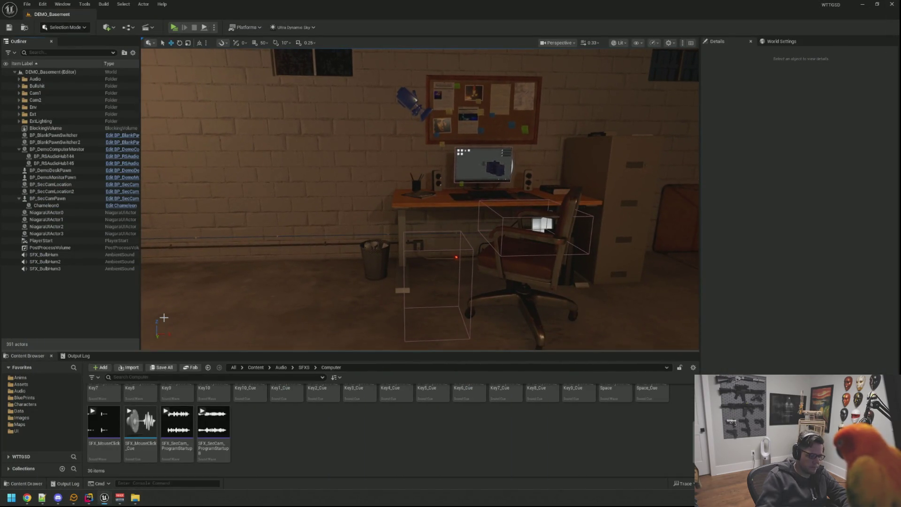
- Find and open the WBP_DemoDesktop widget blueprint with Ctrl+P, enlarging its window
{"action": "key", "text": "ctrl+p"}
{"action": "type", "text": "WBP_Demn"}
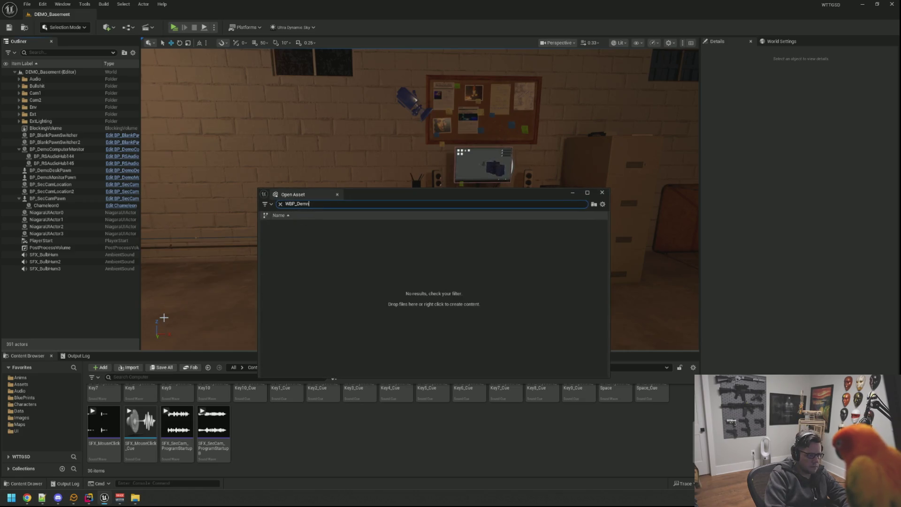
{"action": "key", "text": "BackSpace"}
{"action": "type", "text": "oDes"}
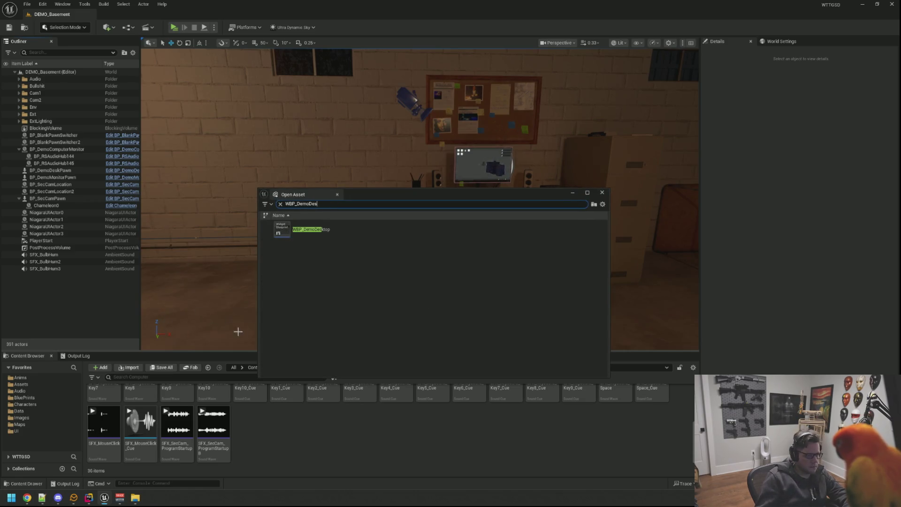
{"action": "double_click", "coordinate": [320, 229]}
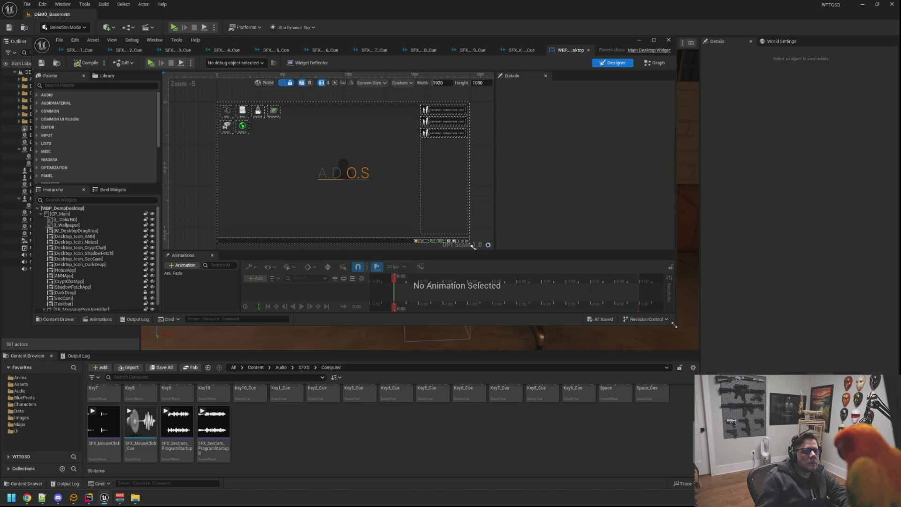
{"action": "left_click_drag", "start_coordinate": [674, 325], "coordinate": [738, 364]}
{"action": "scroll", "coordinate": [360, 168], "scroll_direction": "up", "scroll_amount": 1}
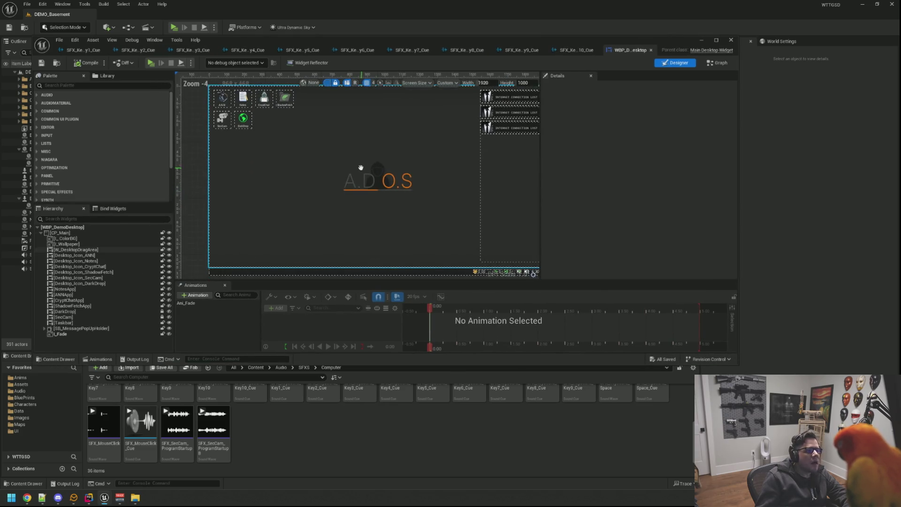
- Close the six keyboard Key sound cue editor tabs and enlarge the widget editor
{"action": "middle_click", "coordinate": [85, 50]}
{"action": "middle_click", "coordinate": [85, 50]}
{"action": "middle_click", "coordinate": [85, 51]}
{"action": "middle_click", "coordinate": [85, 51]}
{"action": "middle_click", "coordinate": [85, 51]}
{"action": "middle_click", "coordinate": [85, 50]}
{"action": "middle_click", "coordinate": [85, 50]}
{"action": "middle_click", "coordinate": [85, 50]}
{"action": "middle_click", "coordinate": [85, 50]}
{"action": "middle_click", "coordinate": [85, 50]}
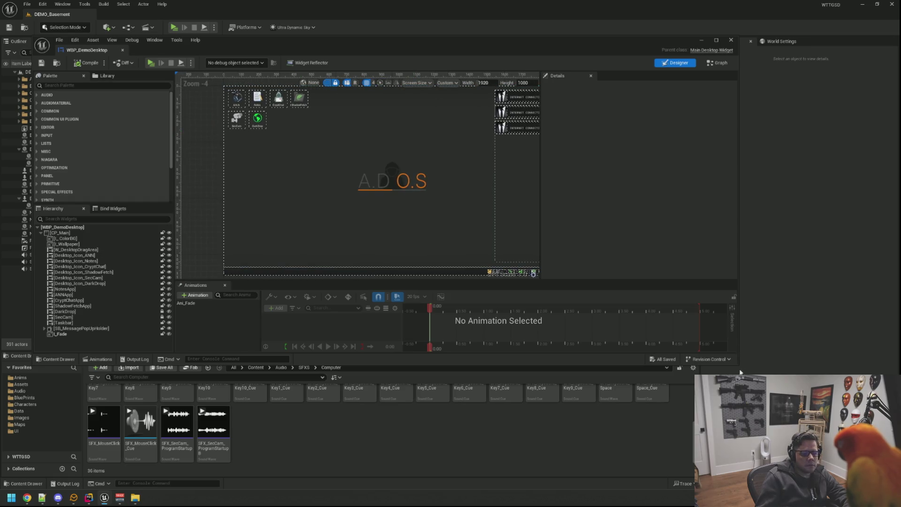
{"action": "left_click_drag", "start_coordinate": [736, 365], "coordinate": [801, 407]}
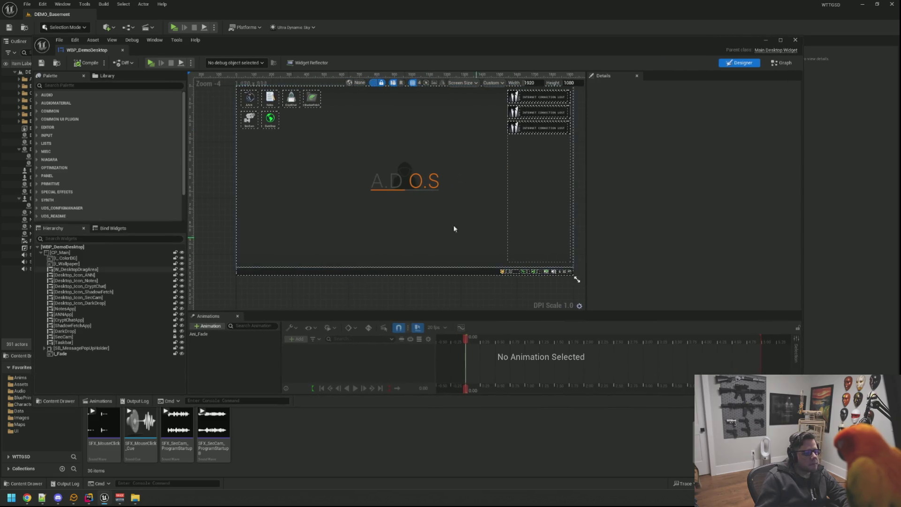
- Select SecCam in the Hierarchy, open WBP_SecCam and its SecCam parent class source
{"action": "left_click", "coordinate": [218, 188]}
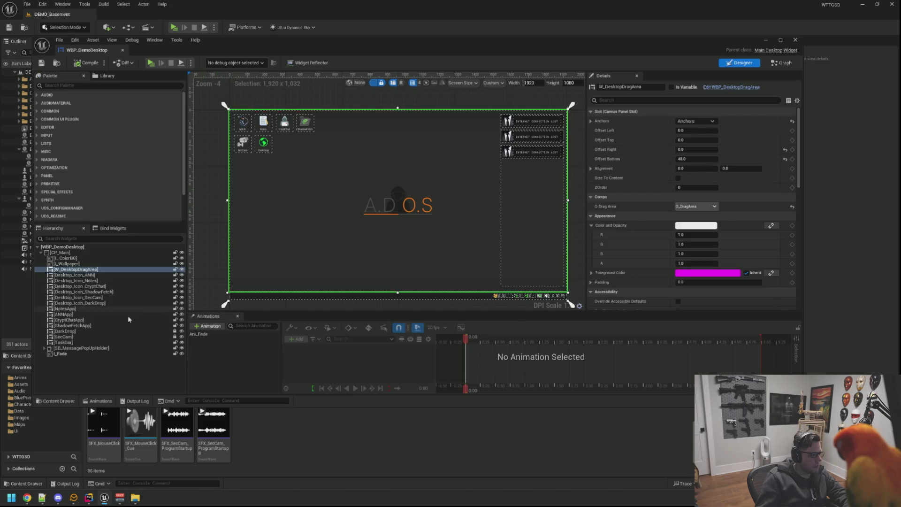
{"action": "left_click", "coordinate": [115, 304]}
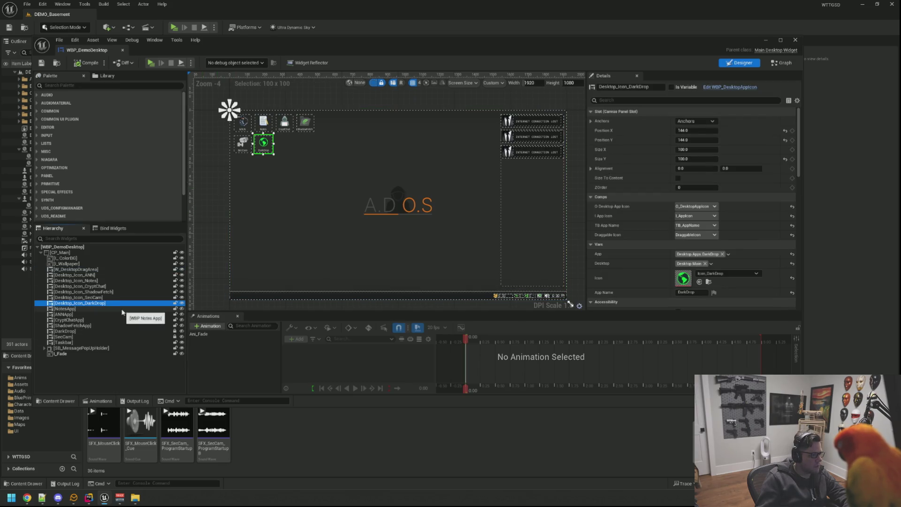
{"action": "left_click", "coordinate": [205, 228]}
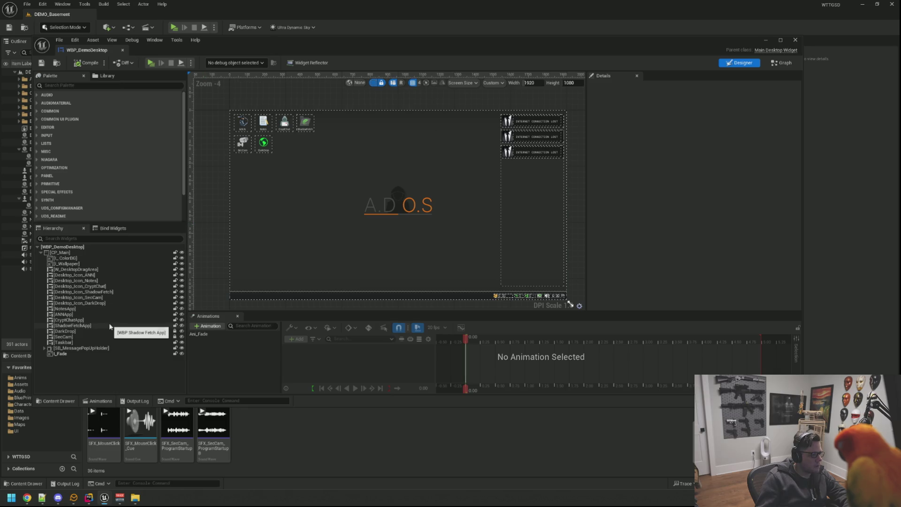
{"action": "left_click", "coordinate": [113, 338]}
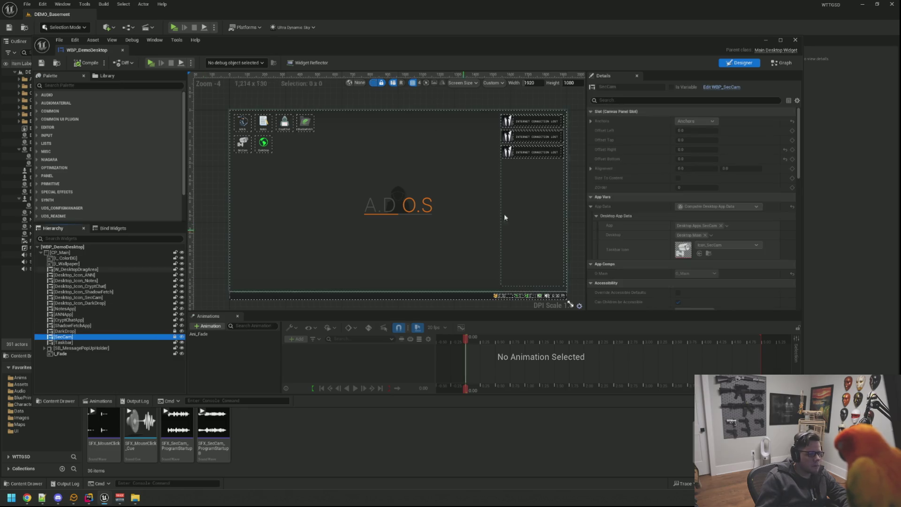
{"action": "left_click", "coordinate": [726, 92]}
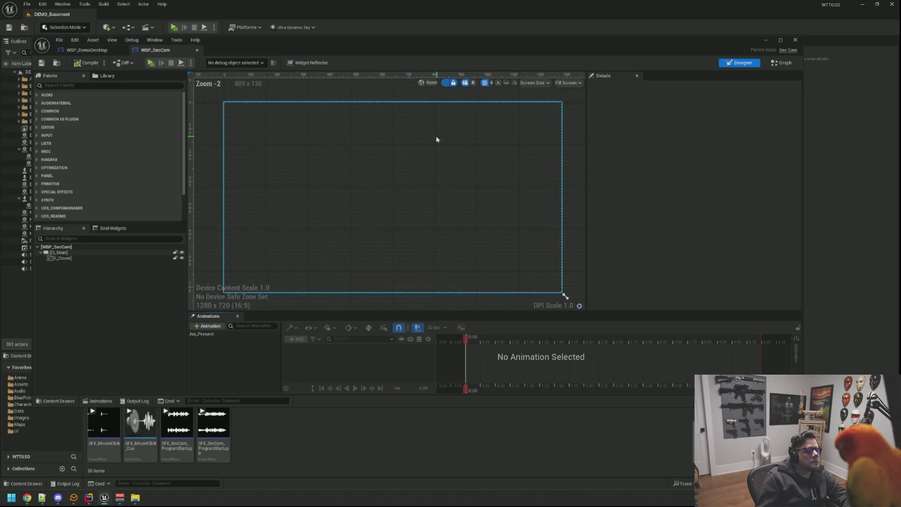
{"action": "left_click", "coordinate": [792, 51]}
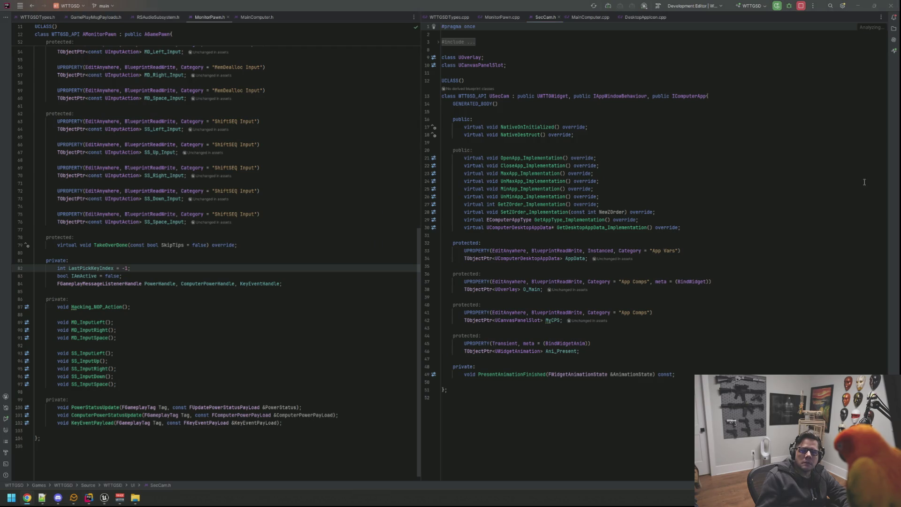
- Close the MainComputer, MonitorPawn, RSAudioSubsystem, GamePlayMsgPayloads and DesktopAppIcon file tabs
{"action": "left_click_drag", "start_coordinate": [638, 178], "coordinate": [442, 173]}
{"action": "left_click", "coordinate": [257, 17]}
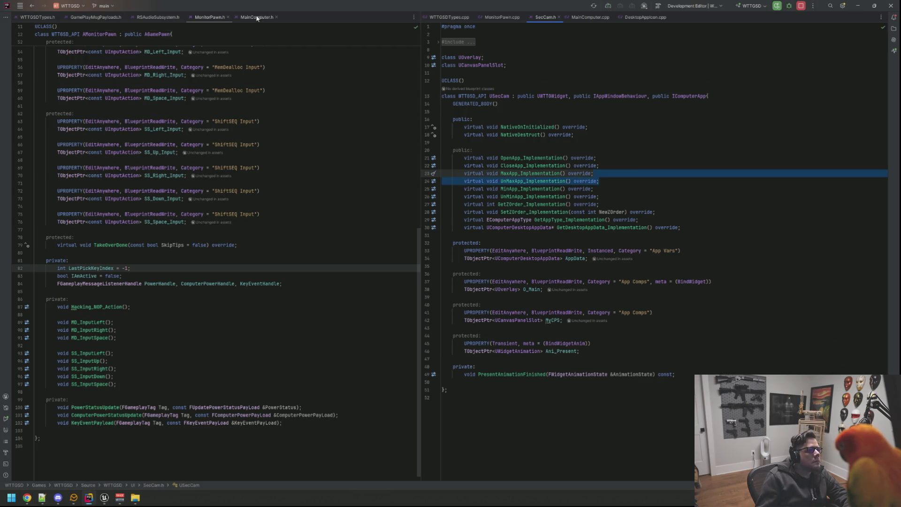
{"action": "middle_click", "coordinate": [257, 17]}
{"action": "middle_click", "coordinate": [202, 19]}
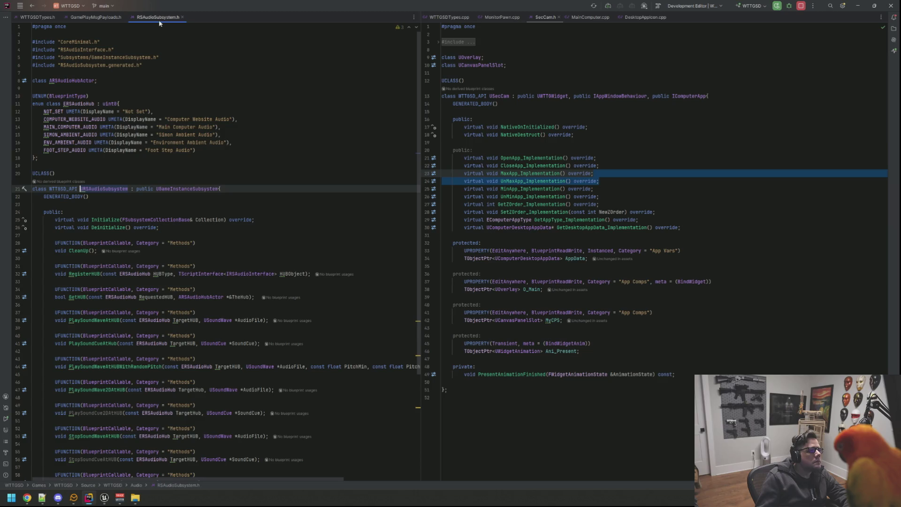
{"action": "middle_click", "coordinate": [159, 19]}
{"action": "middle_click", "coordinate": [96, 18]}
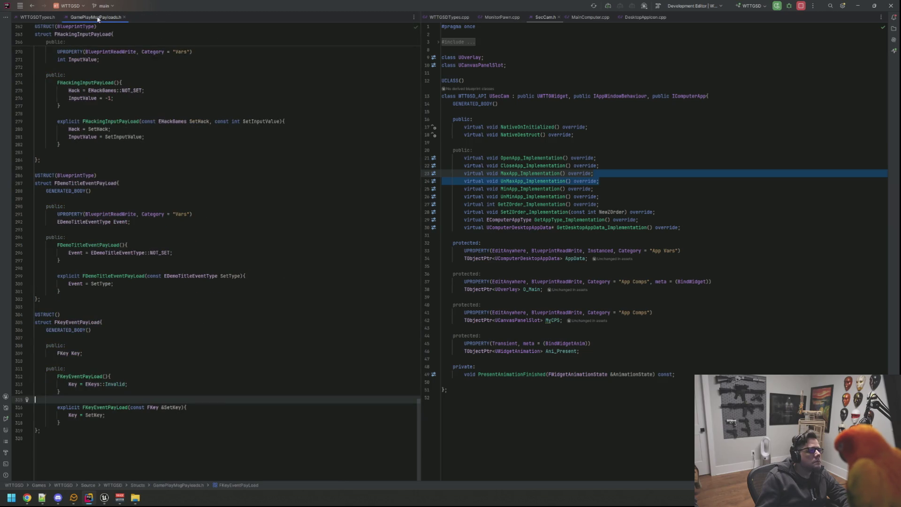
{"action": "left_click", "coordinate": [502, 18]}
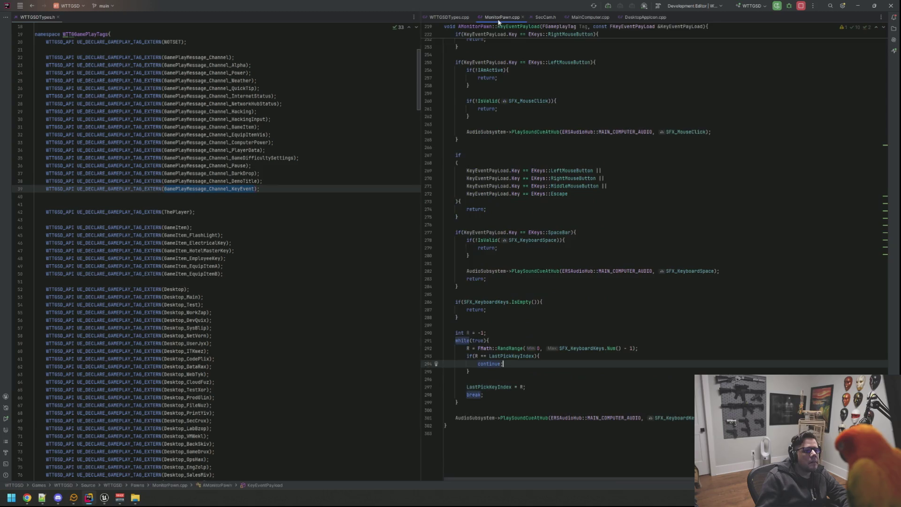
{"action": "middle_click", "coordinate": [502, 18]}
{"action": "left_click", "coordinate": [540, 18]}
{"action": "middle_click", "coordinate": [540, 17]}
{"action": "left_click", "coordinate": [540, 17]}
{"action": "middle_click", "coordinate": [540, 17]}
- Place SecCam.h in the left pane, SecCam.cpp in the right, expanding both include lists
{"action": "mouse_move", "coordinate": [496, 17]}
{"action": "left_mouse_down"}
{"action": "mouse_move", "coordinate": [123, 36]}
{"action": "mouse_move", "coordinate": [78, 19]}
{"action": "left_mouse_up"}
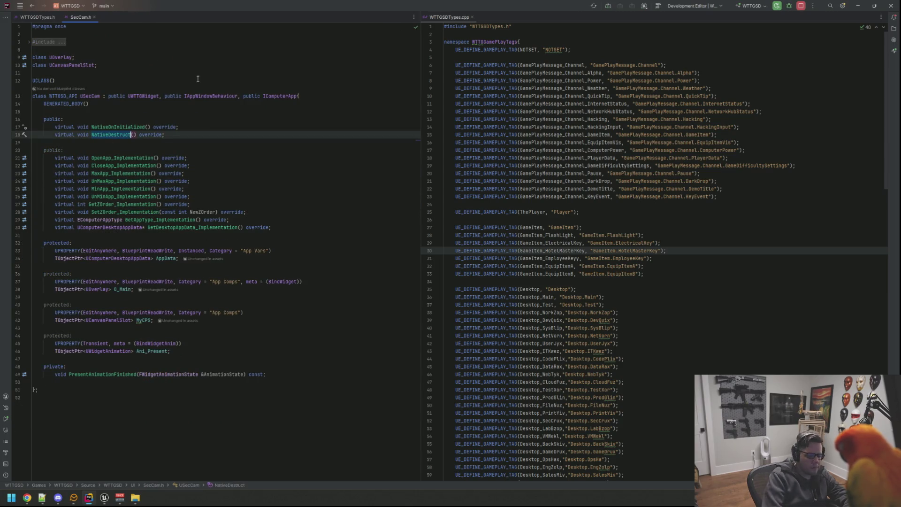
{"action": "key", "text": "ctrl+b"}
{"action": "mouse_move", "coordinate": [120, 17]}
{"action": "left_mouse_down"}
{"action": "mouse_move", "coordinate": [249, 41]}
{"action": "mouse_move", "coordinate": [493, 21]}
{"action": "left_mouse_up"}
{"action": "left_click", "coordinate": [590, 115]}
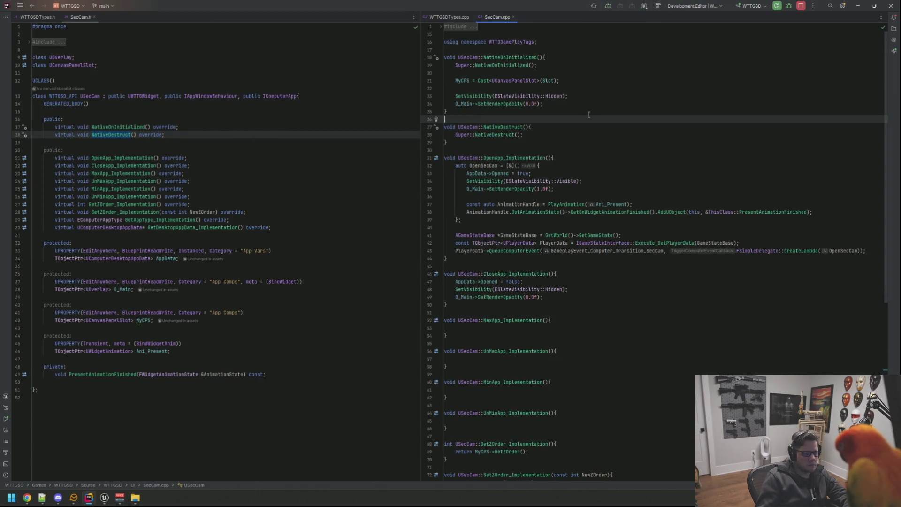
{"action": "left_click", "coordinate": [469, 27]}
{"action": "left_click", "coordinate": [99, 66]}
{"action": "left_click", "coordinate": [47, 42]}
{"action": "scroll", "coordinate": [538, 195], "scroll_direction": "down", "scroll_amount": 4}
{"action": "scroll", "coordinate": [538, 195], "scroll_direction": "down", "scroll_amount": 13}
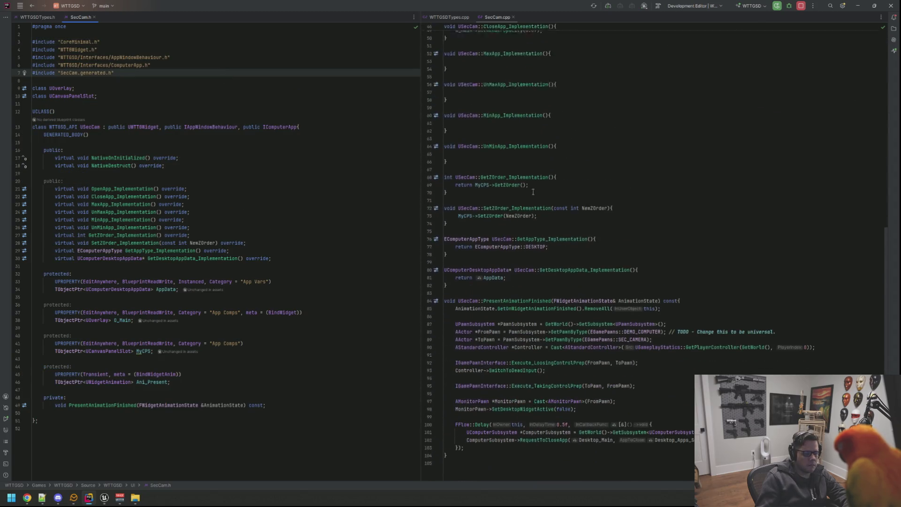
{"action": "left_click", "coordinate": [592, 152]}
{"action": "scroll", "coordinate": [606, 186], "scroll_direction": "up", "scroll_amount": 2}
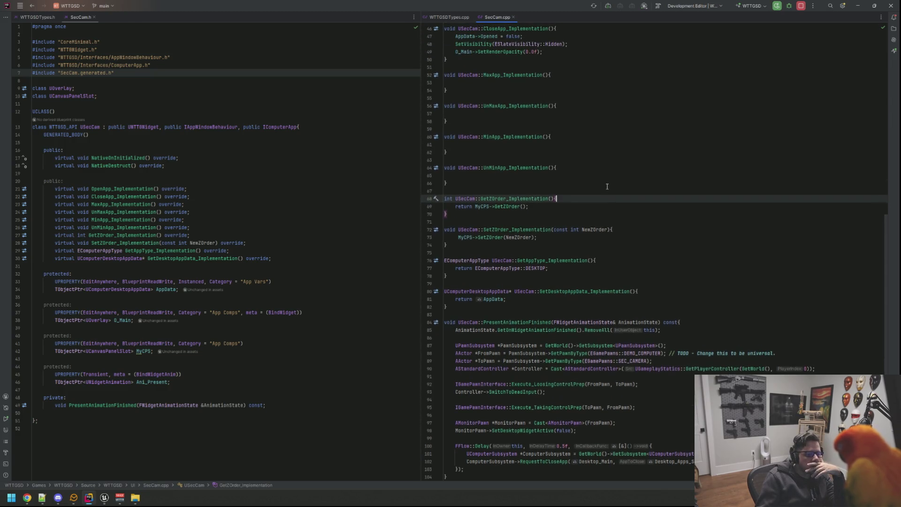
{"action": "scroll", "coordinate": [608, 188], "scroll_direction": "up", "scroll_amount": 12}
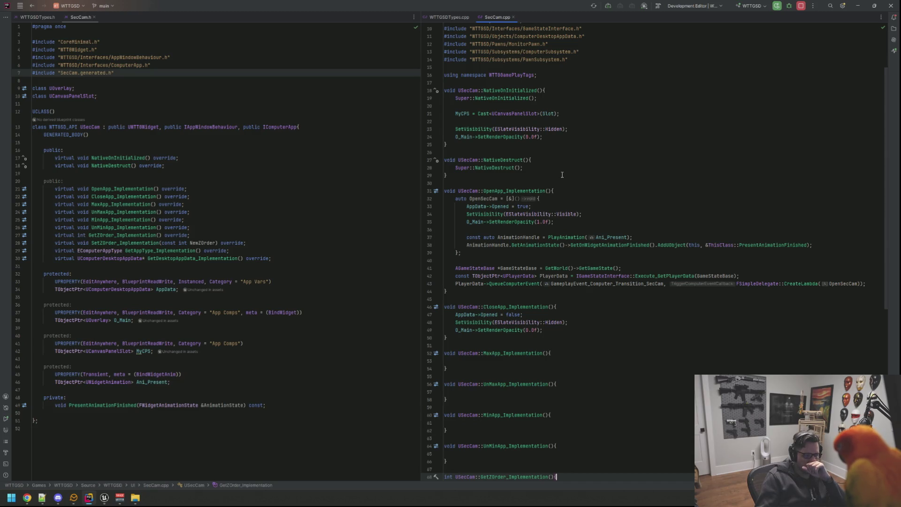
{"action": "scroll", "coordinate": [562, 175], "scroll_direction": "down", "scroll_amount": 2}
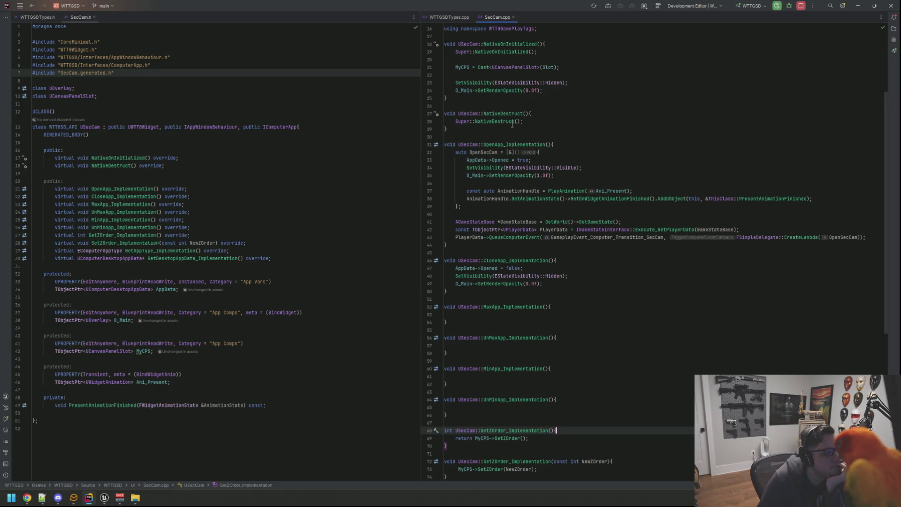
{"action": "mouse_move", "coordinate": [505, 93]}
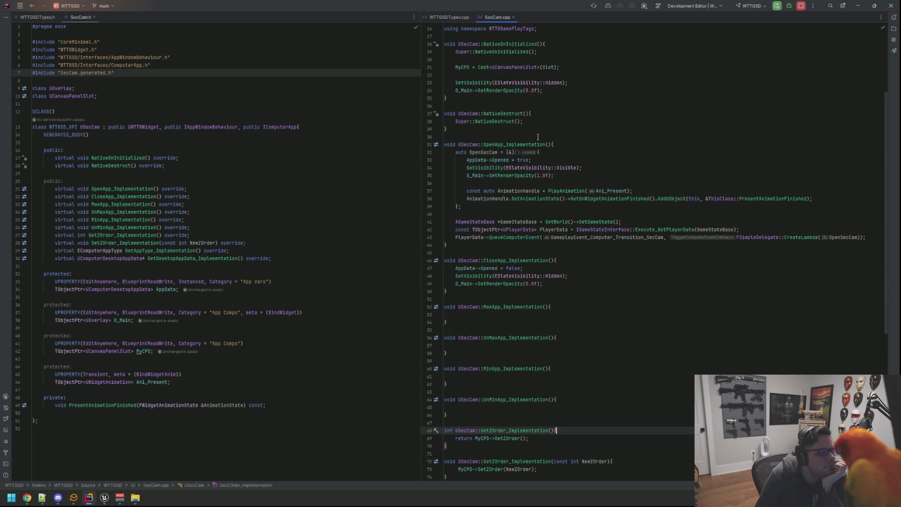
{"action": "left_click", "coordinate": [819, 198]}
{"action": "left_click", "coordinate": [752, 182]}
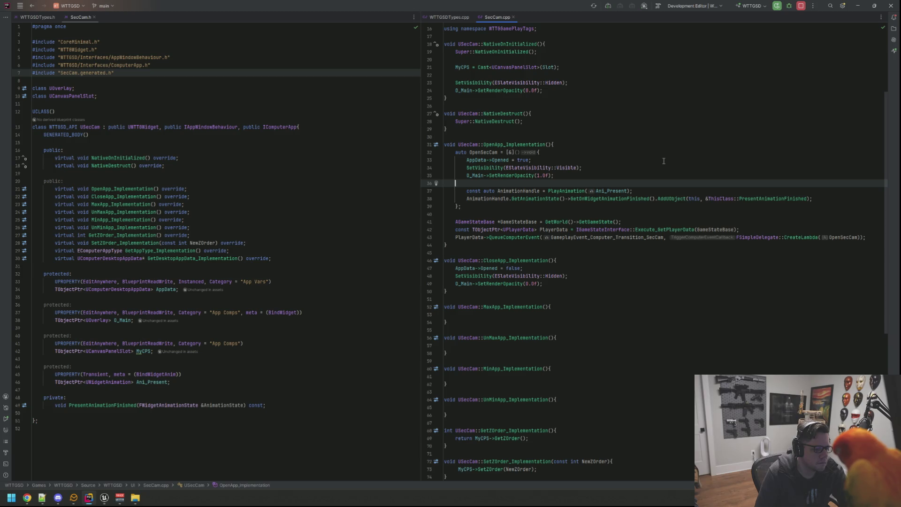
{"action": "scroll", "coordinate": [664, 161], "scroll_direction": "down", "scroll_amount": 5}
{"action": "scroll", "coordinate": [664, 161], "scroll_direction": "down", "scroll_amount": 3}
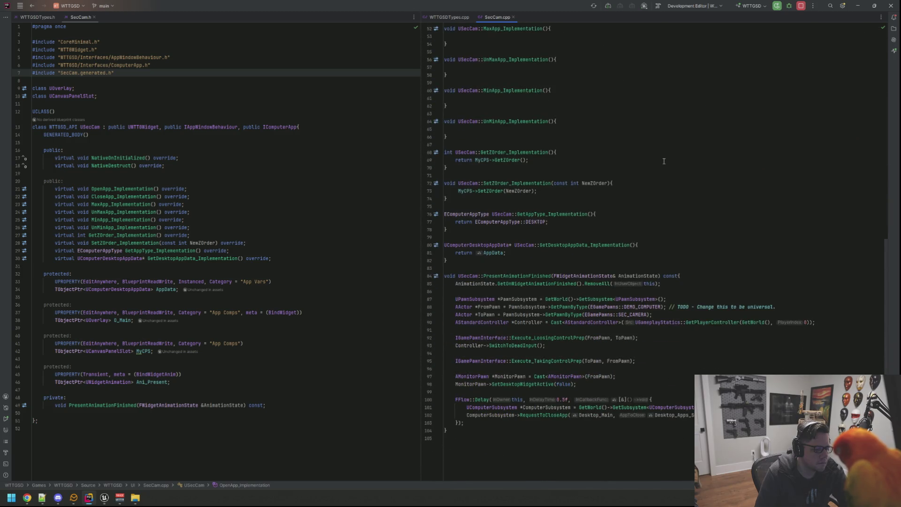
{"action": "scroll", "coordinate": [663, 161], "scroll_direction": "up", "scroll_amount": 12}
{"action": "type", "text": "\\"}
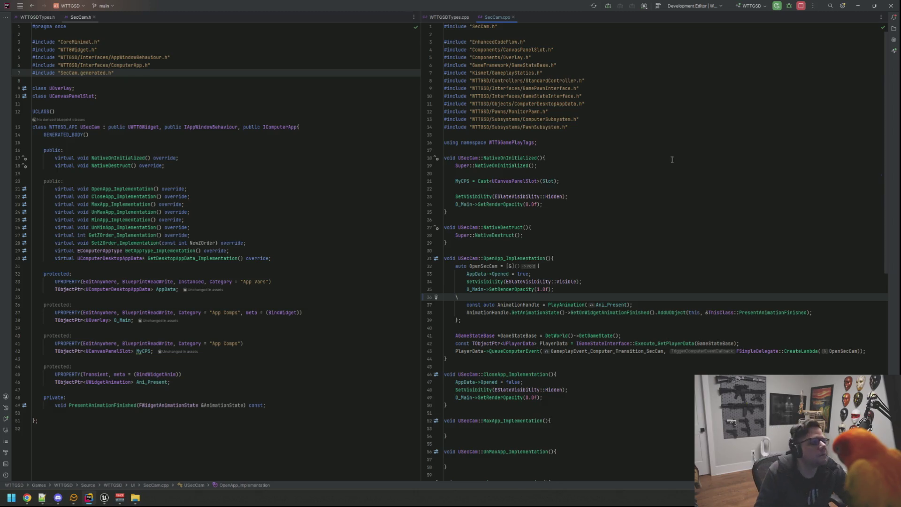
- In SecCam.h, open new blank lines below the AppData property declaration
{"action": "left_click", "coordinate": [398, 242]}
{"action": "left_click", "coordinate": [322, 335]}
{"action": "key", "text": "Down"}
{"action": "key", "text": "Down"}
{"action": "key", "text": "Down"}
{"action": "left_click", "coordinate": [315, 336]}
{"action": "left_click", "coordinate": [311, 326]}
{"action": "left_click", "coordinate": [270, 298]}
{"action": "left_click", "coordinate": [265, 289]}
{"action": "key", "text": "Return"}
{"action": "key", "text": "Return"}
- Add a protected UPROPERTY(EditAnywhere, BlueprintReadWrite, Category="SFXS") TObjectPtr<USoundCue> SFX_Open
{"action": "type", "text": "protected:"}
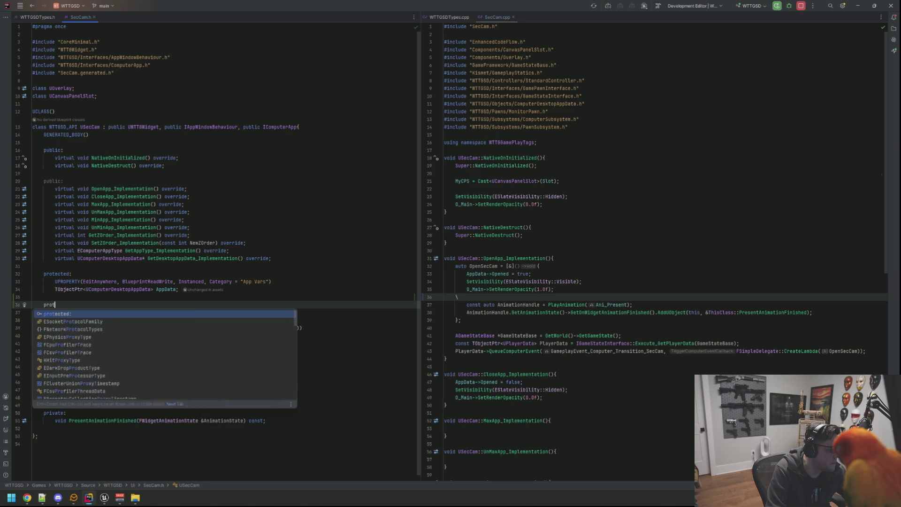
{"action": "key", "text": "Return"}
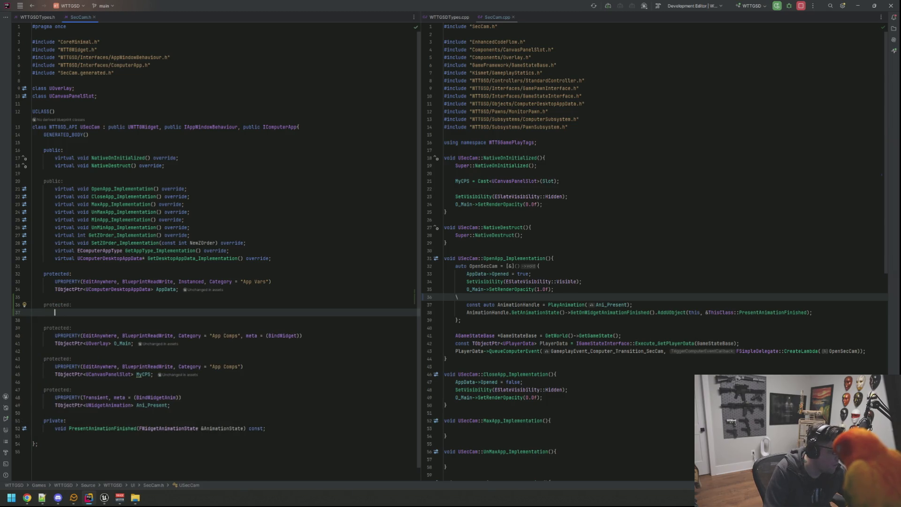
{"action": "type", "text": "UPROPERTY(EditAnywherem, "}
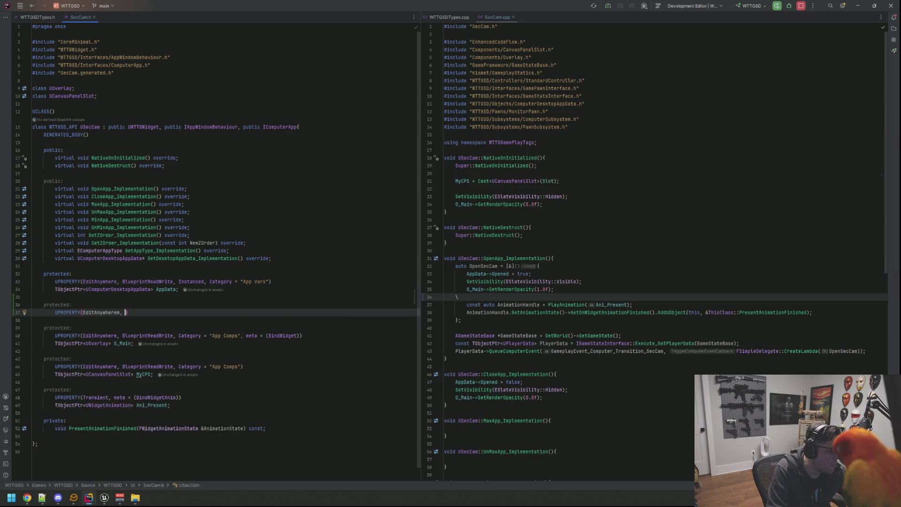
{"action": "type", "text": ", Blue"}
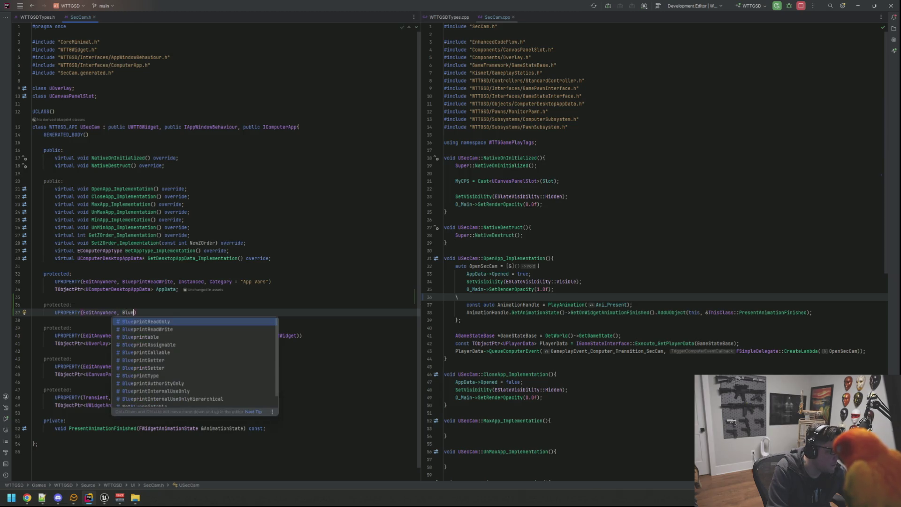
{"action": "type", "text": "printReadWrite, Category = \"SFXS"}
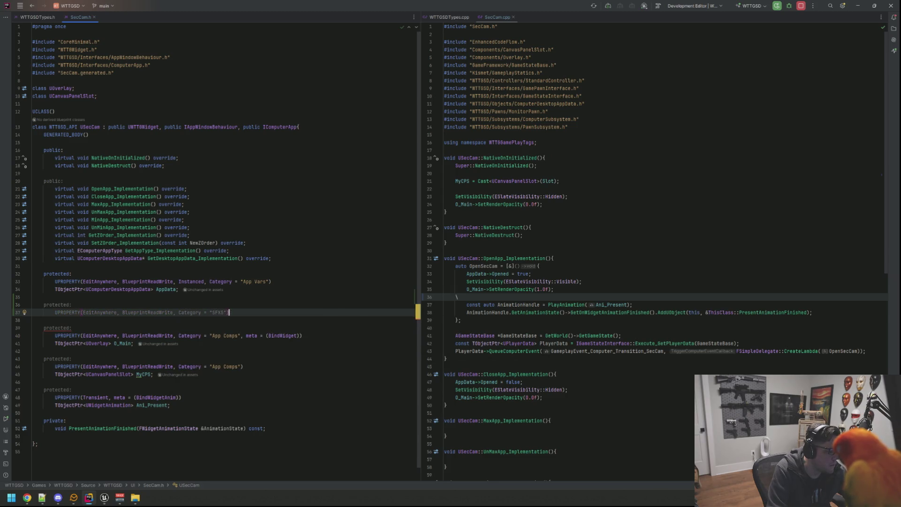
{"action": "key", "text": "Return"}
{"action": "type", "text": "TObjectPtr<"}
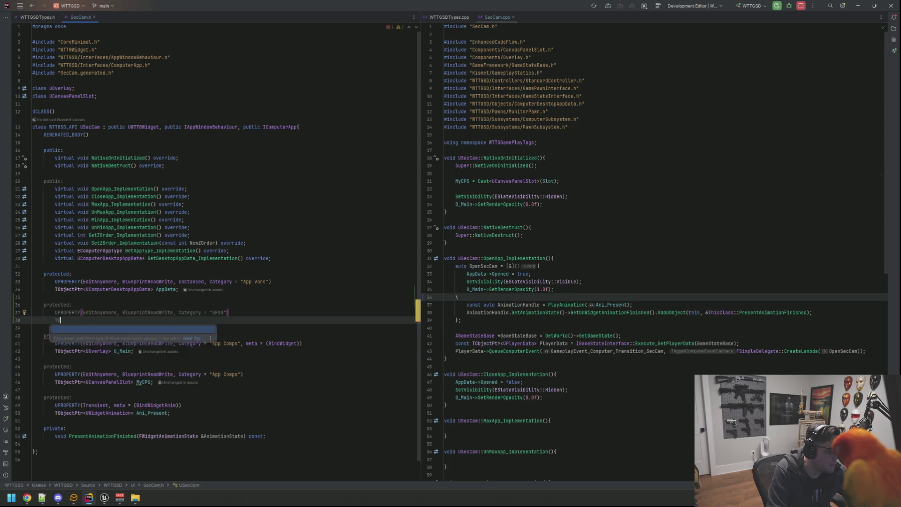
{"action": "type", "text": "USounddcu"}
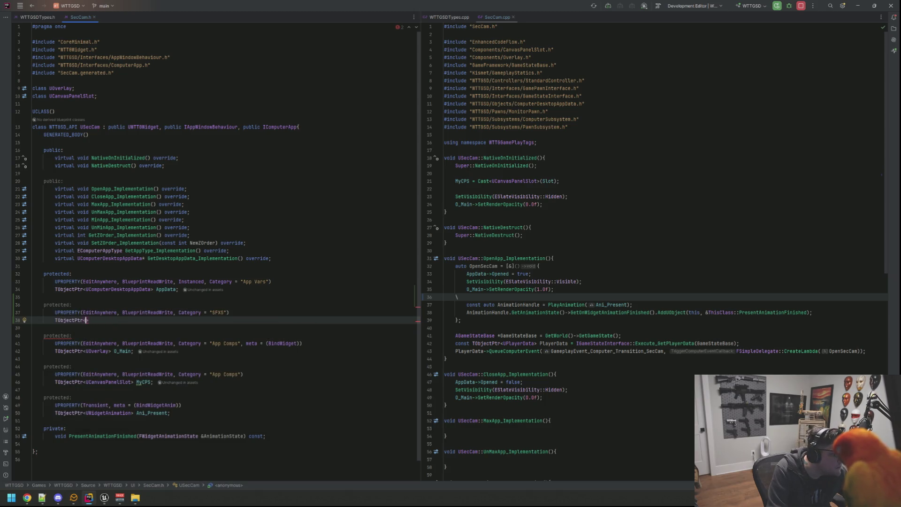
{"action": "type", "text": "USoundCue> SFX_Open"}
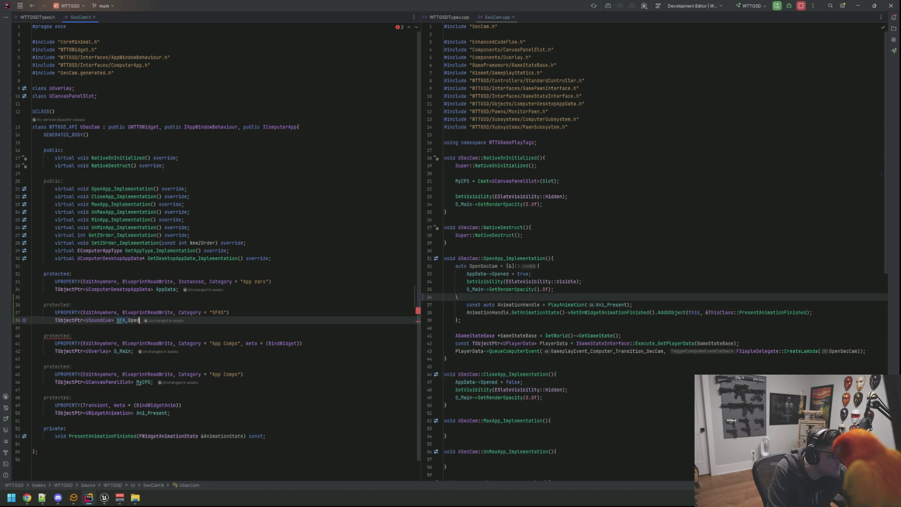
{"action": "left_click", "coordinate": [71, 304]}
{"action": "left_click", "coordinate": [561, 297]}
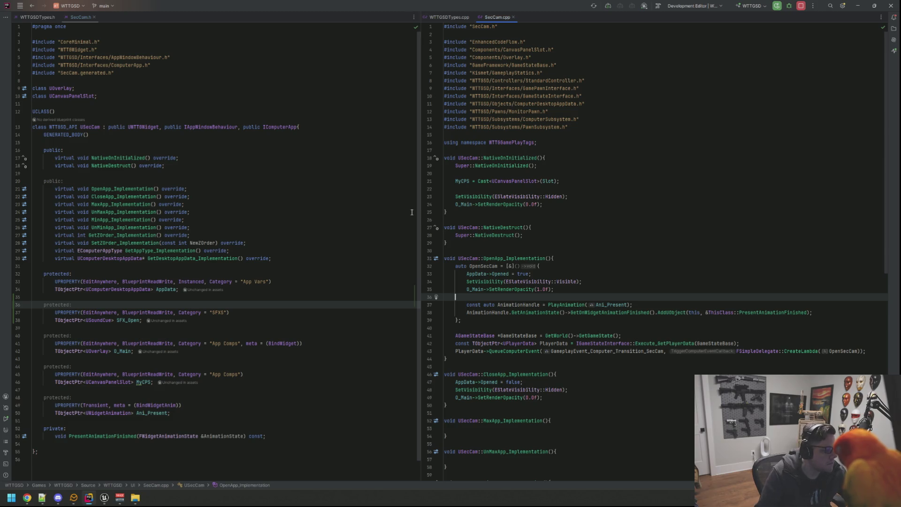
- Declare a private UPROPERTY TObjectPtr<URSAudioSubsystem> AudioSubsystem member in SecCam.h
{"action": "scroll", "coordinate": [412, 212], "scroll_direction": "down", "scroll_amount": 1}
{"action": "left_click", "coordinate": [322, 415]}
{"action": "key", "text": "Return"}
{"action": "key", "text": "Return"}
{"action": "type", "text": "priv"}
{"action": "key", "text": "Return"}
{"action": "key", "text": "Return"}
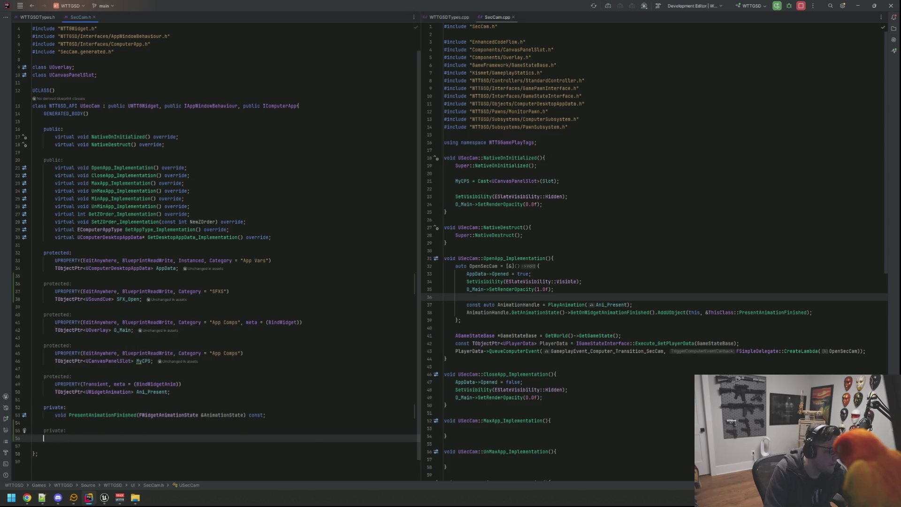
{"action": "type", "text": "UPROP"}
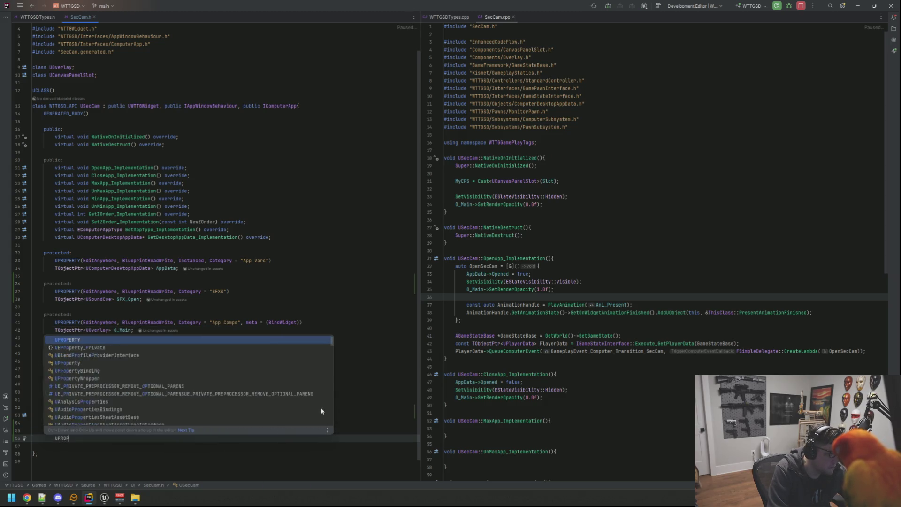
{"action": "key", "text": "Return"}
{"action": "key", "text": "Return"}
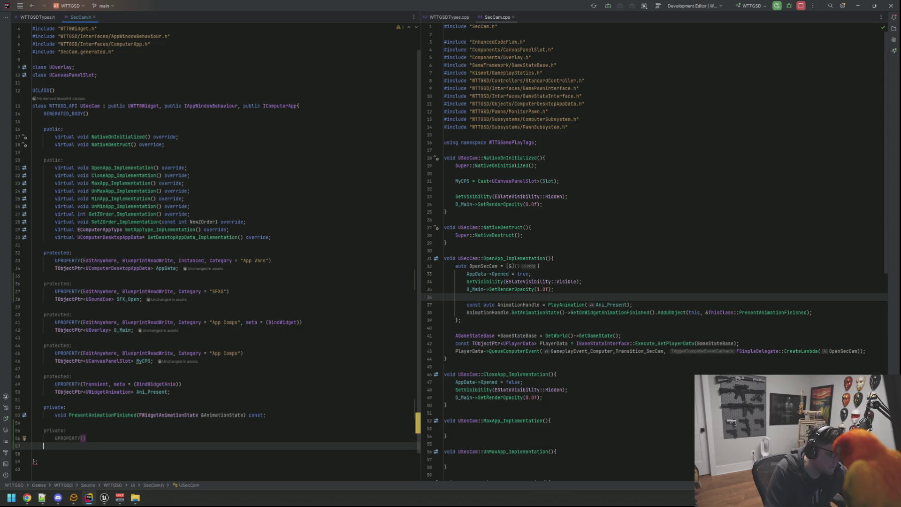
{"action": "type", "text": "TObject"}
{"action": "key", "text": "Return"}
{"action": "type", "text": "U"}
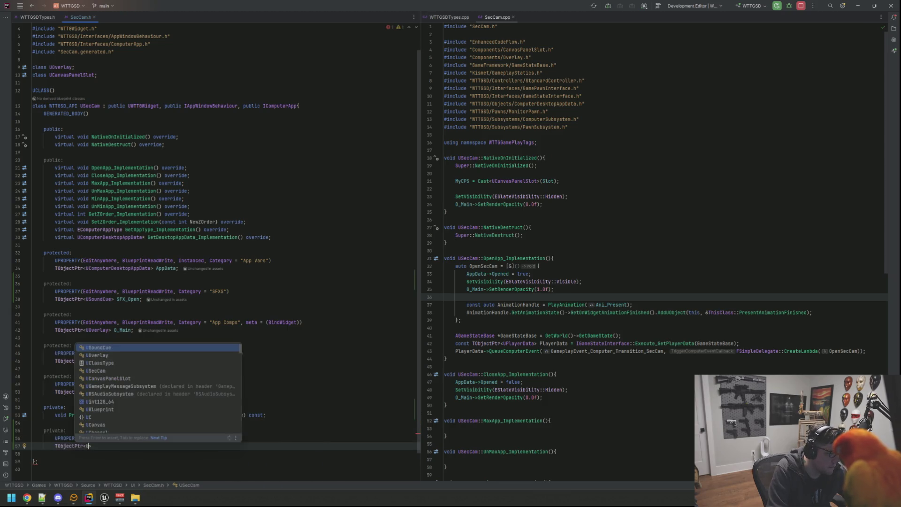
{"action": "type", "text": "RSAudio"}
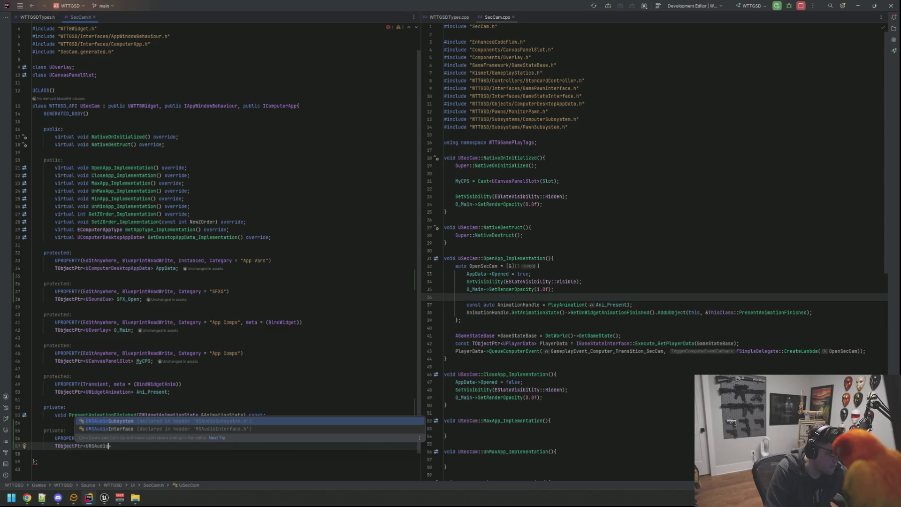
{"action": "key", "text": "Return"}
{"action": "left_click", "coordinate": [67, 438]}
{"action": "left_click", "coordinate": [137, 454]}
{"action": "type", "text": "AudioSu"}
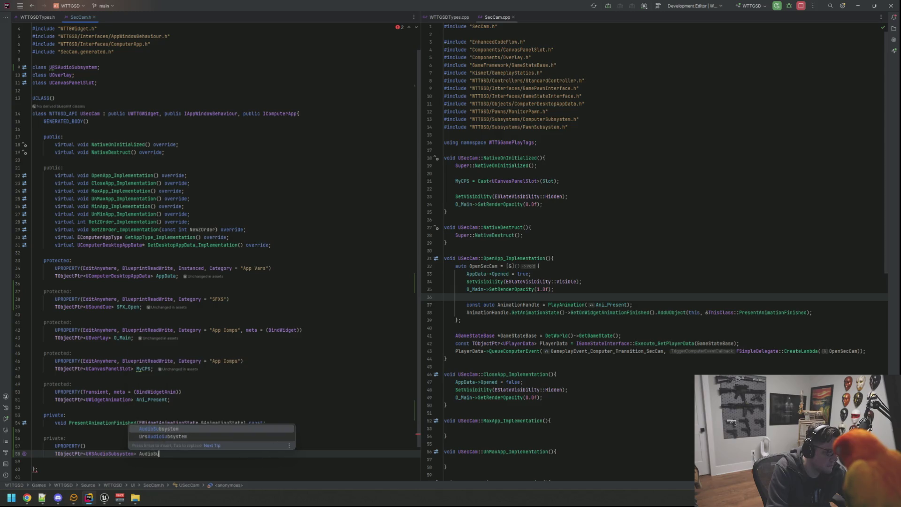
{"action": "key", "text": "Return"}
{"action": "type", "text": ";"}
- In NativeOnInitialized, assign AudioSubsystem = GetGameInstance()->GetSubsystem<URSAudioSubsystem>()
{"action": "left_click", "coordinate": [636, 212]}
{"action": "scroll", "coordinate": [636, 229], "scroll_direction": "down", "scroll_amount": 3}
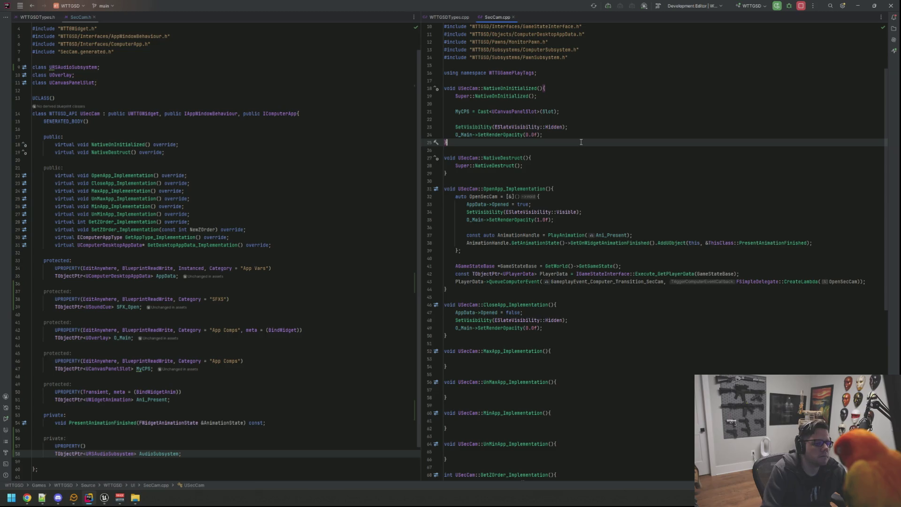
{"action": "key", "text": "Return"}
{"action": "key", "text": "Return"}
{"action": "type", "text": "AudioSubsystem = GetGameIn"}
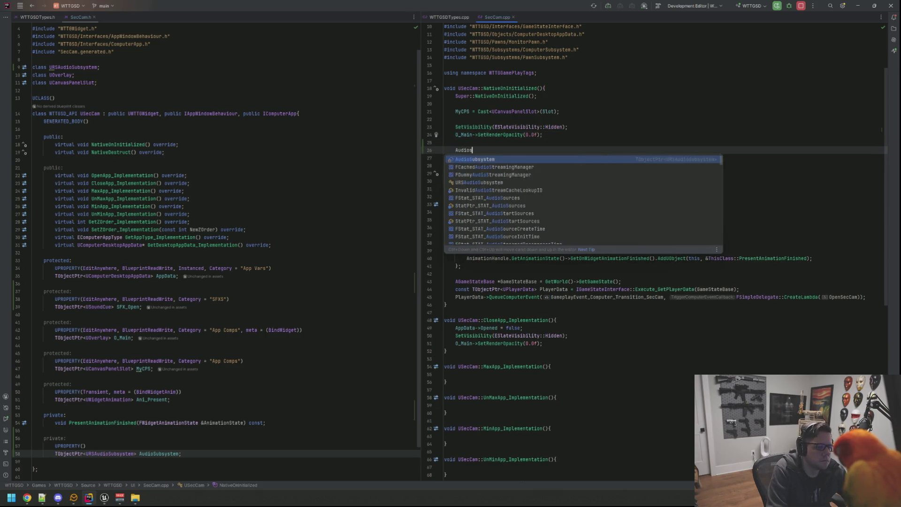
{"action": "key", "text": "Return"}
{"action": "type", "text": "= GetGamein"}
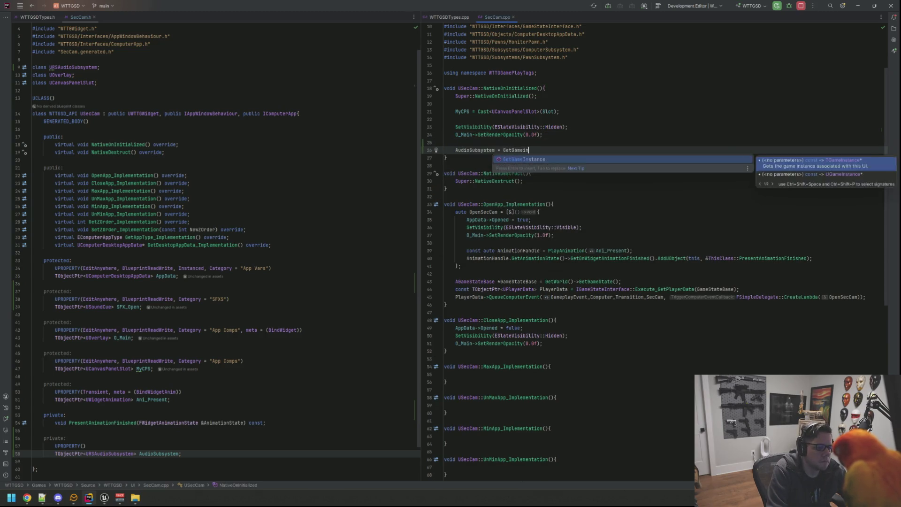
{"action": "key", "text": "Return"}
{"action": "type", "text": "->GetSubs"}
{"action": "key", "text": "Return"}
{"action": "type", "text": "U>("}
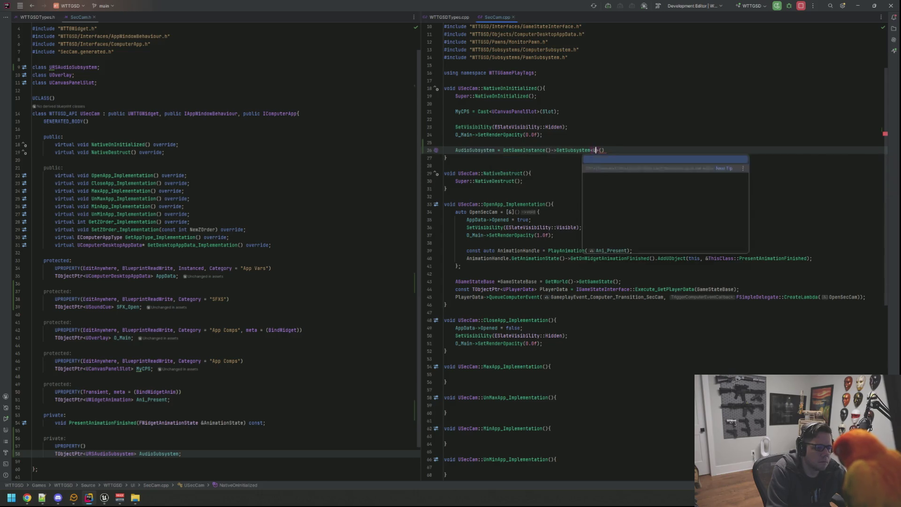
{"action": "type", "text": "RSA"}
{"action": "key", "text": "Return"}
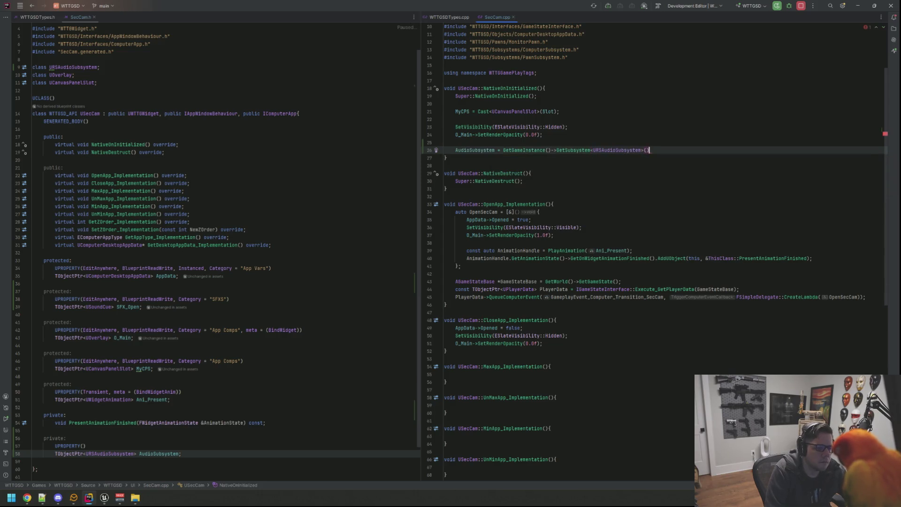
{"action": "type", "text": ";"}
{"action": "key", "text": "Return"}
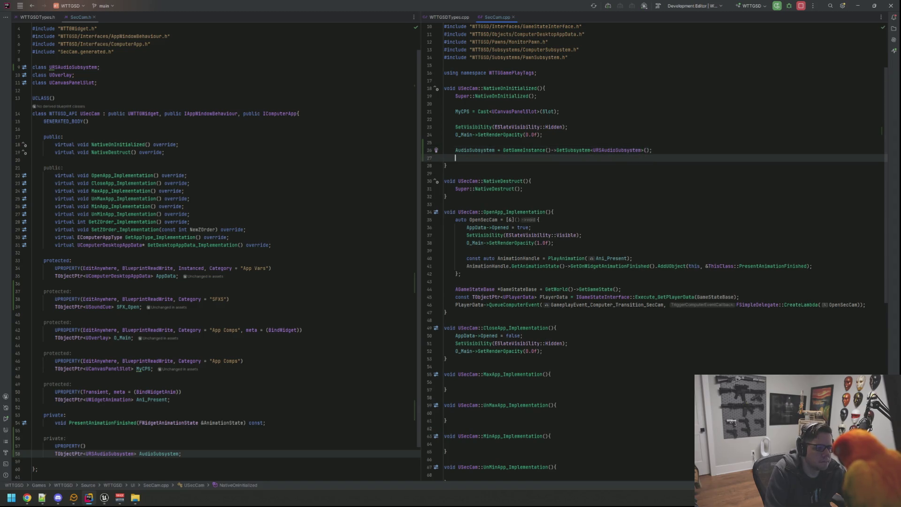
{"action": "key", "text": "BackSpace"}
{"action": "key", "text": "Down"}
{"action": "key", "text": "Down"}
{"action": "key", "text": "Down"}
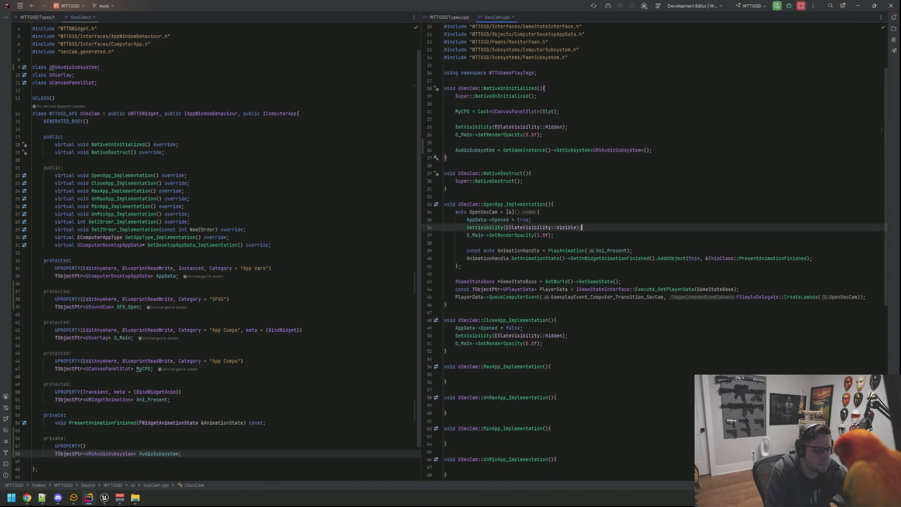
- After the animation binding, add AudioSubsystem->PlaySoundCueAtHub(ERSAudioHub::MAIN_COMPUTER_AUDIO, SFX_Open)
{"action": "key", "text": "Down"}
{"action": "key", "text": "Down"}
{"action": "key", "text": "End"}
{"action": "key", "text": "Return"}
{"action": "key", "text": "Return"}
{"action": "type", "text": "A"}
{"action": "key", "text": "BackSpace"}
{"action": "type", "text": "Aud"}
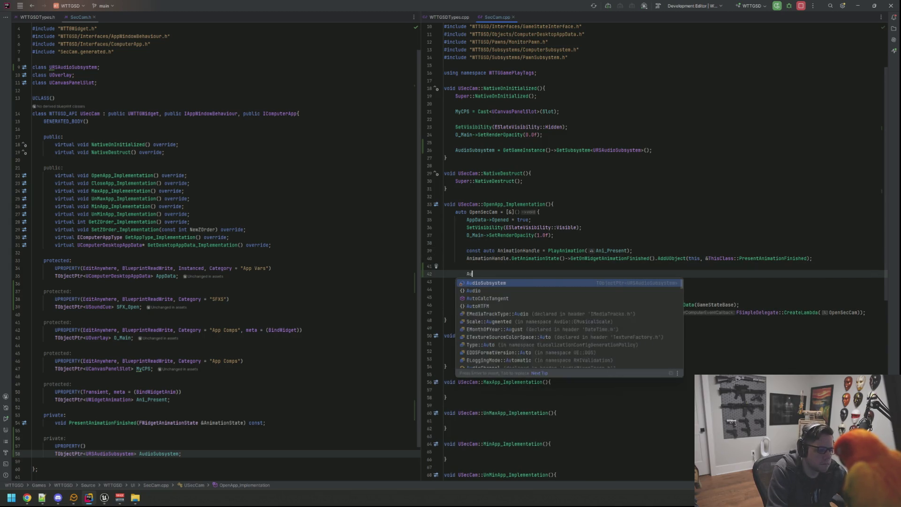
{"action": "key", "text": "Return"}
{"action": "type", "text": "->PlaySoundCueAtHub("}
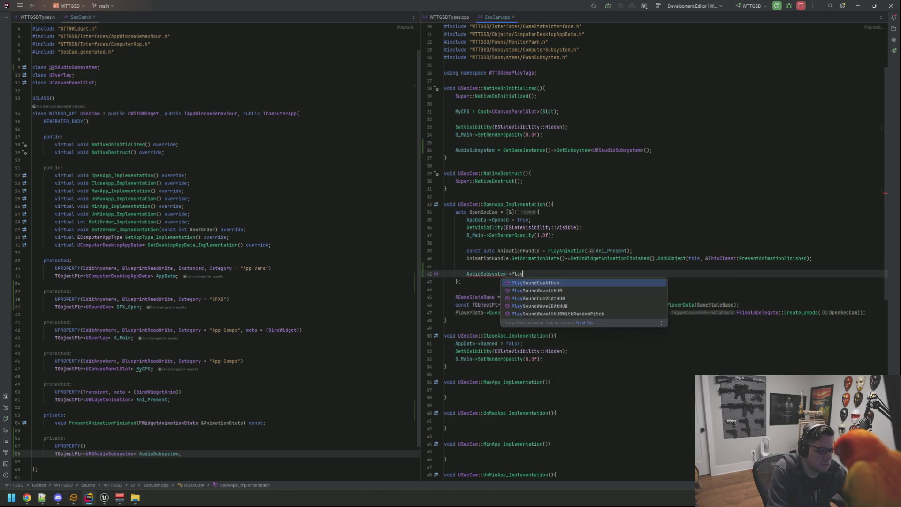
{"action": "key", "text": "Return"}
{"action": "type", "text": "ERS"}
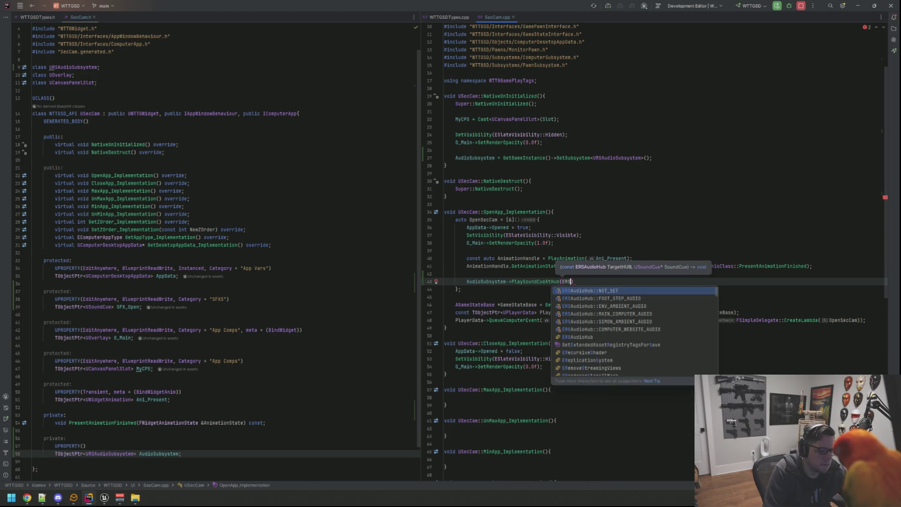
{"action": "key", "text": "Down"}
{"action": "key", "text": "Down"}
{"action": "key", "text": "Down"}
{"action": "key", "text": "Up"}
{"action": "key", "text": "Up"}
{"action": "key", "text": "Return"}
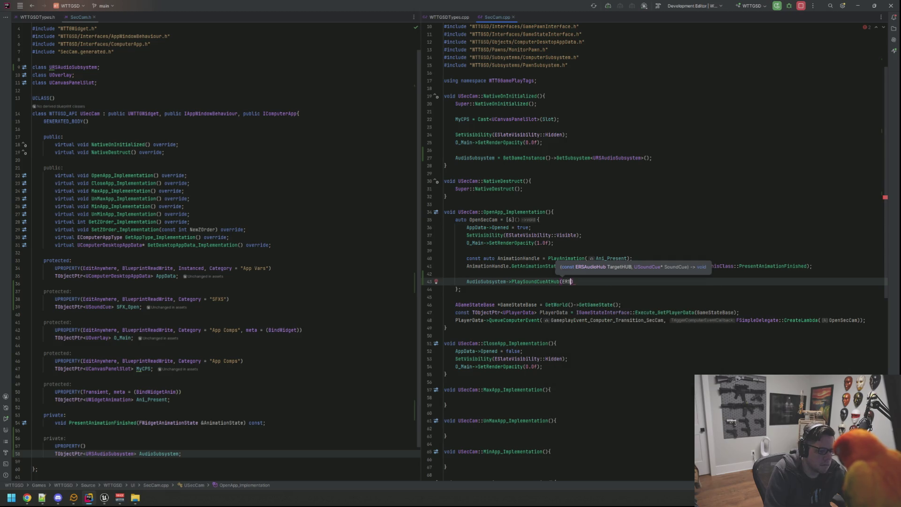
{"action": "type", "text": ", SFX_Open"}
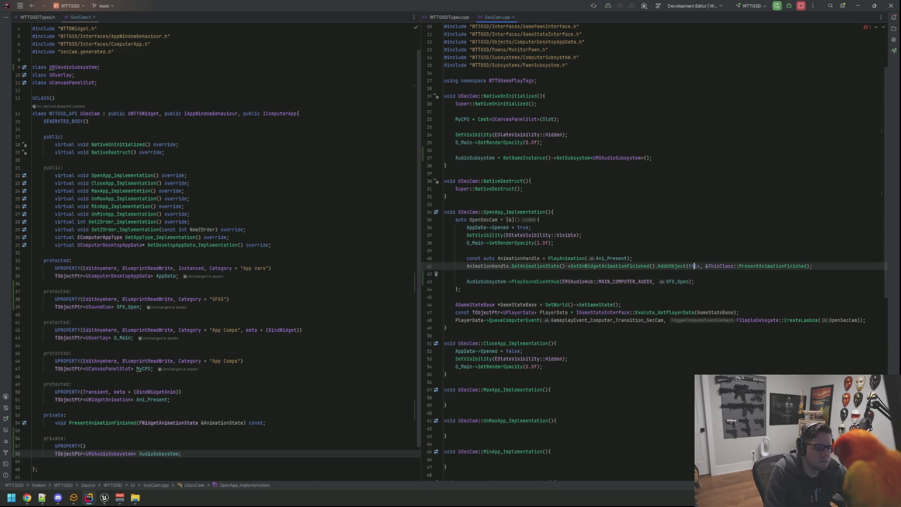
- Review the surrounding AnimationHandle and NativeOnInitialized code, then return to the Unreal Editor
{"action": "left_click", "coordinate": [467, 258]}
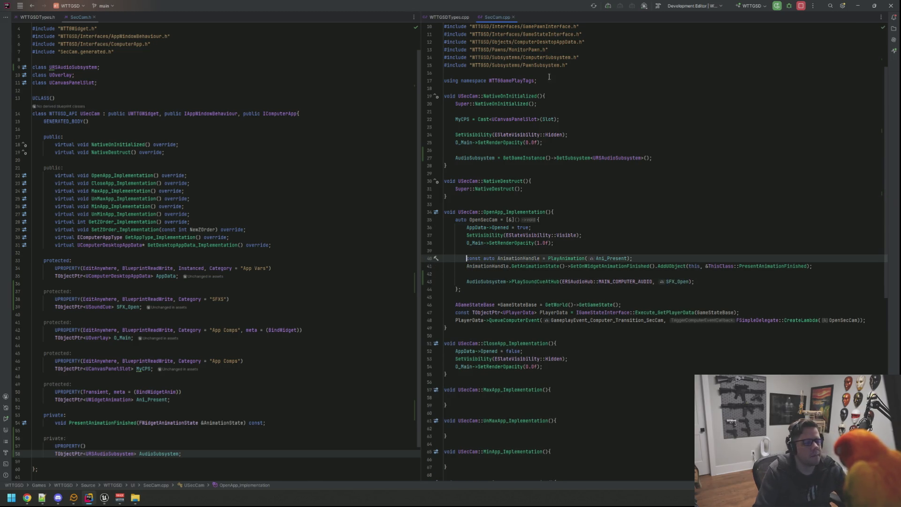
{"action": "left_click", "coordinate": [636, 115]}
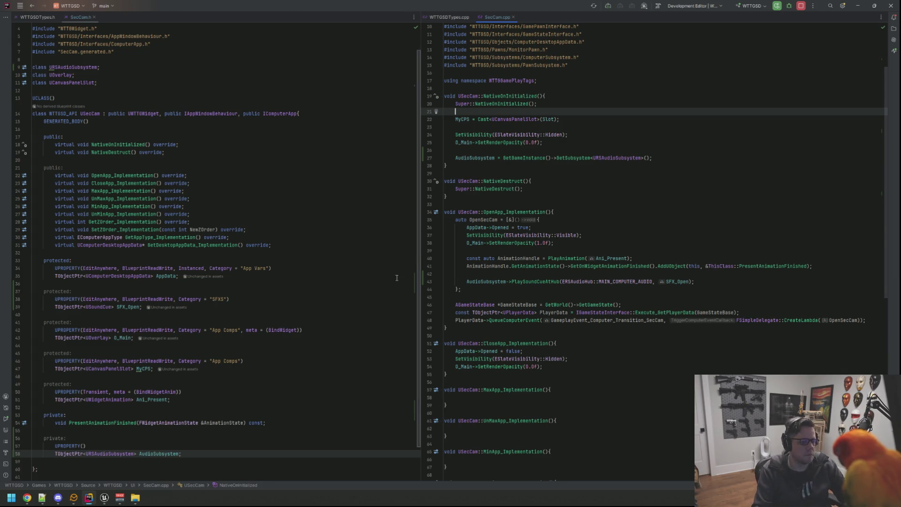
{"action": "mouse_move", "coordinate": [105, 498]}
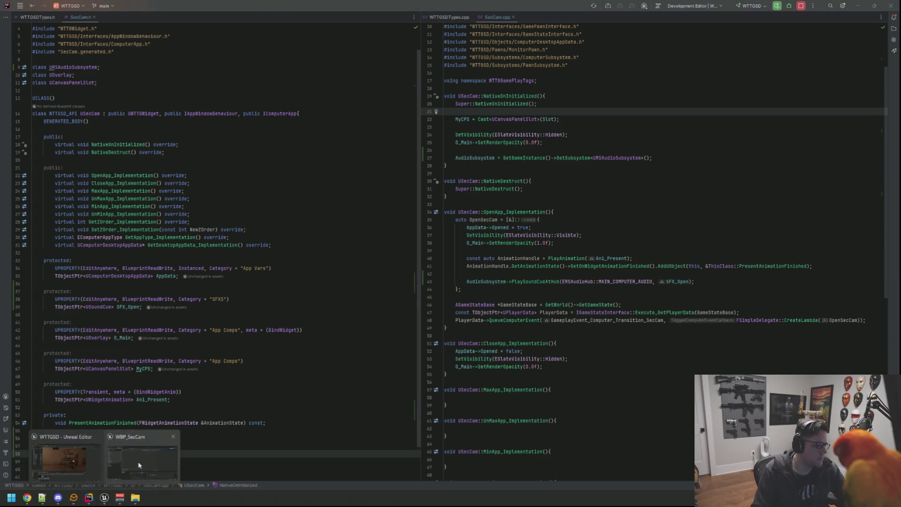
{"action": "left_click", "coordinate": [141, 450]}
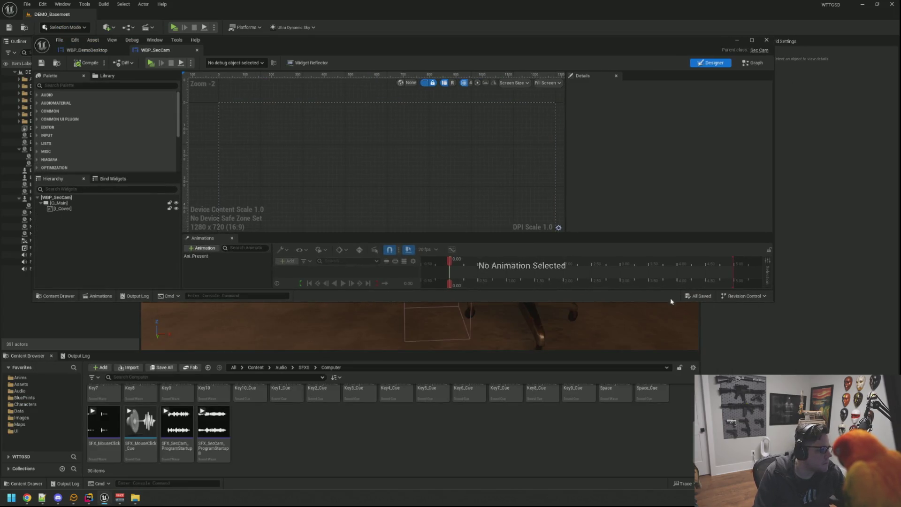
- Live-compile the SecCam code changes with Ctrl+Alt+F11
{"action": "scroll", "coordinate": [370, 197], "scroll_direction": "down", "scroll_amount": 1}
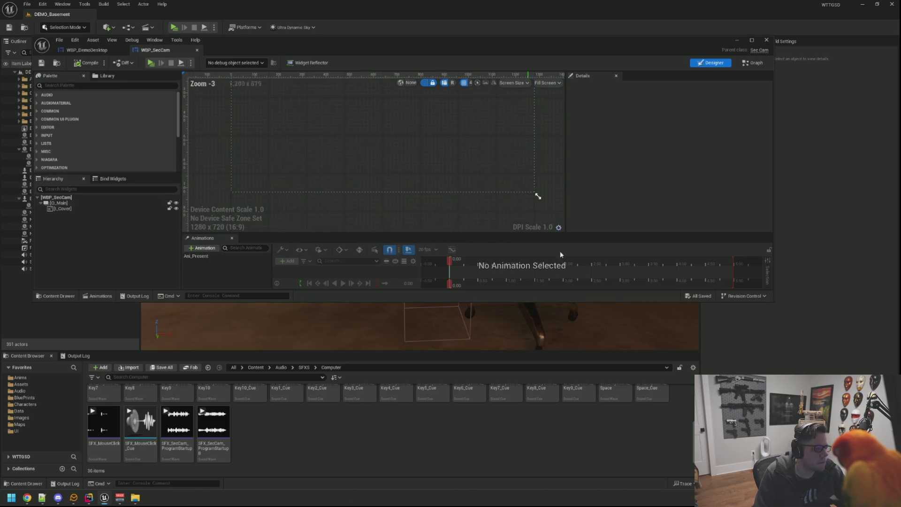
{"action": "key", "text": "ctrl+alt+F11"}
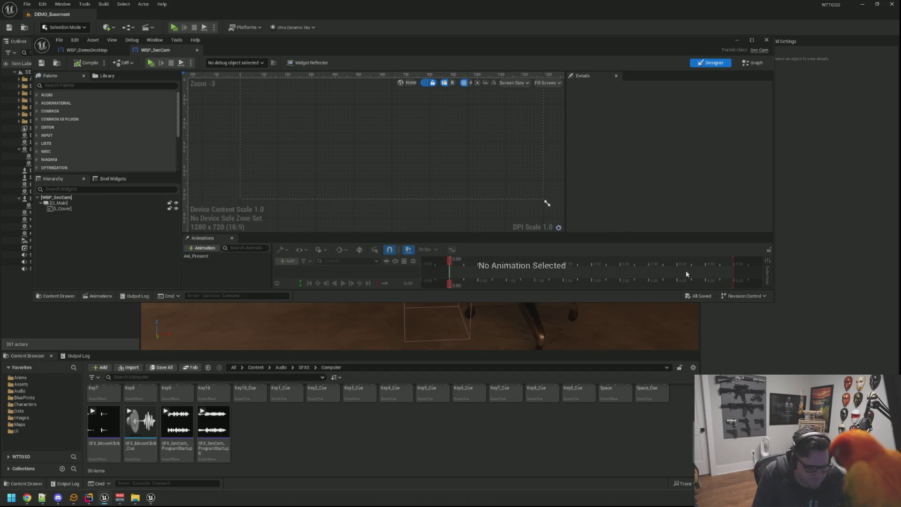
{"action": "left_click_drag", "start_coordinate": [492, 171], "coordinate": [505, 180]}
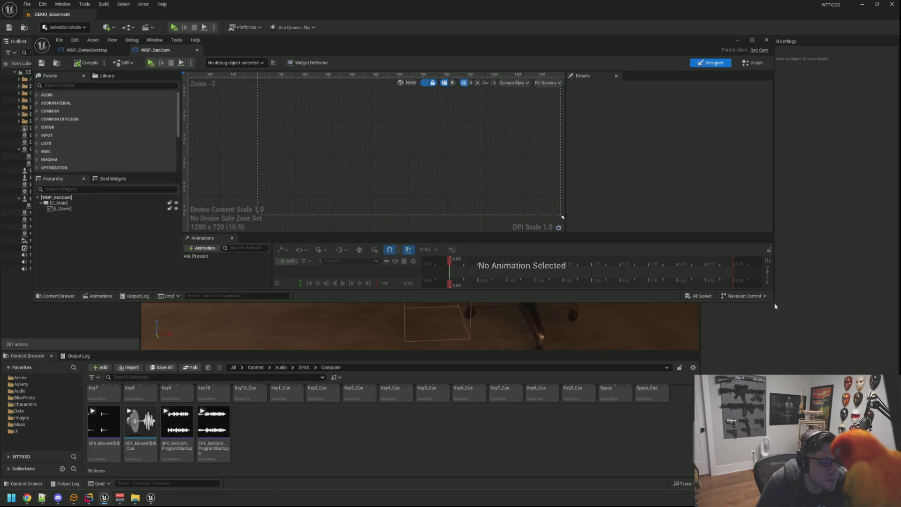
{"action": "left_click_drag", "start_coordinate": [774, 303], "coordinate": [779, 323]}
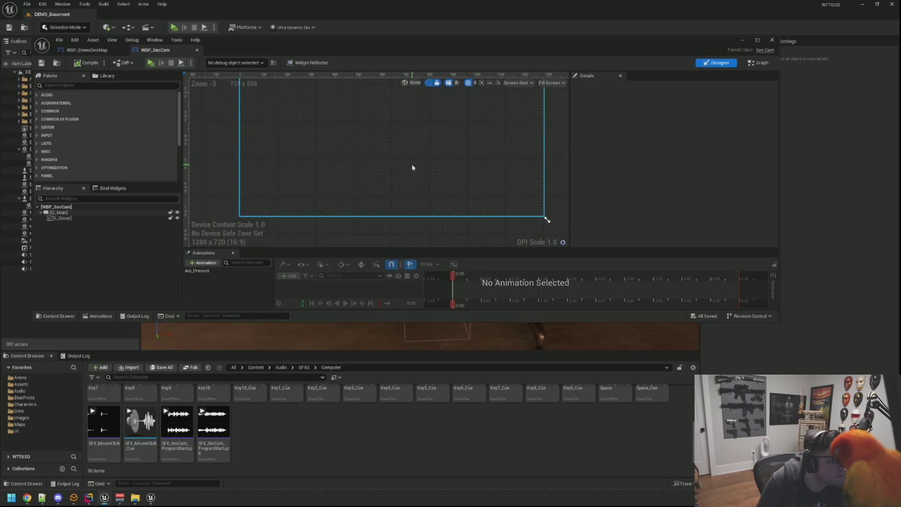
- Select the WBP_SecCam root to show its new SFXS SFX Open slot, set to None
{"action": "scroll", "coordinate": [409, 178], "scroll_direction": "down", "scroll_amount": 1}
{"action": "left_click", "coordinate": [408, 195]}
{"action": "left_click", "coordinate": [370, 235]}
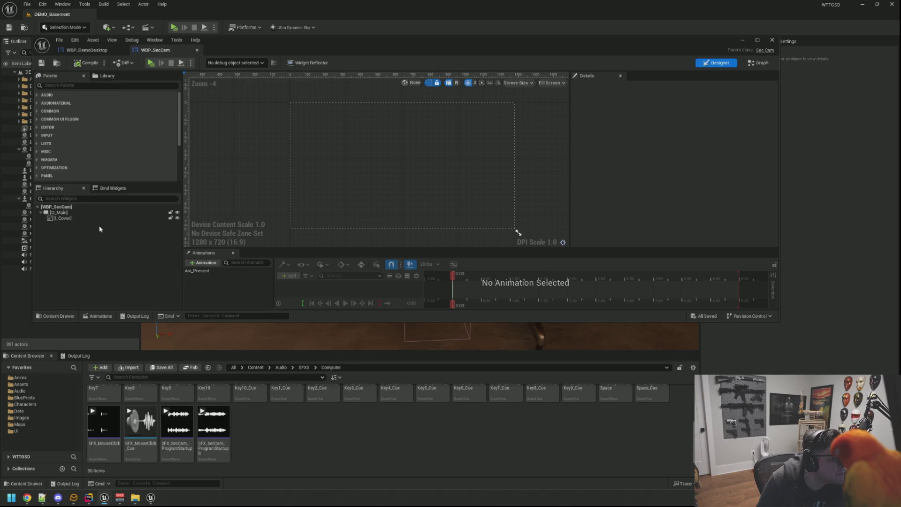
{"action": "left_click", "coordinate": [104, 207]}
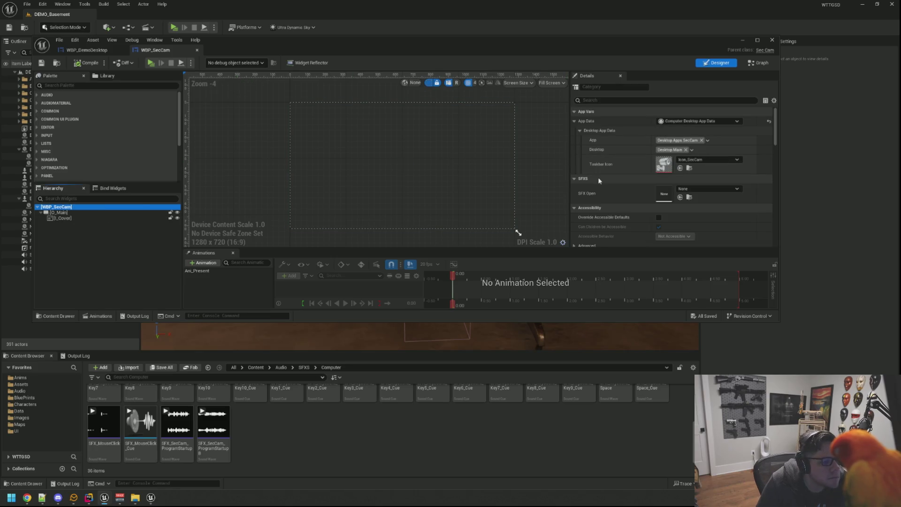
- Select the SecCam ProgramStartup B sound wave and bring up its context menu
{"action": "mouse_move", "coordinate": [140, 423]}
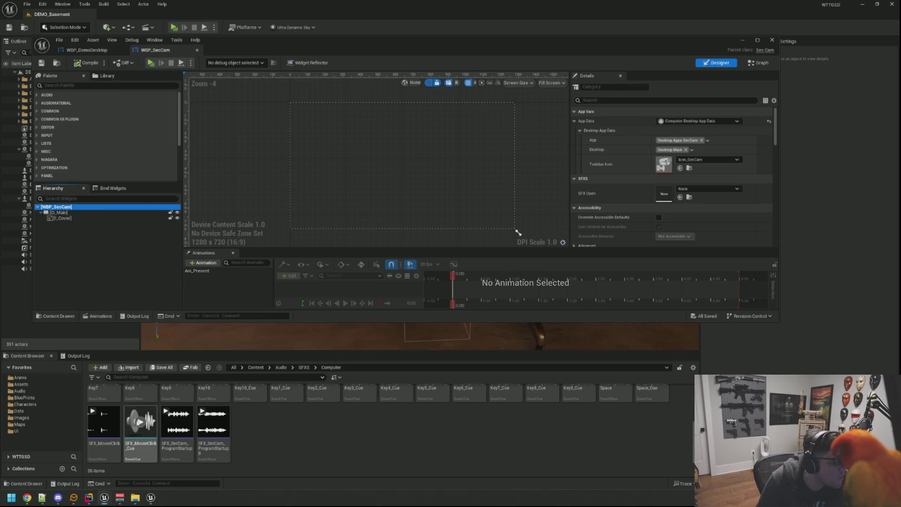
{"action": "left_click", "coordinate": [213, 422]}
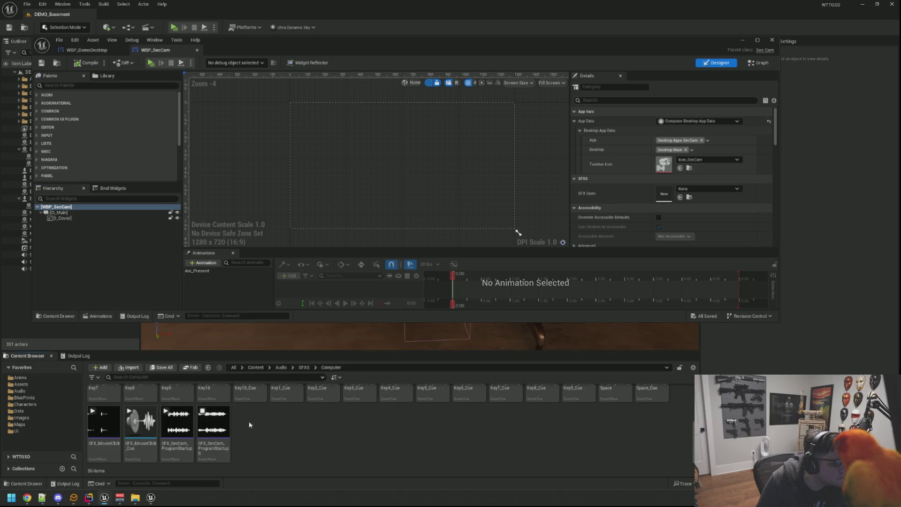
{"action": "right_click", "coordinate": [219, 425]}
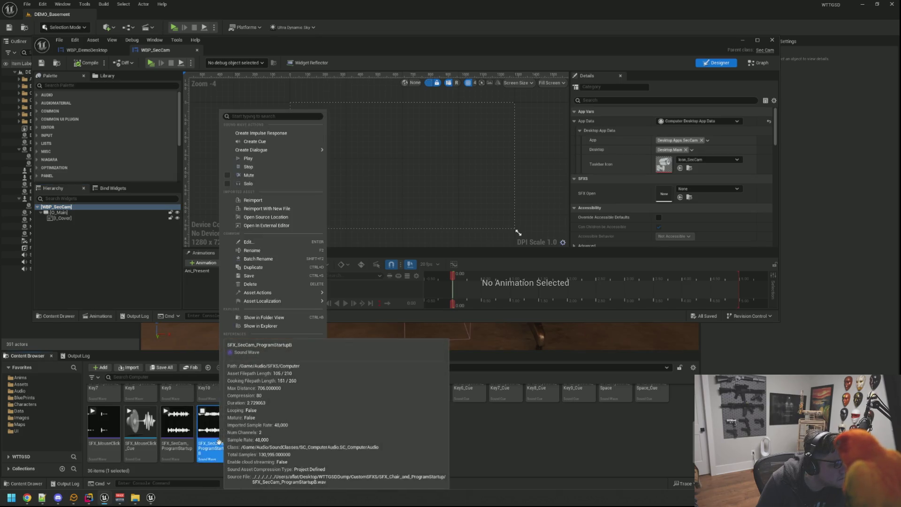
- Create a cue from the ProgramStartup B wave, open it and set its class to SC_ComputerAudio
{"action": "left_click", "coordinate": [297, 143]}
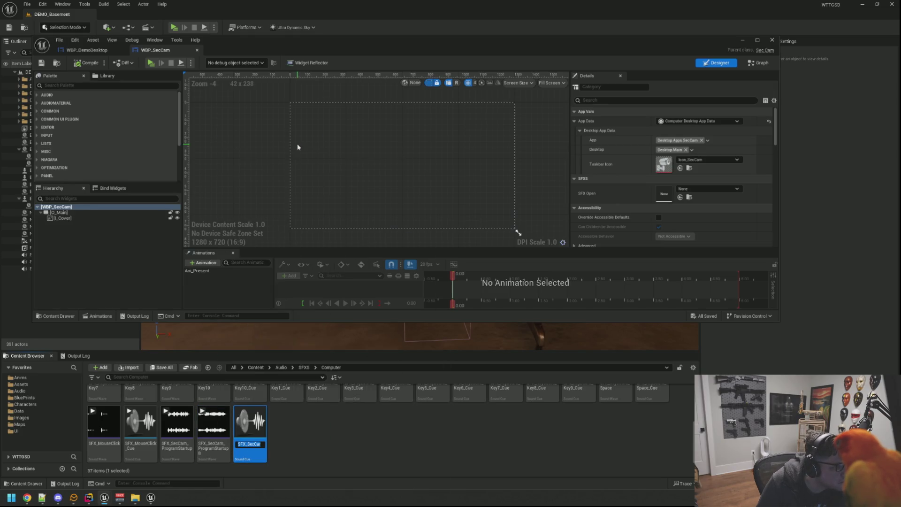
{"action": "left_click", "coordinate": [323, 434]}
{"action": "double_click", "coordinate": [251, 425]}
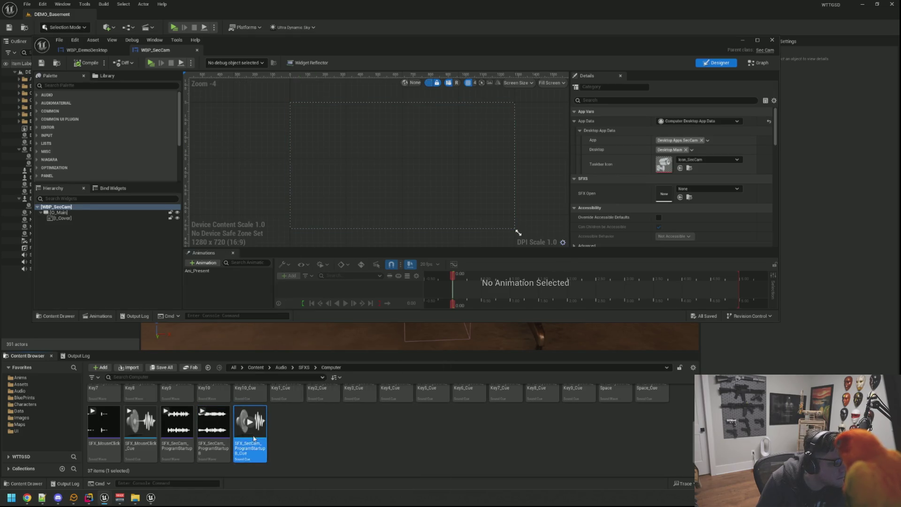
{"action": "left_click", "coordinate": [173, 119]}
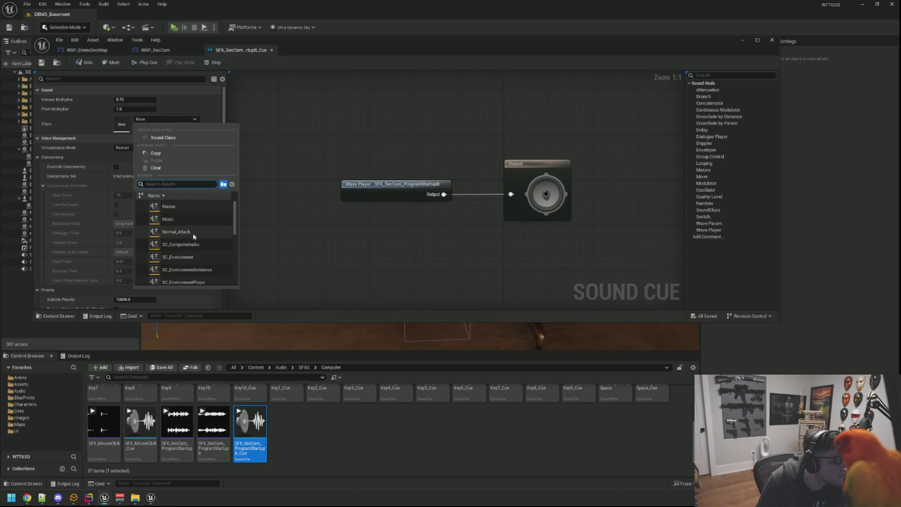
{"action": "left_click", "coordinate": [187, 244]}
- Set virtualization mode to Play when Silent and attenuation to SA_Computer
{"action": "left_click", "coordinate": [134, 147]}
{"action": "left_click", "coordinate": [147, 175]}
{"action": "left_click", "coordinate": [134, 148]}
{"action": "left_click", "coordinate": [136, 176]}
{"action": "scroll", "coordinate": [177, 235], "scroll_direction": "down", "scroll_amount": 5}
{"action": "scroll", "coordinate": [175, 232], "scroll_direction": "down", "scroll_amount": 2}
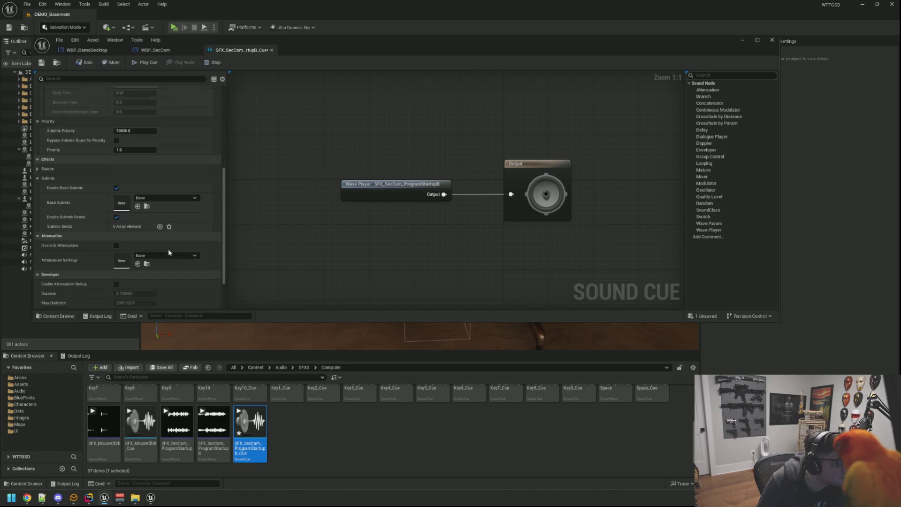
{"action": "left_click", "coordinate": [167, 233]}
{"action": "left_click", "coordinate": [188, 348]}
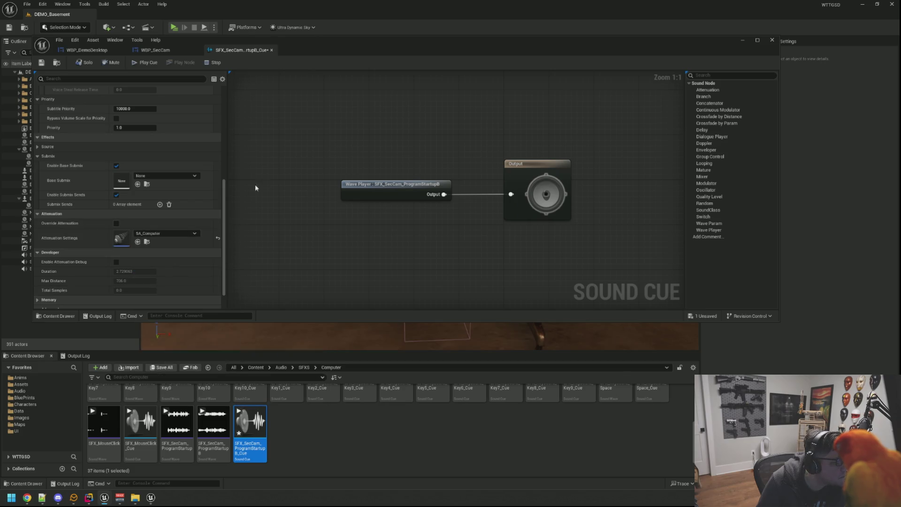
- Preview SFX_SecCam_ProgramStartupB_Cue, save it and go back to WBP_SecCam
{"action": "left_click", "coordinate": [148, 63]}
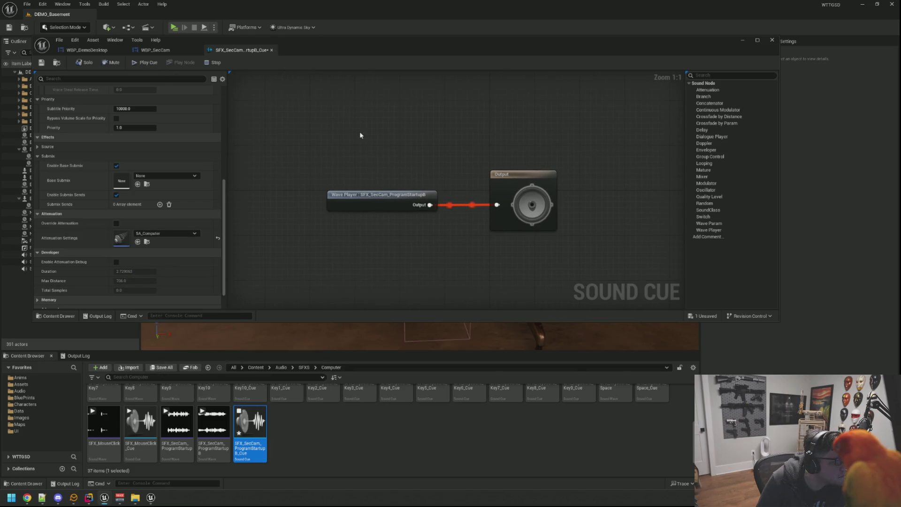
{"action": "scroll", "coordinate": [171, 141], "scroll_direction": "up", "scroll_amount": 10}
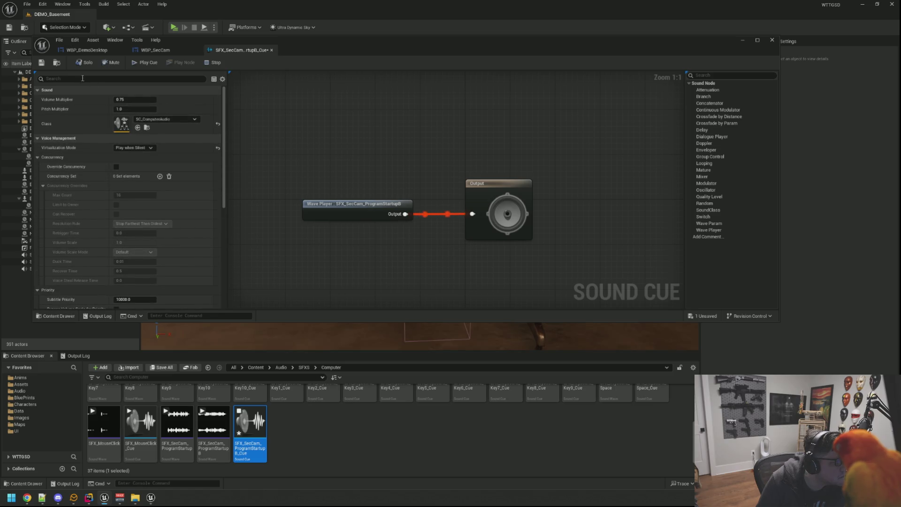
{"action": "left_click", "coordinate": [42, 63]}
{"action": "left_click", "coordinate": [155, 50]}
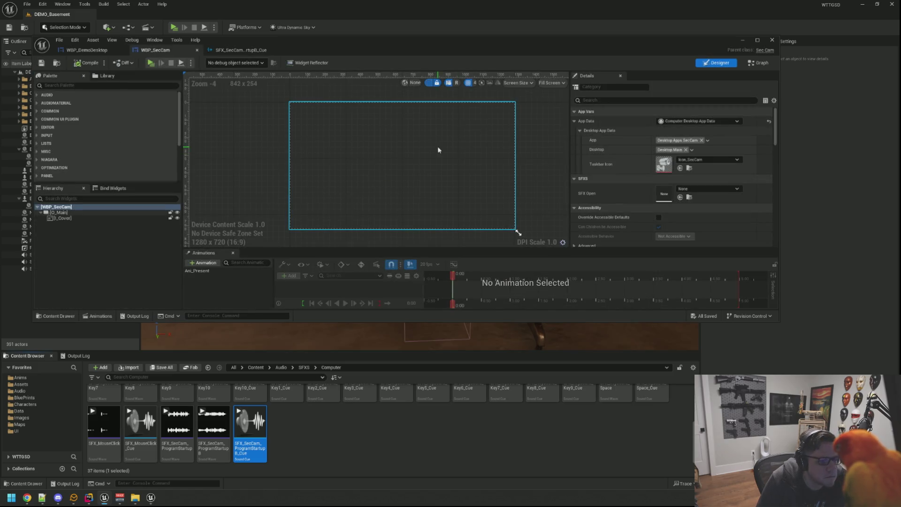
- Assign SFX_SecCam_ProgramStartupB_Cue to WBP_SecCam's SFX Open slot and save the blueprint
{"action": "mouse_move", "coordinate": [250, 430]}
{"action": "left_mouse_down"}
{"action": "mouse_move", "coordinate": [676, 254]}
{"action": "mouse_move", "coordinate": [667, 195]}
{"action": "left_mouse_up"}
{"action": "left_click", "coordinate": [42, 63]}
{"action": "left_click", "coordinate": [87, 49]}
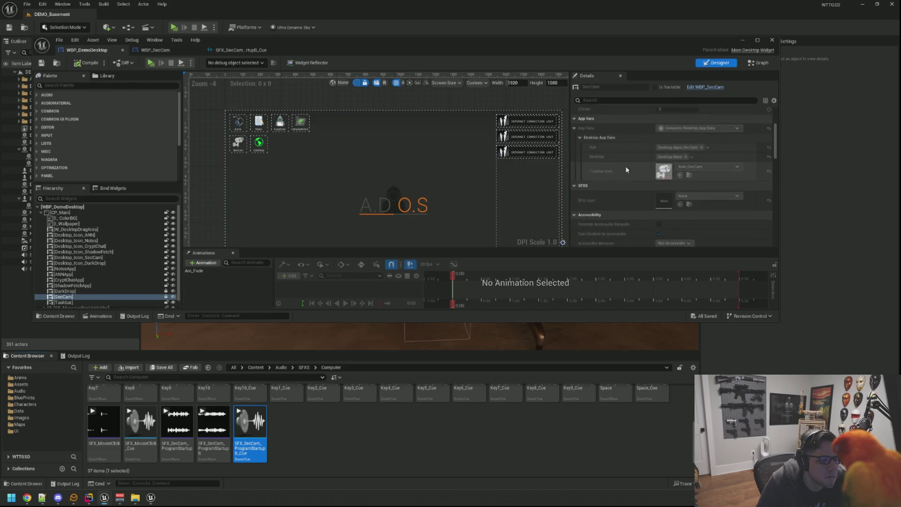
- Compile and save WBP_DemoDesktop with the SecCam entry, then minimize the widget editor
{"action": "scroll", "coordinate": [626, 171], "scroll_direction": "down", "scroll_amount": 1}
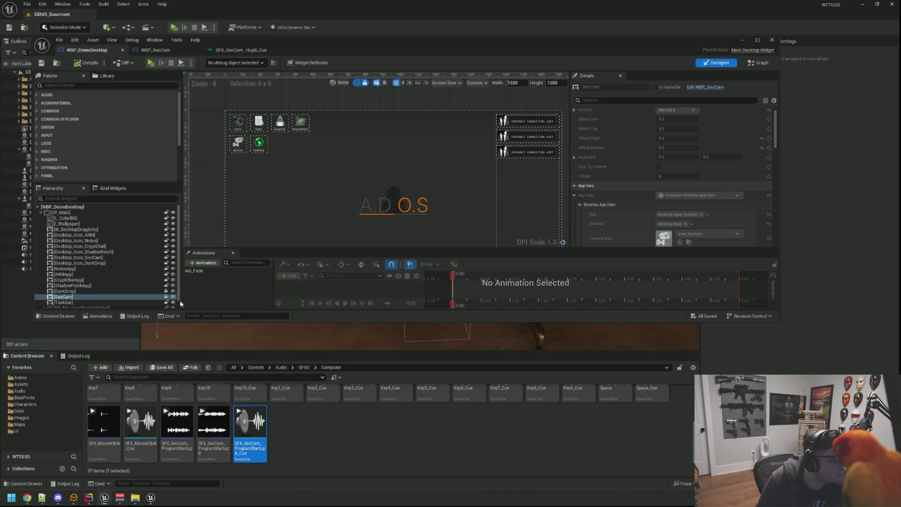
{"action": "left_click", "coordinate": [160, 297]}
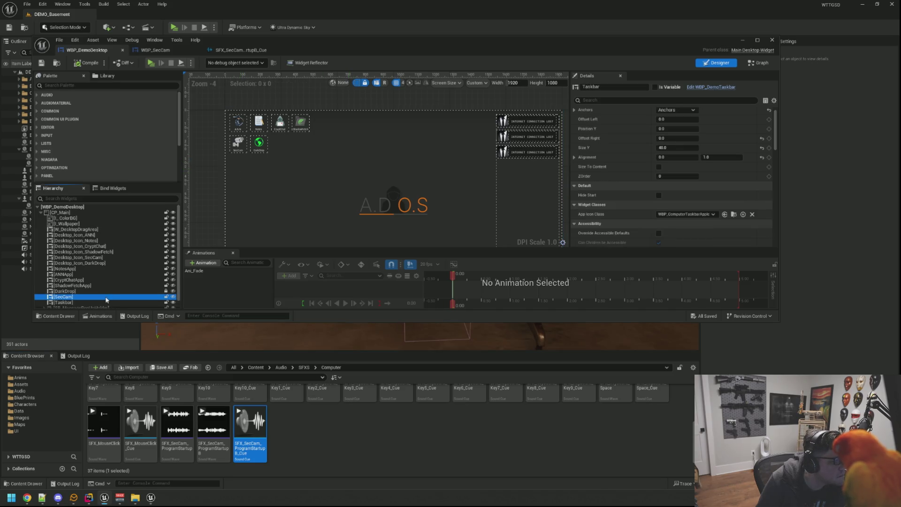
{"action": "scroll", "coordinate": [751, 188], "scroll_direction": "down", "scroll_amount": 5}
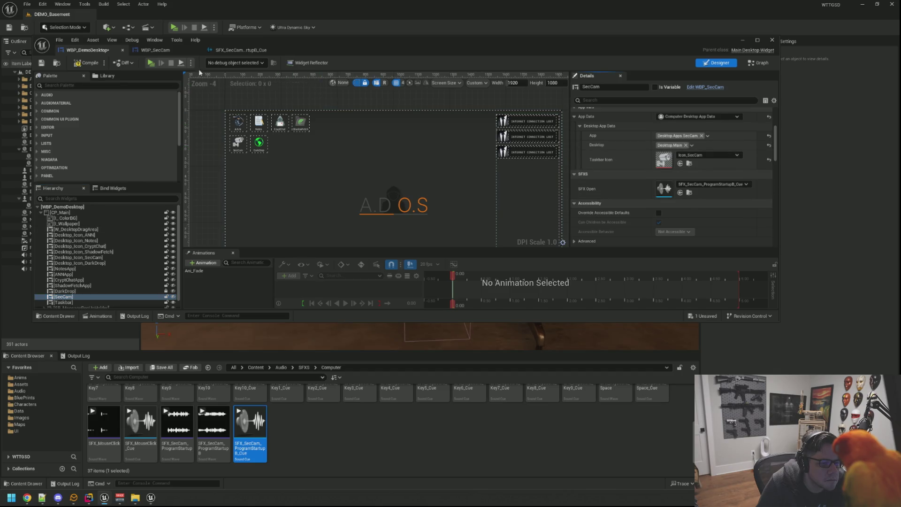
{"action": "left_click", "coordinate": [76, 64]}
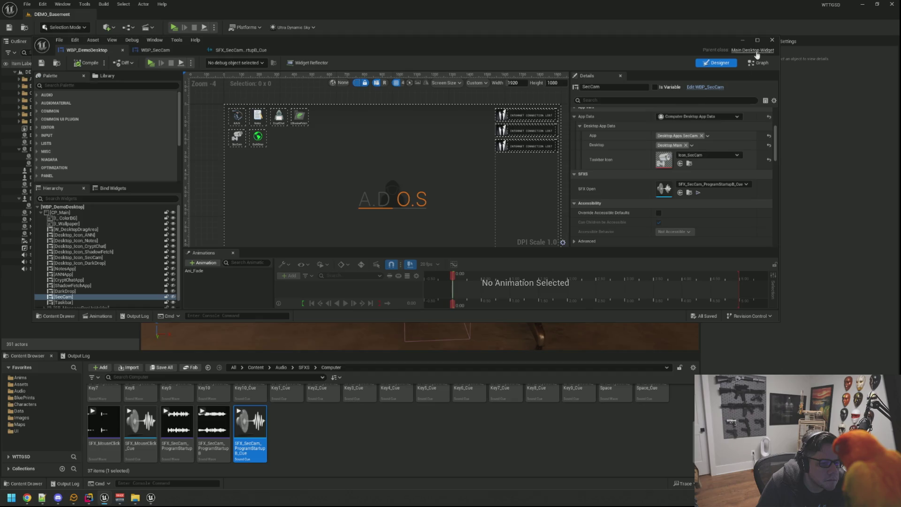
{"action": "left_click", "coordinate": [743, 40]}
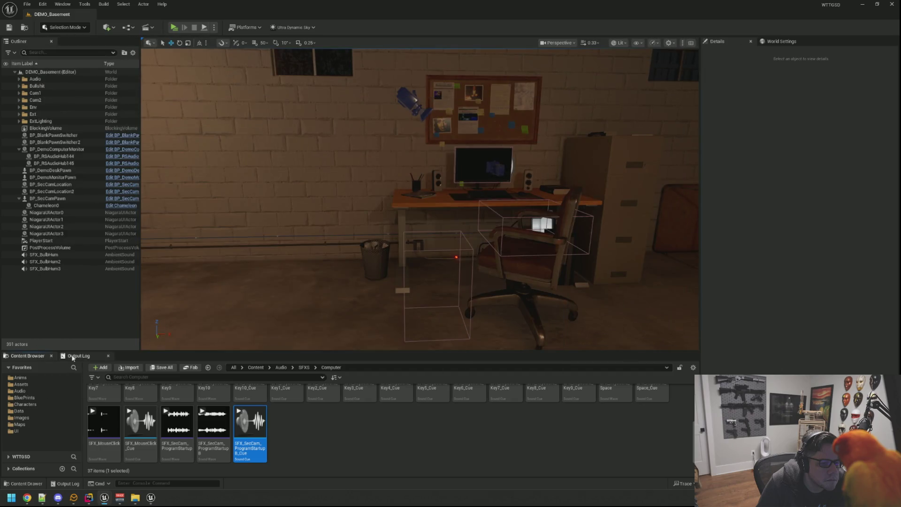
- Clear the Output Log, frame the desk and start Play In Editor
{"action": "left_click", "coordinate": [78, 356]}
{"action": "right_click", "coordinate": [234, 396]}
{"action": "left_click", "coordinate": [256, 399]}
{"action": "left_click_drag", "start_coordinate": [584, 205], "coordinate": [334, 142]}
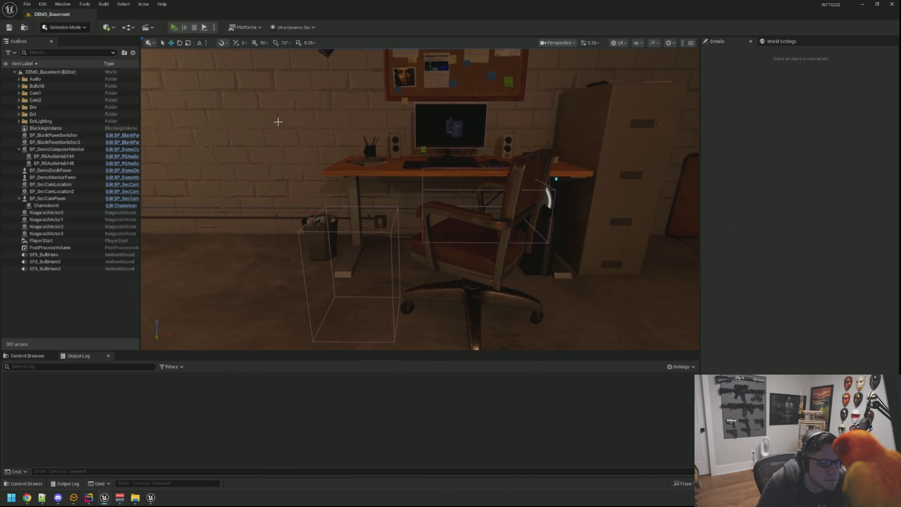
{"action": "key", "text": "alt+p"}
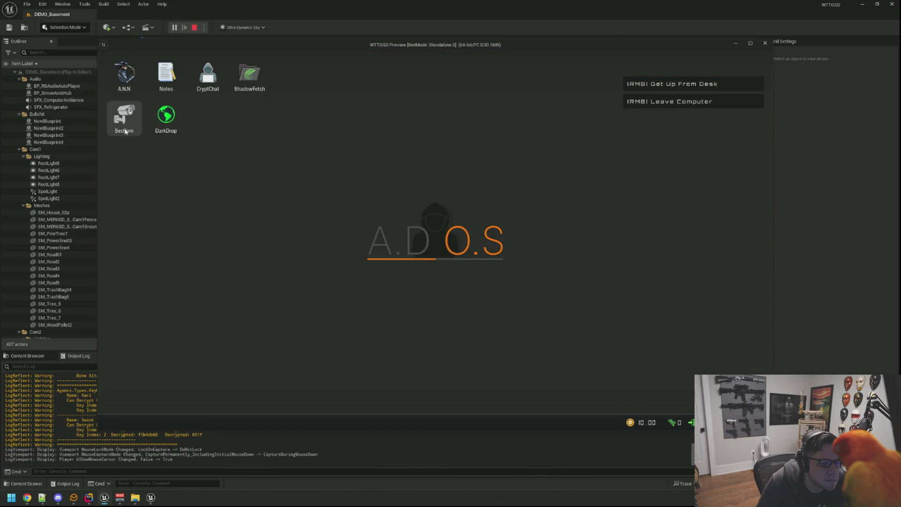
- Open and close the SecCam app on the in-game desktop, pausing once with Escape
{"action": "double_click", "coordinate": [125, 131]}
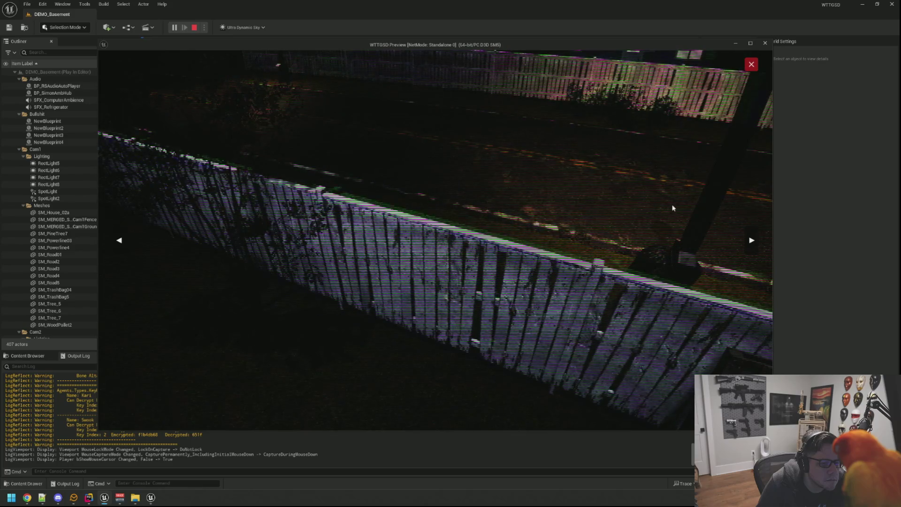
{"action": "left_click", "coordinate": [752, 64]}
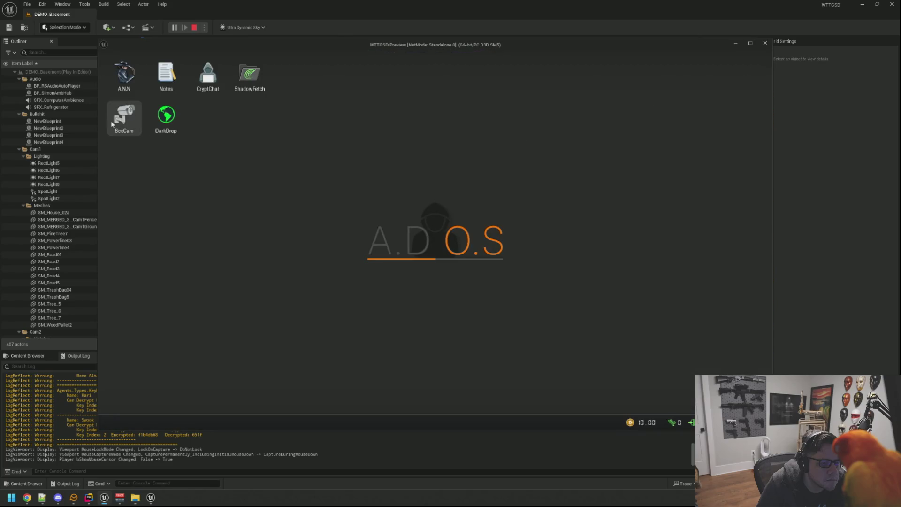
{"action": "left_click", "coordinate": [113, 124]}
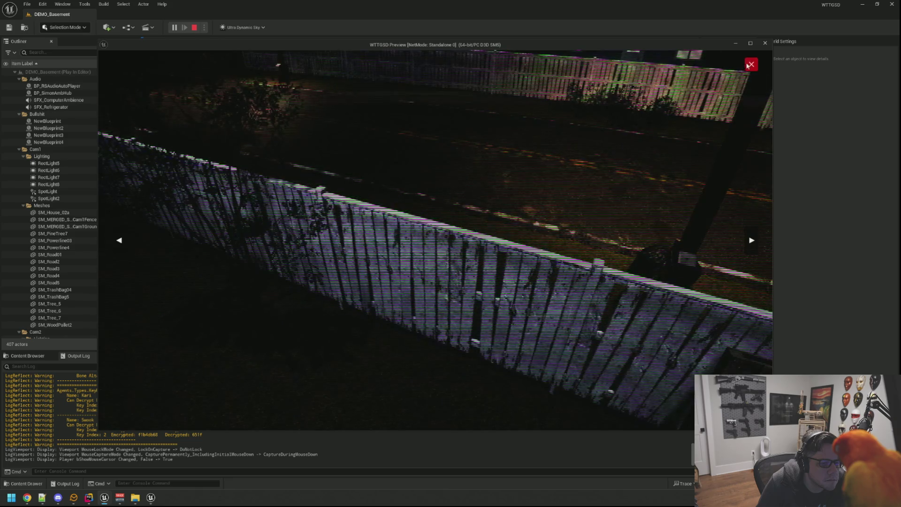
{"action": "key", "text": "Escape"}
{"action": "key", "text": "Escape"}
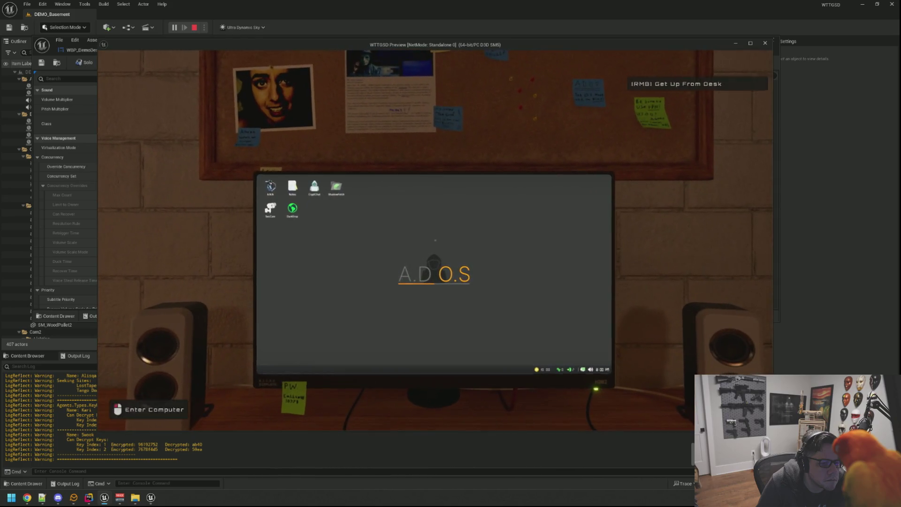
{"action": "left_click", "coordinate": [435, 240]}
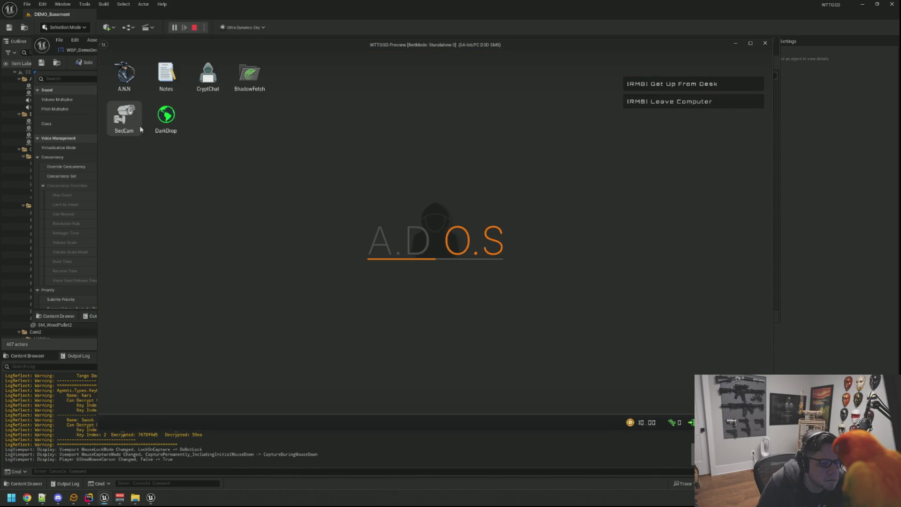
- Open SecCam, cycle through four camera feeds with the arrow, then close it
{"action": "left_click", "coordinate": [140, 129]}
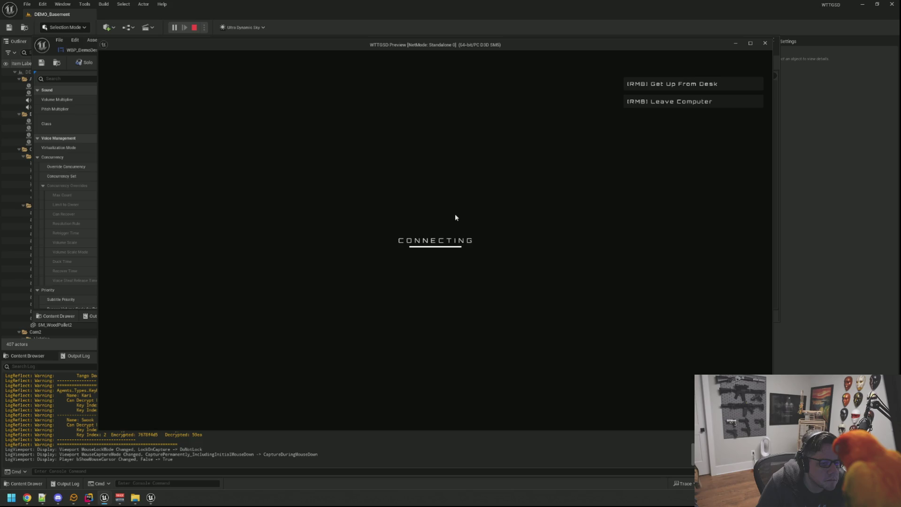
{"action": "left_click", "coordinate": [757, 241]}
{"action": "left_click", "coordinate": [757, 241]}
{"action": "left_click", "coordinate": [757, 242]}
{"action": "left_click", "coordinate": [757, 243]}
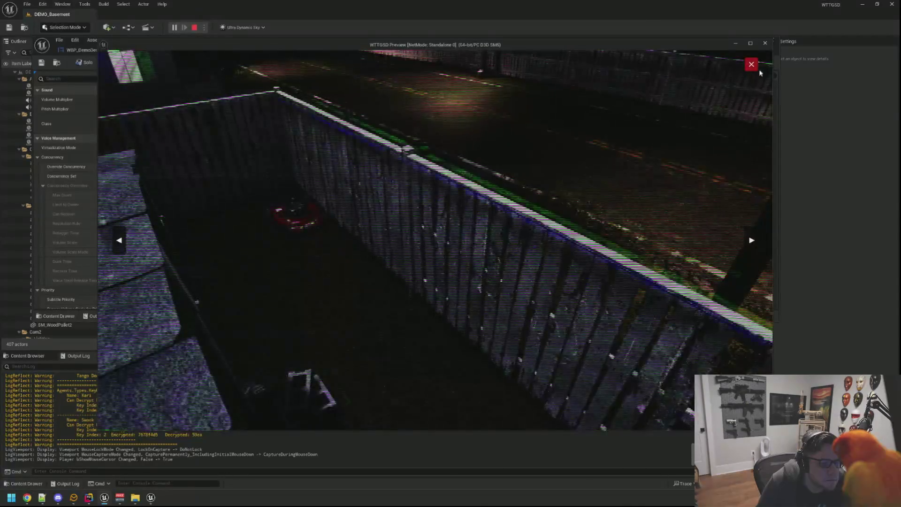
{"action": "left_click", "coordinate": [752, 65]}
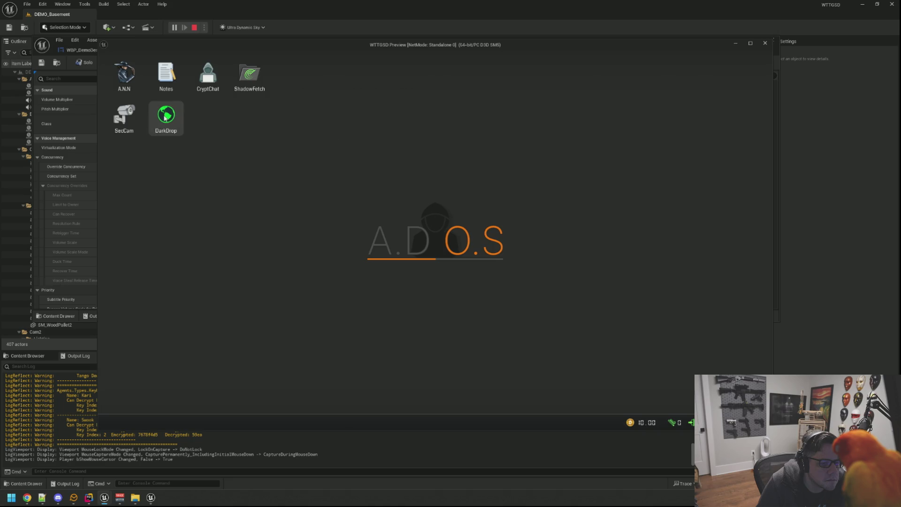
- Open, move and close the A.N.N browser, then get up from the computer
{"action": "double_click", "coordinate": [134, 80]}
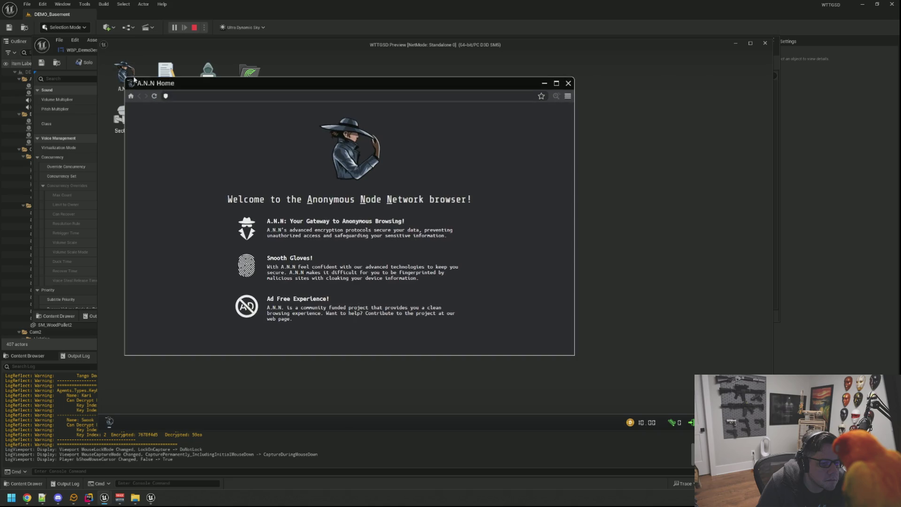
{"action": "left_click_drag", "start_coordinate": [238, 85], "coordinate": [301, 94]}
{"action": "left_click", "coordinate": [631, 92]}
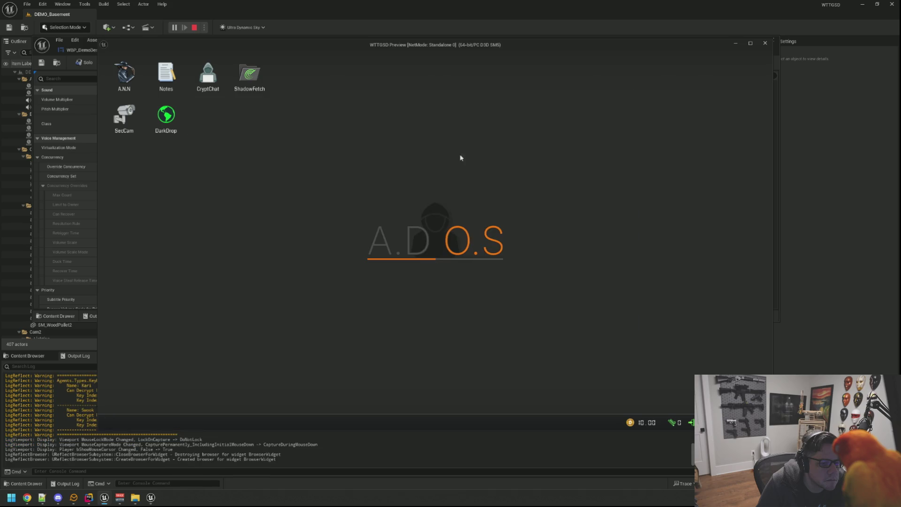
{"action": "right_click", "coordinate": [473, 155]}
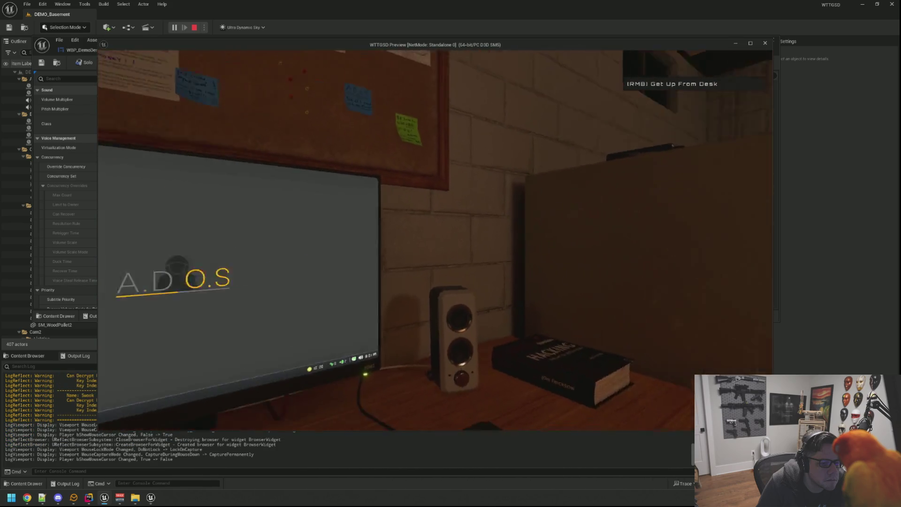
{"action": "left_click", "coordinate": [436, 241]}
{"action": "right_click", "coordinate": [435, 240]}
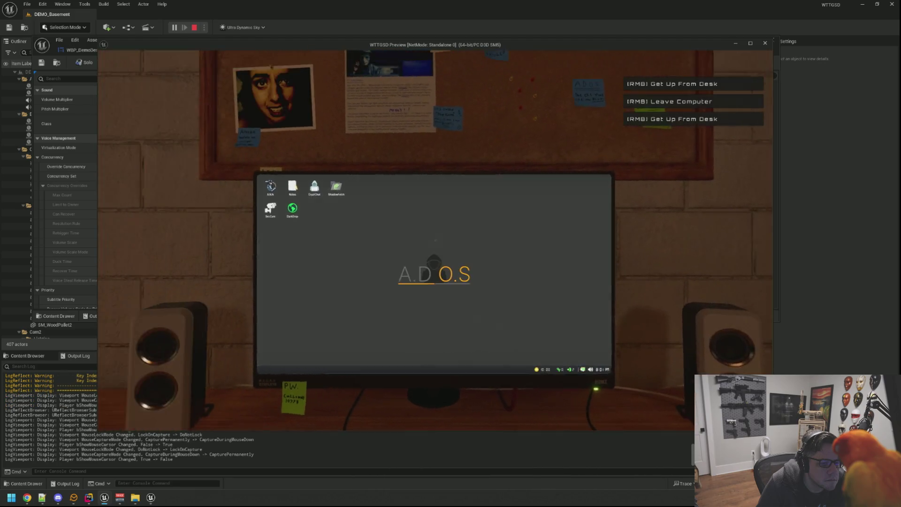
- Walk the basement past the router board and shelves, then return to the desk
{"action": "key", "text": "w"}
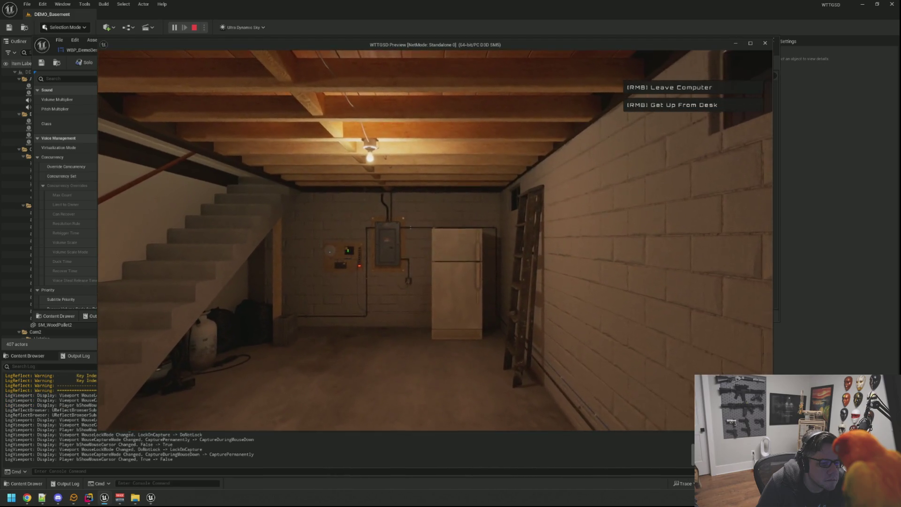
{"action": "key", "text": "w"}
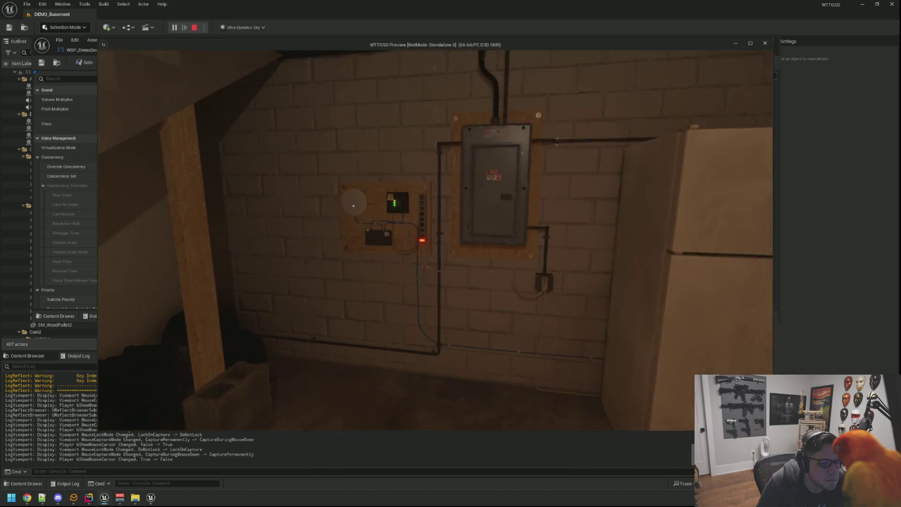
{"action": "key", "text": "s"}
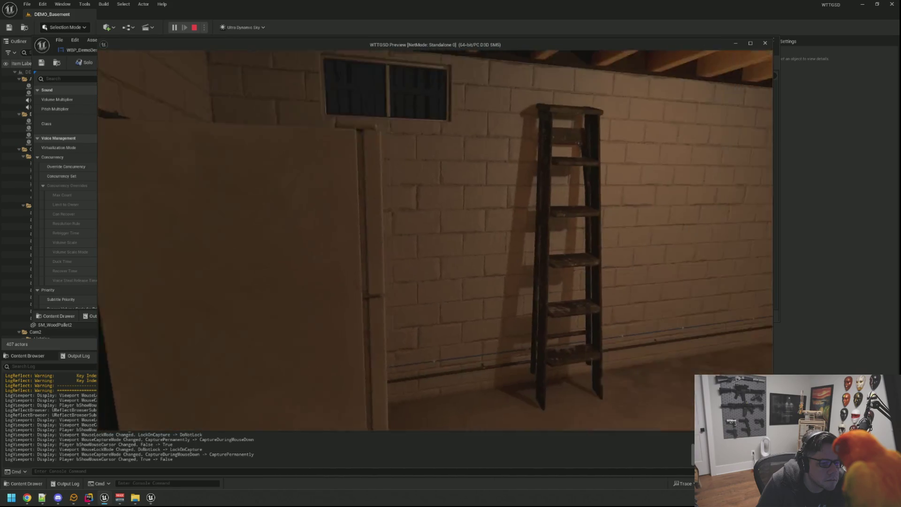
{"action": "key", "text": "w"}
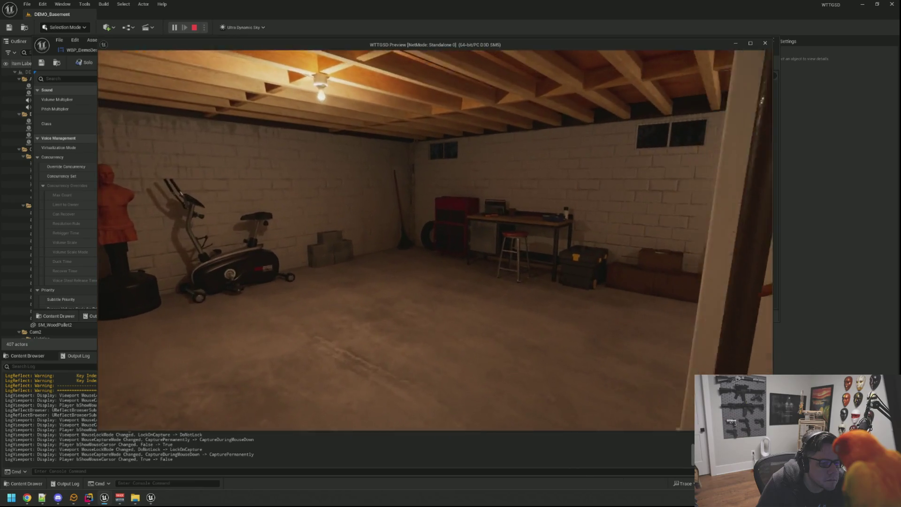
{"action": "key", "text": "w"}
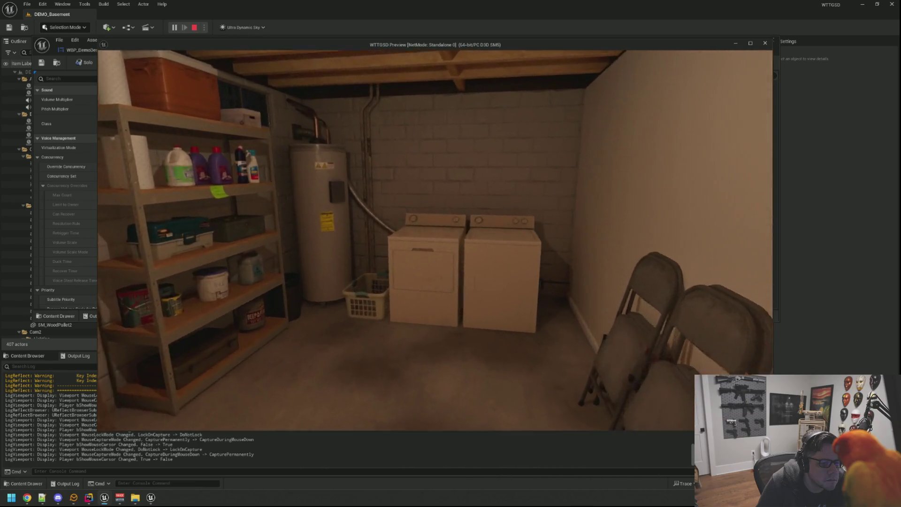
{"action": "key", "text": "s"}
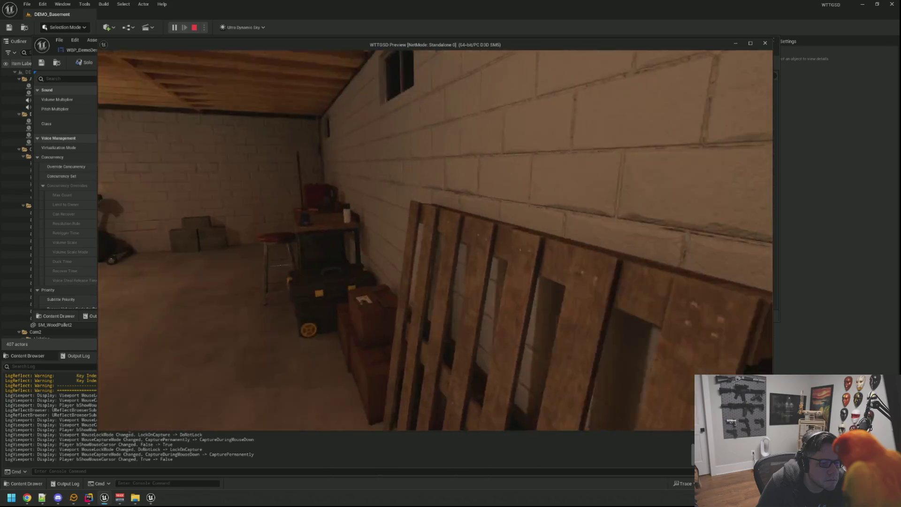
{"action": "key", "text": "w"}
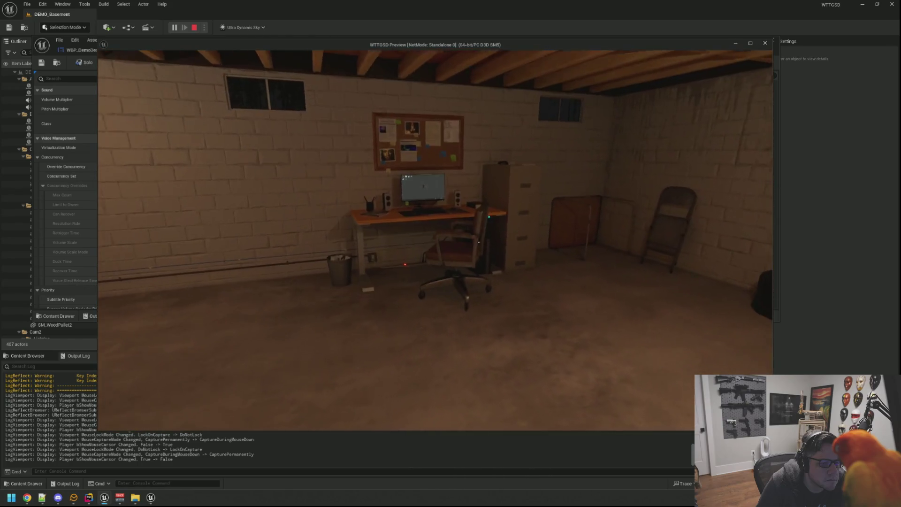
{"action": "key", "text": "w"}
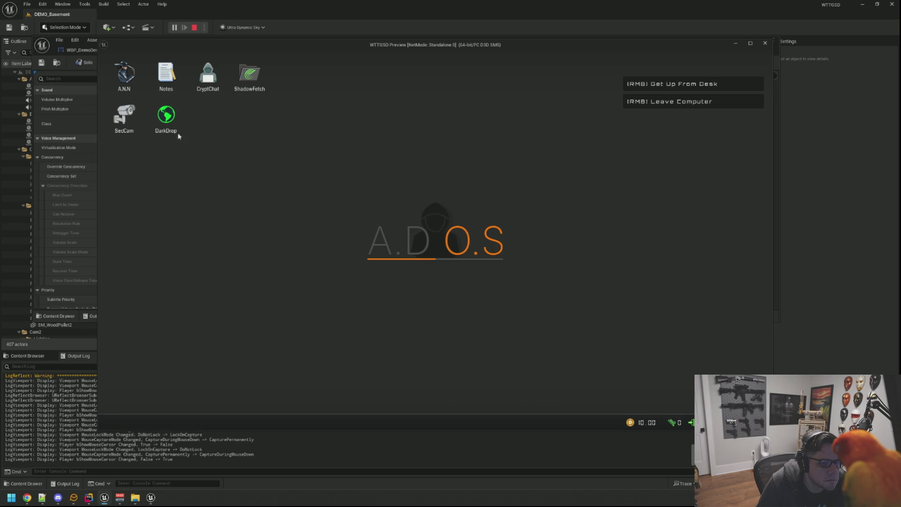
- Open and close the SecCam and ShadowFetch apps, then step away from the computer
{"action": "left_click", "coordinate": [135, 128]}
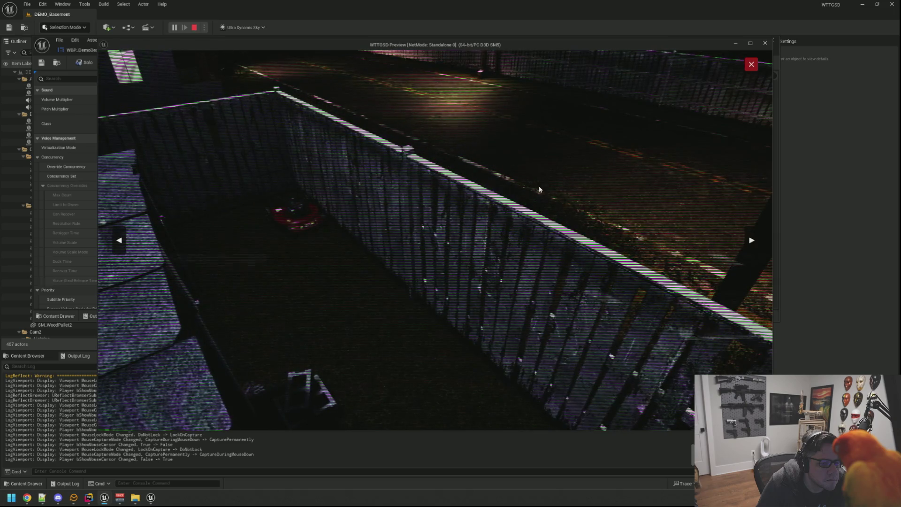
{"action": "left_click", "coordinate": [751, 65]}
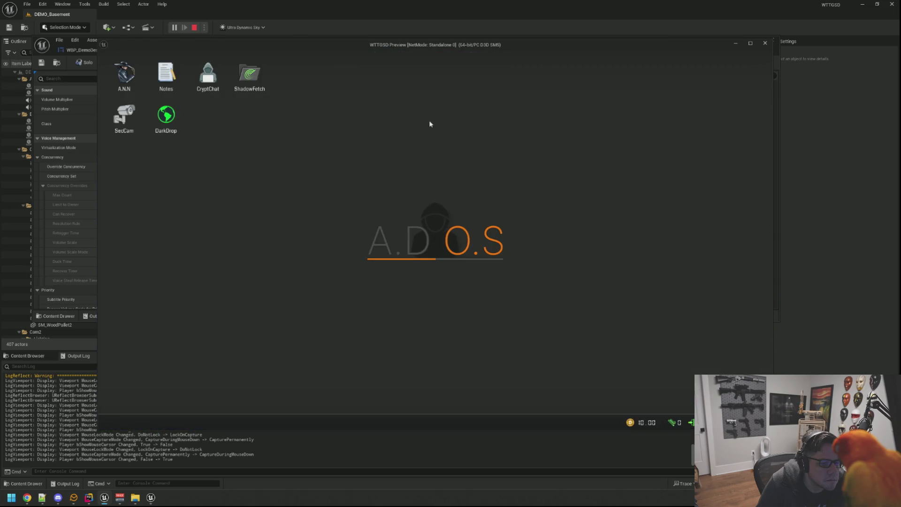
{"action": "left_click", "coordinate": [265, 91]}
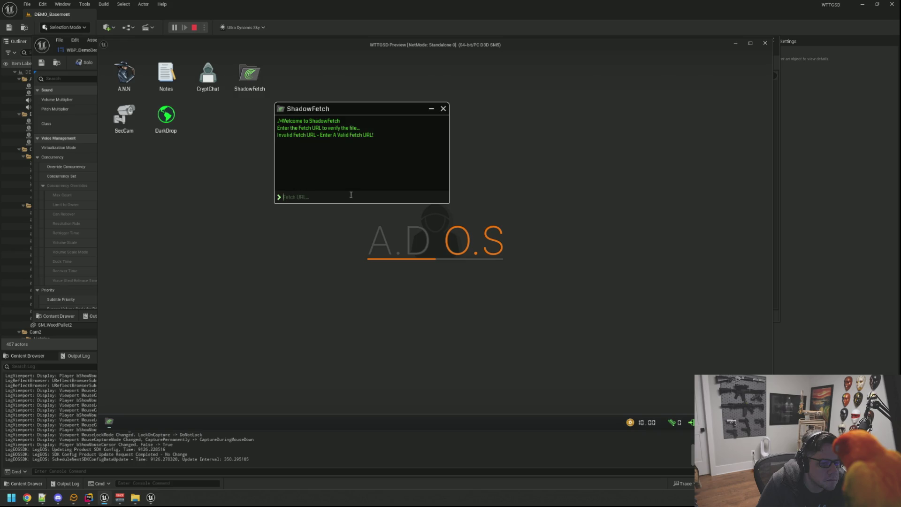
{"action": "left_click", "coordinate": [397, 123]}
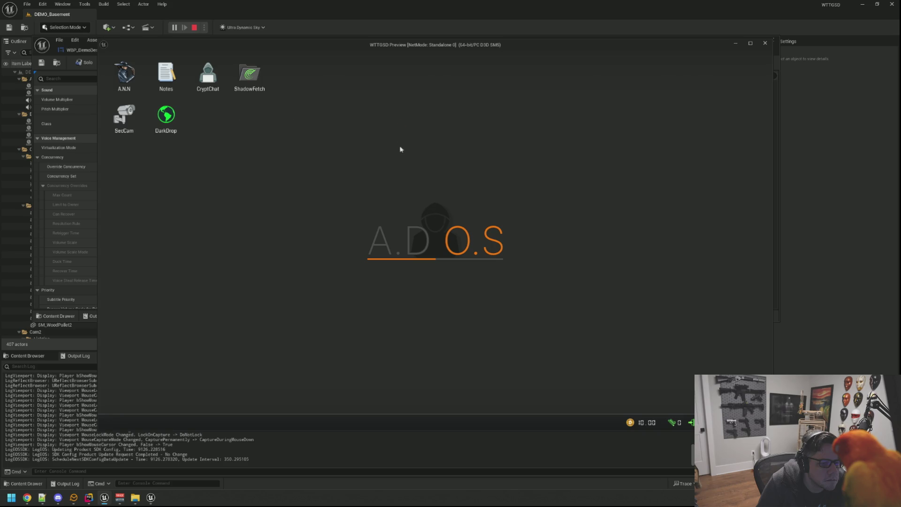
{"action": "right_click", "coordinate": [398, 136]}
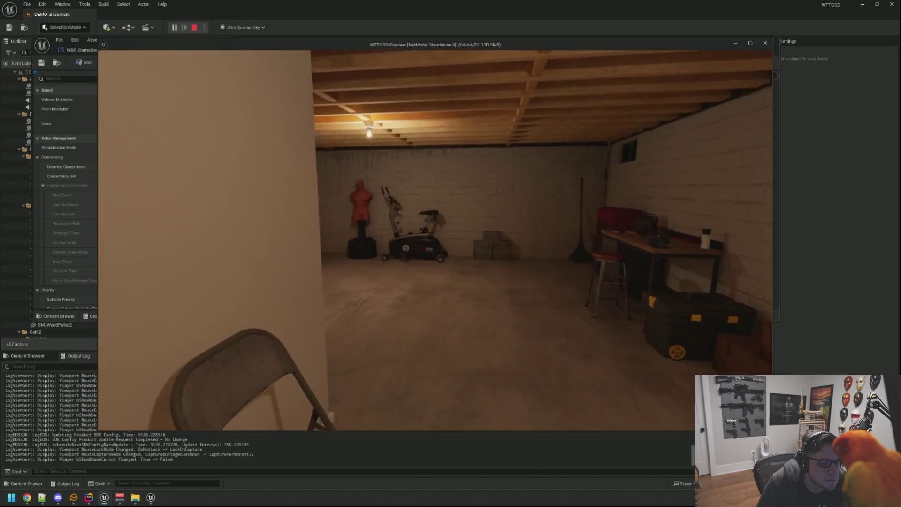
- Walk back, sit at the computer to see the A.D.O.S desktop, and end the session
{"action": "key", "text": "w"}
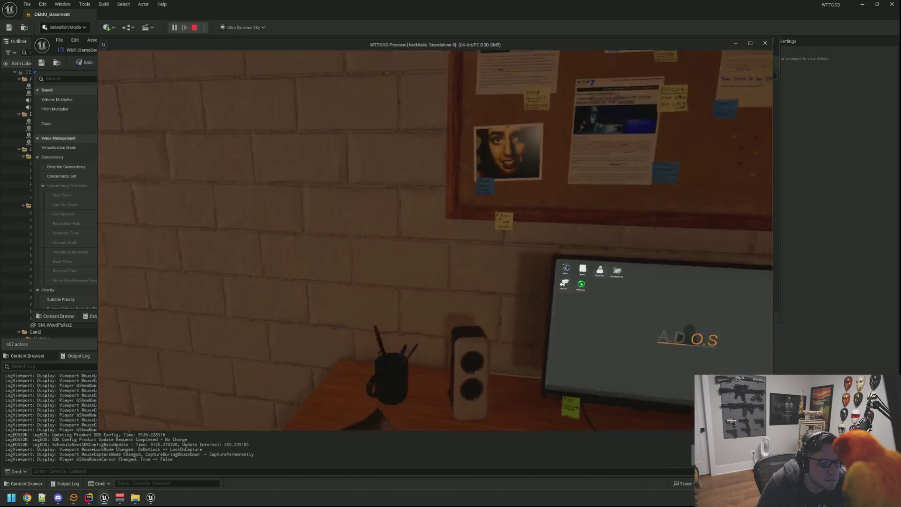
{"action": "key", "text": "e"}
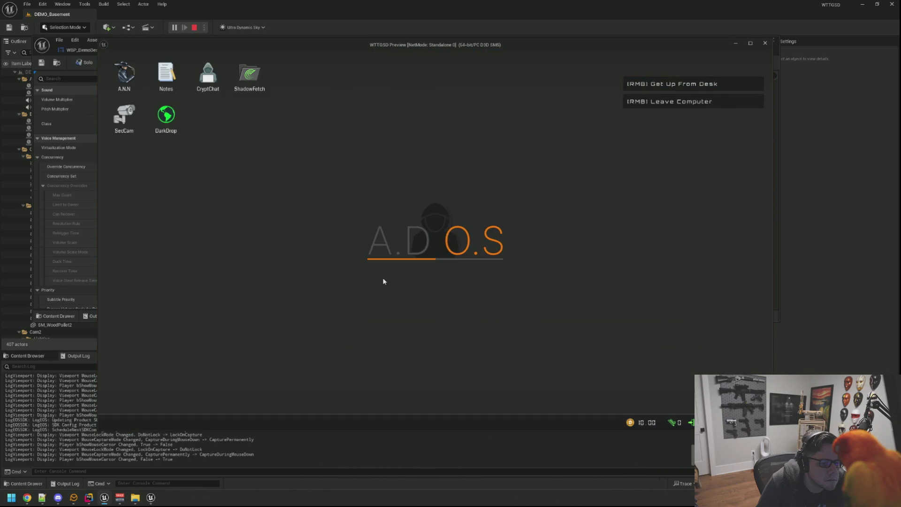
{"action": "key", "text": "Escape"}
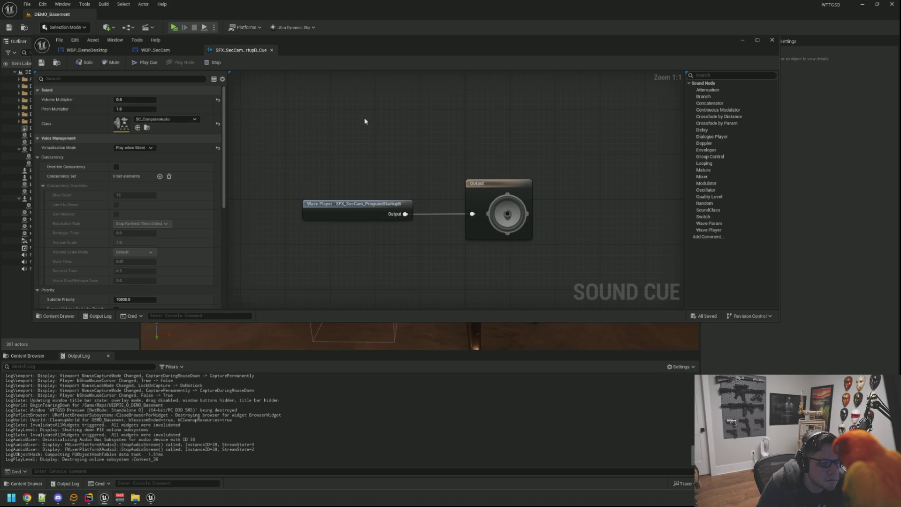
- Close the SFX_SecCam cue, WBP_SecCam and WBP_DemoDesktop editors and orbit toward the desk
{"action": "left_click", "coordinate": [271, 50]}
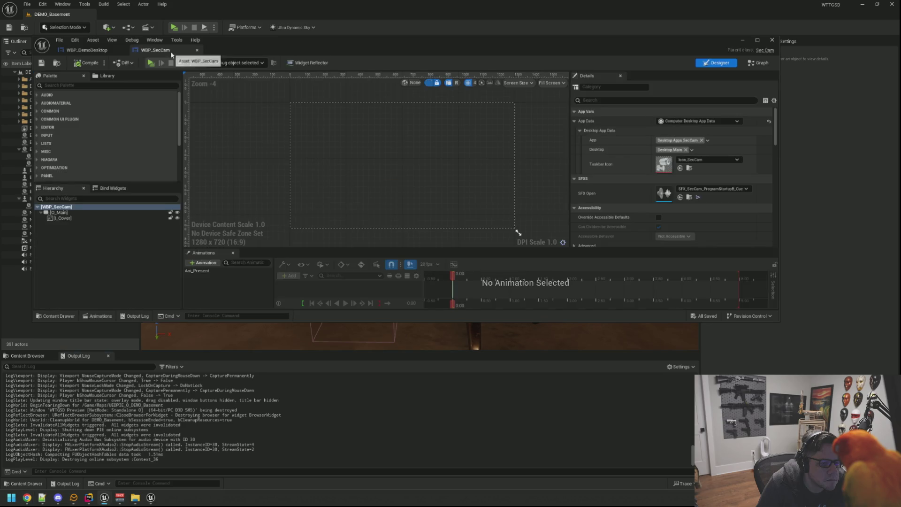
{"action": "left_click", "coordinate": [171, 50]}
{"action": "left_click", "coordinate": [111, 50]}
{"action": "mouse_move", "coordinate": [421, 200]}
{"action": "left_mouse_down"}
{"action": "mouse_move", "coordinate": [385, 211]}
{"action": "mouse_move", "coordinate": [451, 200]}
{"action": "mouse_move", "coordinate": [420, 188]}
{"action": "mouse_move", "coordinate": [420, 178]}
{"action": "mouse_move", "coordinate": [352, 181]}
{"action": "left_mouse_up"}
{"action": "mouse_move", "coordinate": [437, 154]}
{"action": "left_mouse_down"}
{"action": "mouse_move", "coordinate": [413, 155]}
{"action": "mouse_move", "coordinate": [436, 154]}
{"action": "left_mouse_up"}
- Launch GitHub Desktop by searching 'git' from the Windows search
{"action": "key", "text": "super"}
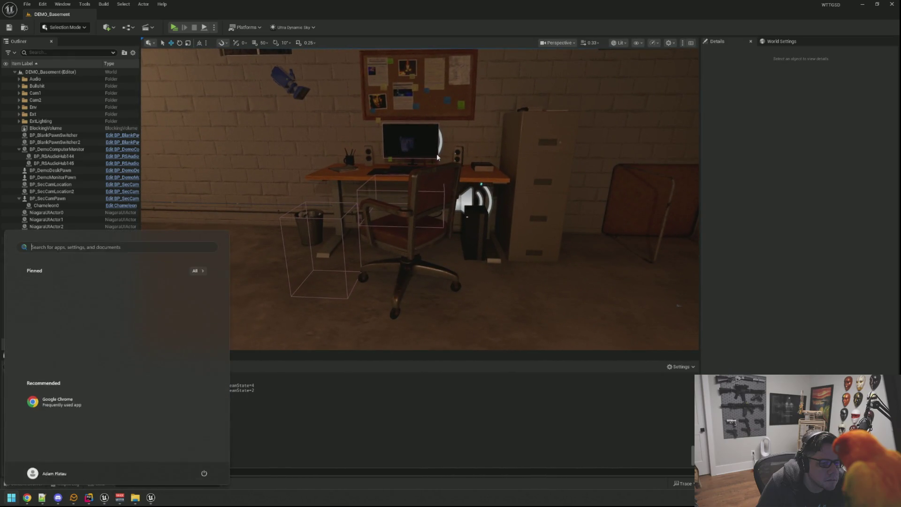
{"action": "type", "text": "git"}
{"action": "key", "text": "Return"}
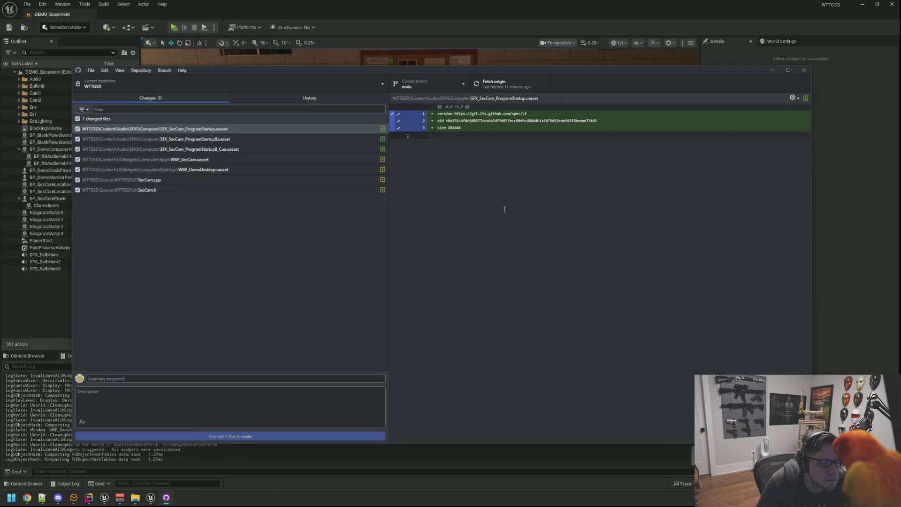
- Commit the 7 changed files to main with summary 'qq'
{"action": "left_click", "coordinate": [178, 378]}
{"action": "type", "text": "qq"}
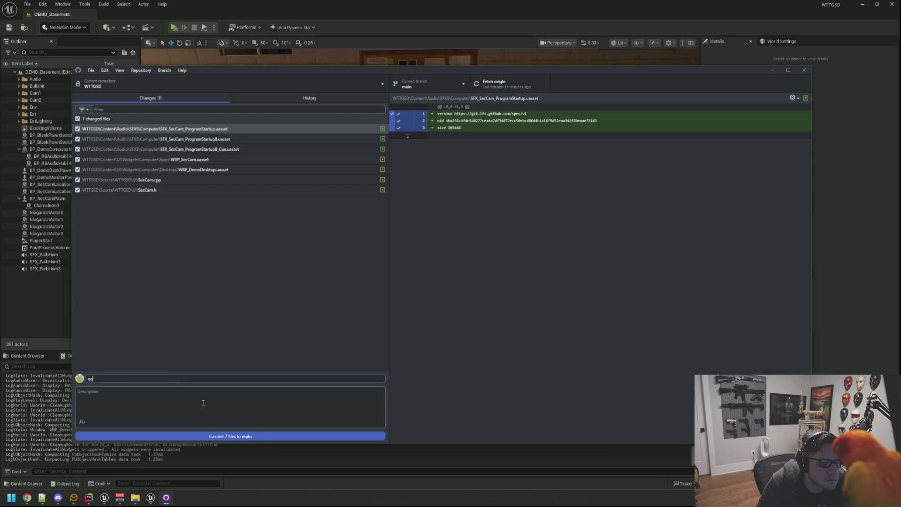
{"action": "left_click", "coordinate": [313, 437]}
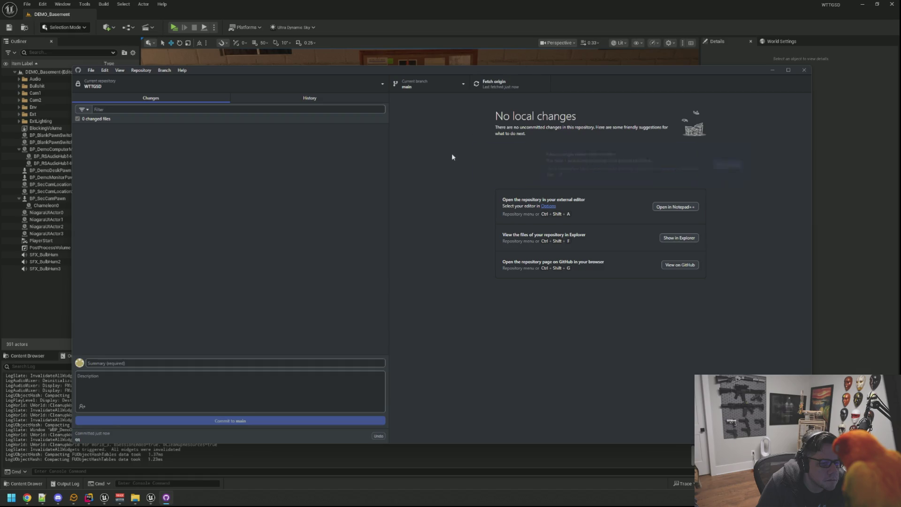
- Close GitHub Desktop and pull the Unreal view back for a wider look at the desk
{"action": "left_click", "coordinate": [804, 70]}
{"action": "mouse_move", "coordinate": [665, 275]}
{"action": "left_mouse_down"}
{"action": "mouse_move", "coordinate": [423, 268]}
{"action": "mouse_move", "coordinate": [698, 256]}
{"action": "mouse_move", "coordinate": [628, 173]}
{"action": "left_mouse_up"}
{"action": "scroll", "coordinate": [628, 175], "scroll_direction": "up", "scroll_amount": 3}
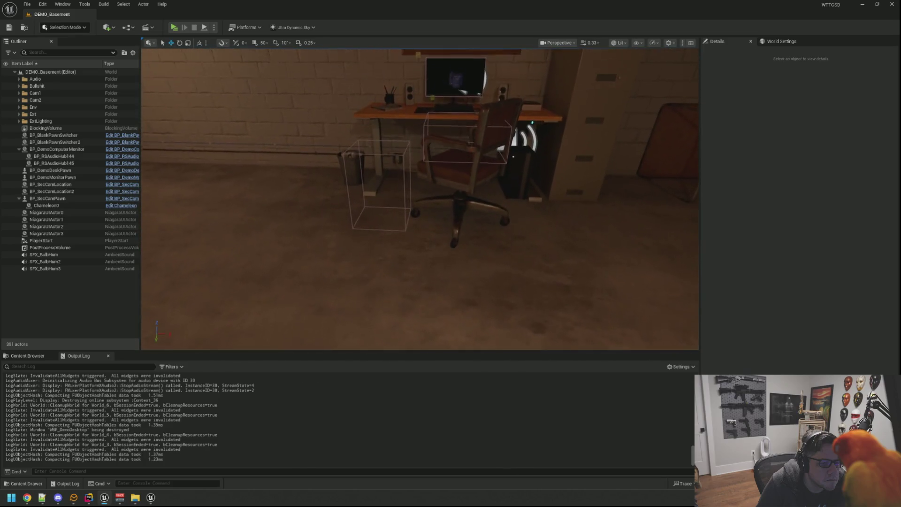
- In the Content Browser, go to Anims > LevelSequences and open LevelSeq_Demo_StandToSit_MainChair
{"action": "left_click", "coordinate": [37, 361]}
{"action": "mouse_move", "coordinate": [298, 268]}
{"action": "left_mouse_down"}
{"action": "mouse_move", "coordinate": [301, 291]}
{"action": "mouse_move", "coordinate": [263, 253]}
{"action": "left_mouse_up"}
{"action": "mouse_move", "coordinate": [630, 319]}
{"action": "left_mouse_down"}
{"action": "mouse_move", "coordinate": [695, 306]}
{"action": "mouse_move", "coordinate": [630, 320]}
{"action": "left_mouse_up"}
{"action": "mouse_move", "coordinate": [420, 199]}
{"action": "left_mouse_down"}
{"action": "mouse_move", "coordinate": [420, 244]}
{"action": "mouse_move", "coordinate": [420, 188]}
{"action": "left_mouse_up"}
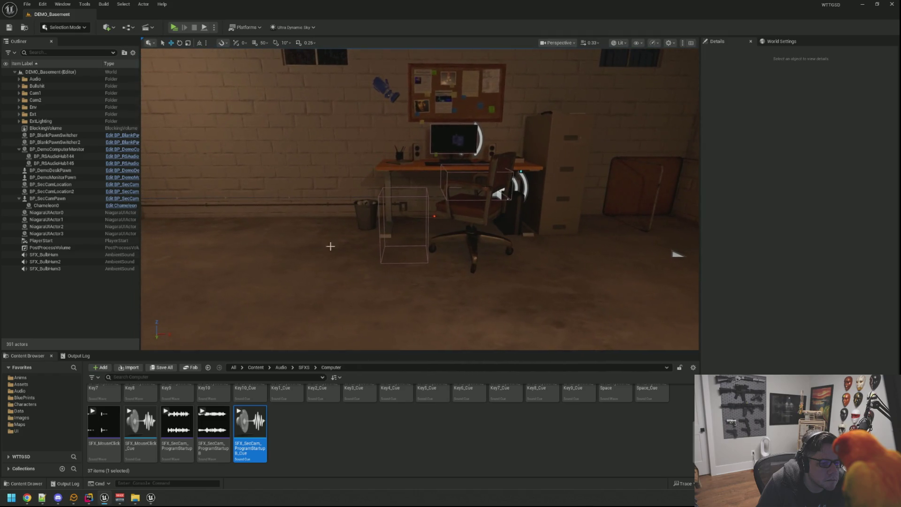
{"action": "left_click", "coordinate": [54, 379]}
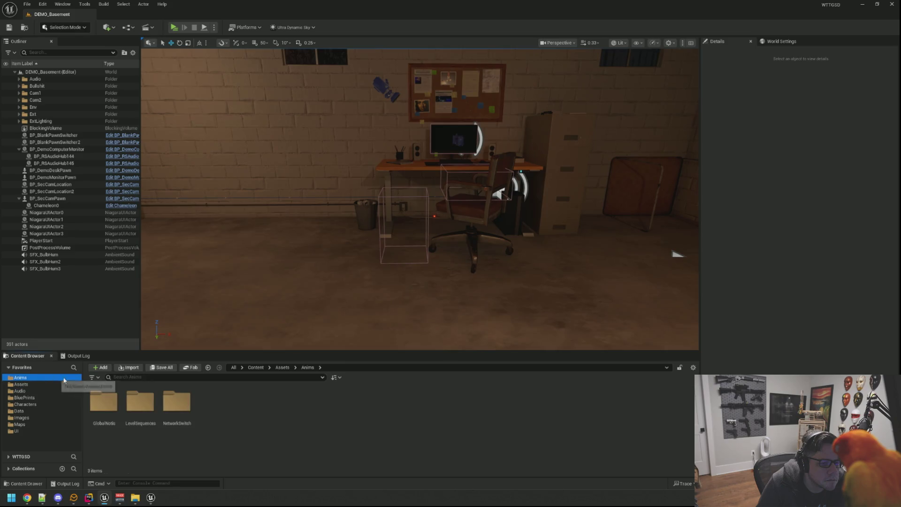
{"action": "double_click", "coordinate": [139, 403]}
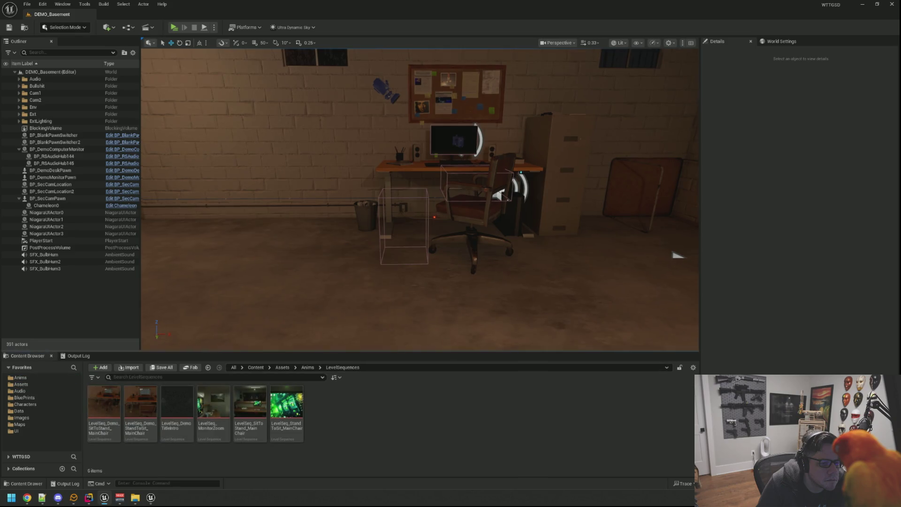
{"action": "double_click", "coordinate": [150, 395]}
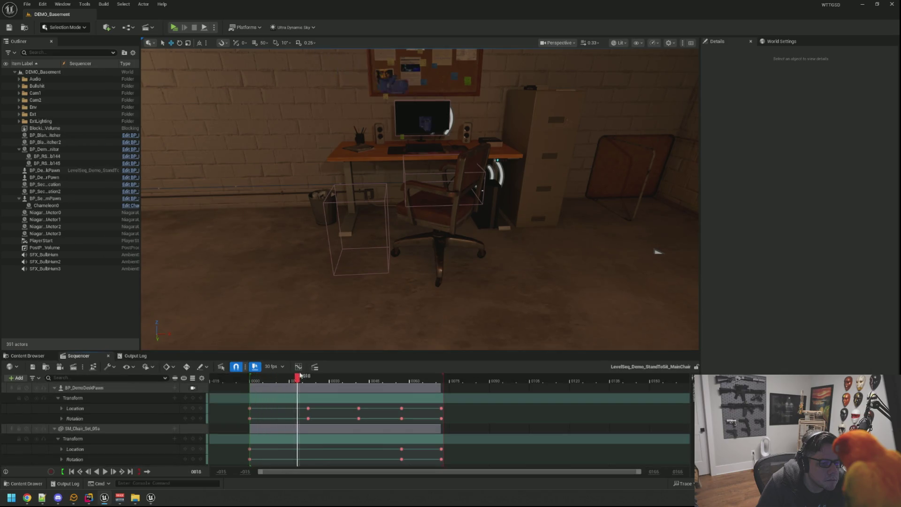
- Scrub the chair's turn toward the desk, then collapse the BP_DemoDeskPawn and SM_Chair_Set_05a tracks
{"action": "mouse_move", "coordinate": [367, 378]}
{"action": "left_mouse_down"}
{"action": "mouse_move", "coordinate": [455, 384]}
{"action": "mouse_move", "coordinate": [346, 384]}
{"action": "left_mouse_up"}
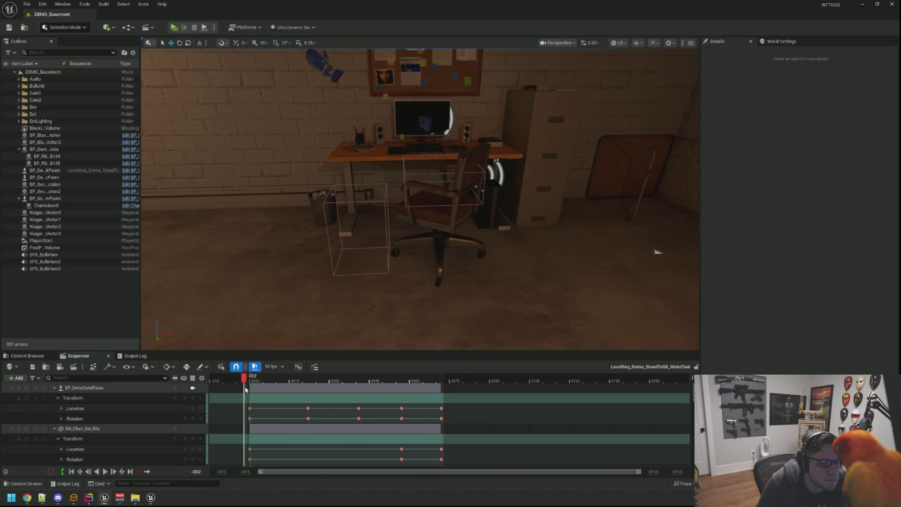
{"action": "mouse_move", "coordinate": [393, 394]}
{"action": "left_mouse_down"}
{"action": "mouse_move", "coordinate": [440, 395]}
{"action": "mouse_move", "coordinate": [384, 395]}
{"action": "left_mouse_up"}
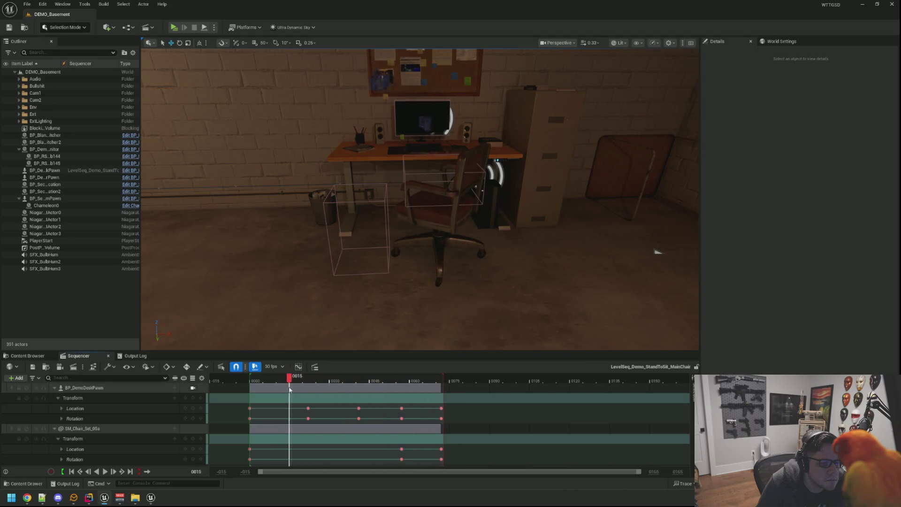
{"action": "mouse_move", "coordinate": [292, 391]}
{"action": "left_mouse_down"}
{"action": "mouse_move", "coordinate": [454, 394]}
{"action": "mouse_move", "coordinate": [275, 392]}
{"action": "left_mouse_up"}
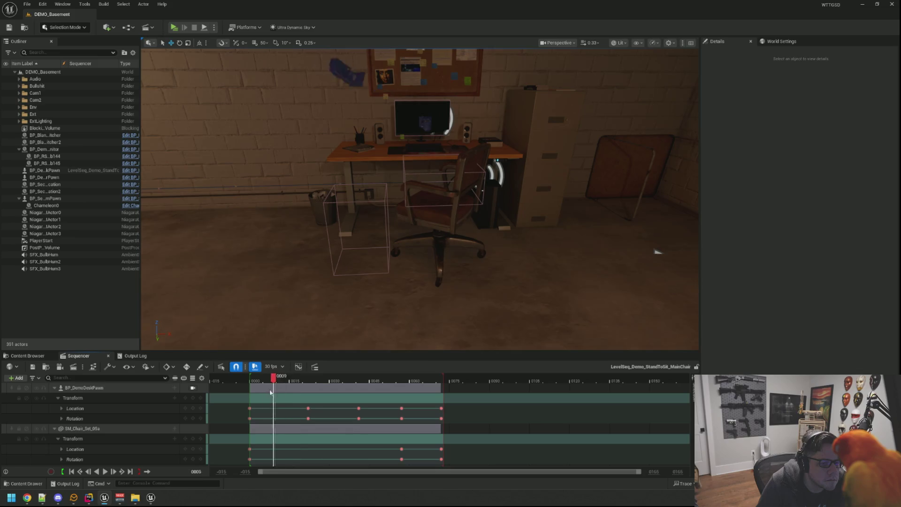
{"action": "left_click", "coordinate": [54, 387]}
{"action": "left_click", "coordinate": [54, 398]}
- Orbit around the desk and chair, then minimize the Unreal editor
{"action": "mouse_move", "coordinate": [330, 328]}
{"action": "left_mouse_down"}
{"action": "mouse_move", "coordinate": [330, 282]}
{"action": "mouse_move", "coordinate": [357, 282]}
{"action": "mouse_move", "coordinate": [342, 291]}
{"action": "mouse_move", "coordinate": [329, 284]}
{"action": "mouse_move", "coordinate": [342, 284]}
{"action": "mouse_move", "coordinate": [343, 296]}
{"action": "mouse_move", "coordinate": [333, 295]}
{"action": "mouse_move", "coordinate": [334, 282]}
{"action": "mouse_move", "coordinate": [336, 310]}
{"action": "mouse_move", "coordinate": [334, 284]}
{"action": "mouse_move", "coordinate": [168, 295]}
{"action": "left_mouse_up"}
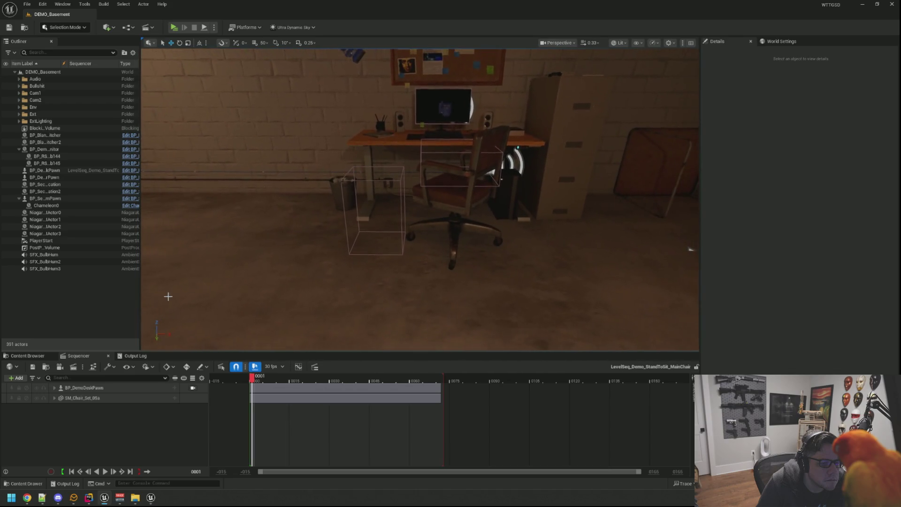
{"action": "left_click_drag", "start_coordinate": [270, 275], "coordinate": [173, 312]}
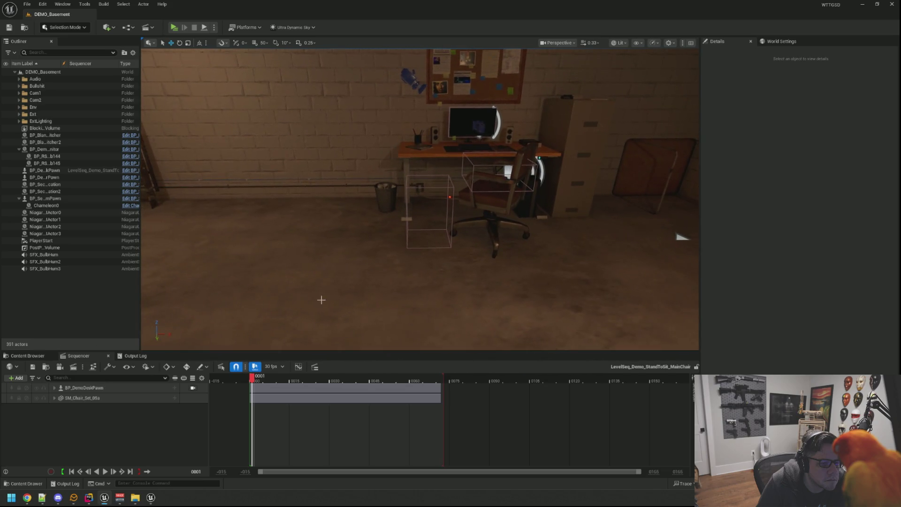
{"action": "left_click_drag", "start_coordinate": [312, 301], "coordinate": [357, 291]}
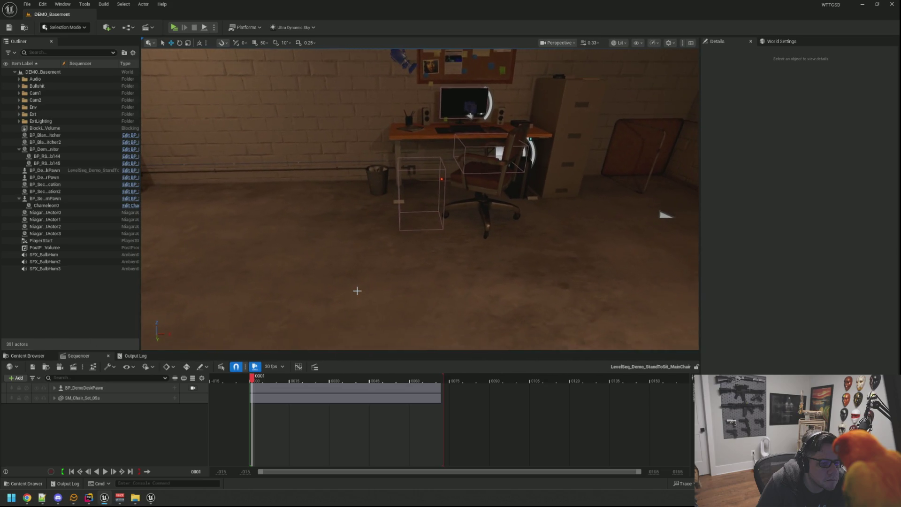
{"action": "left_click", "coordinate": [862, 8]}
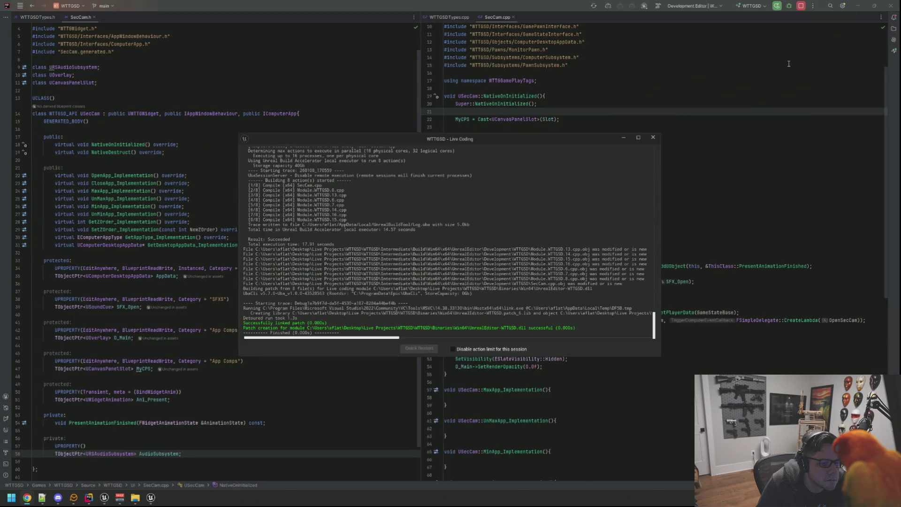
- Close the Live Coding window and minimize Rider to reveal the desktop
{"action": "left_click", "coordinate": [654, 137]}
{"action": "left_click", "coordinate": [858, 6]}
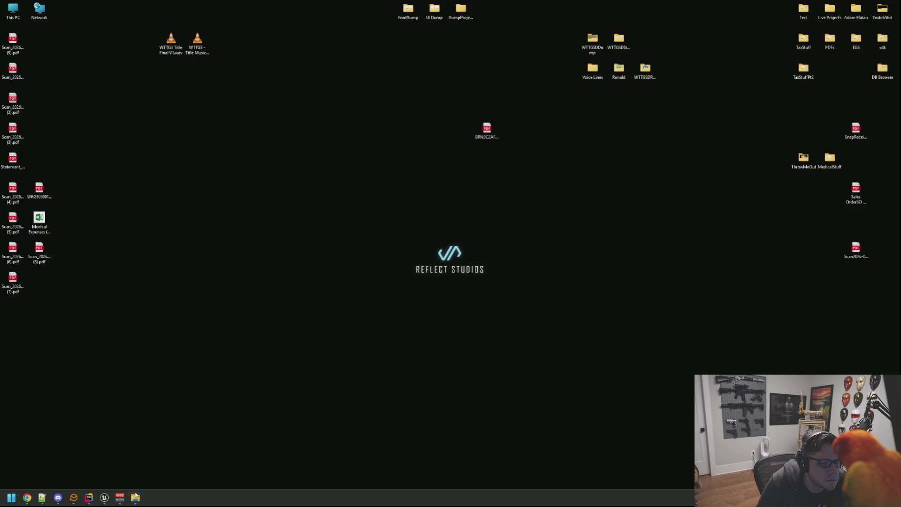
- Centre the chair SFX folder and play SFX_Chair_SitDown.wav, then close the media player
{"action": "left_click_drag", "start_coordinate": [900, 75], "coordinate": [335, 74]}
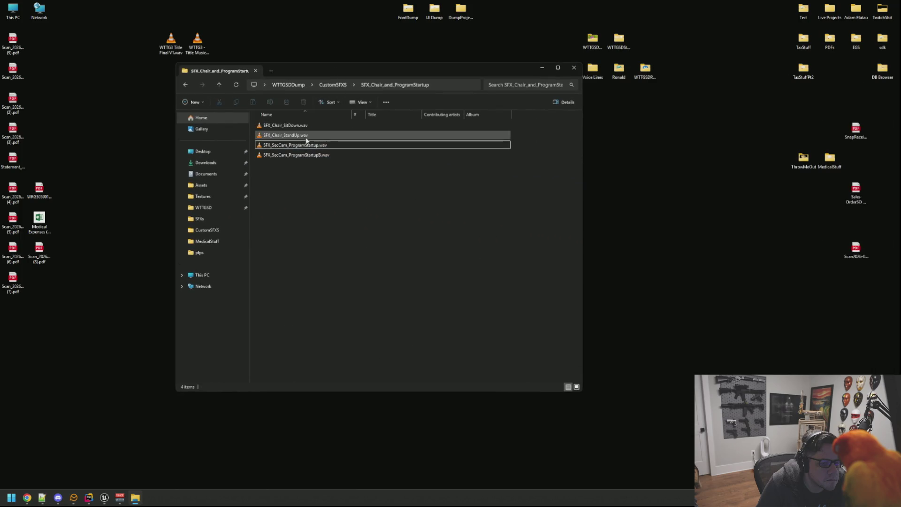
{"action": "double_click", "coordinate": [302, 126]}
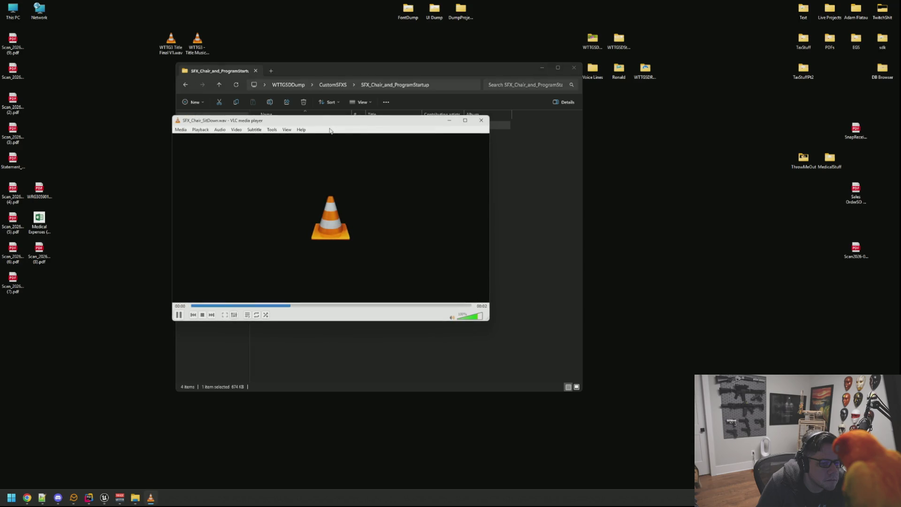
{"action": "left_click", "coordinate": [481, 120]}
{"action": "left_click", "coordinate": [410, 227]}
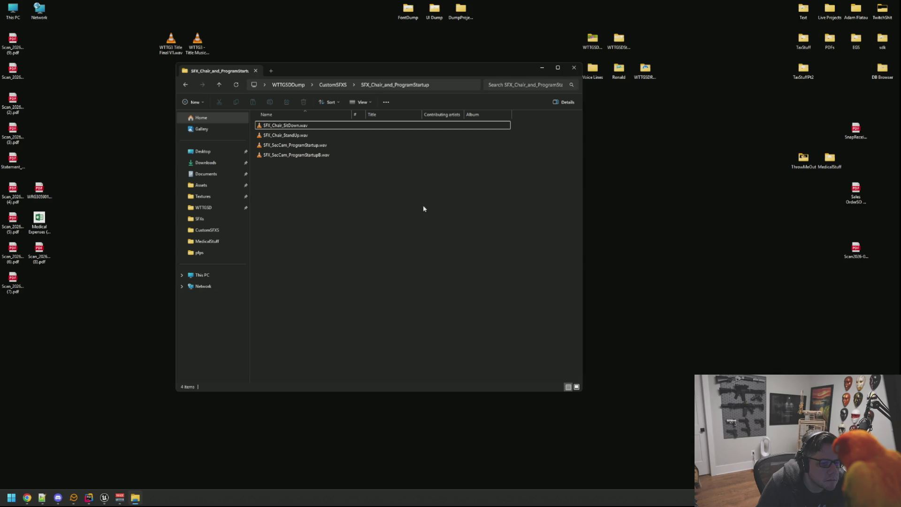
- Launch Audacity by searching 'audacity' from the Windows search
{"action": "key", "text": "super"}
{"action": "type", "text": "audacity"}
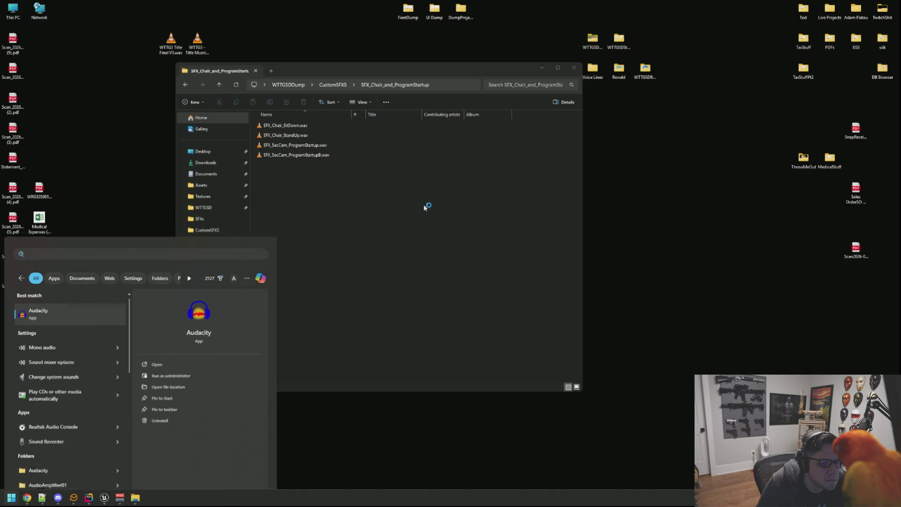
{"action": "key", "text": "Return"}
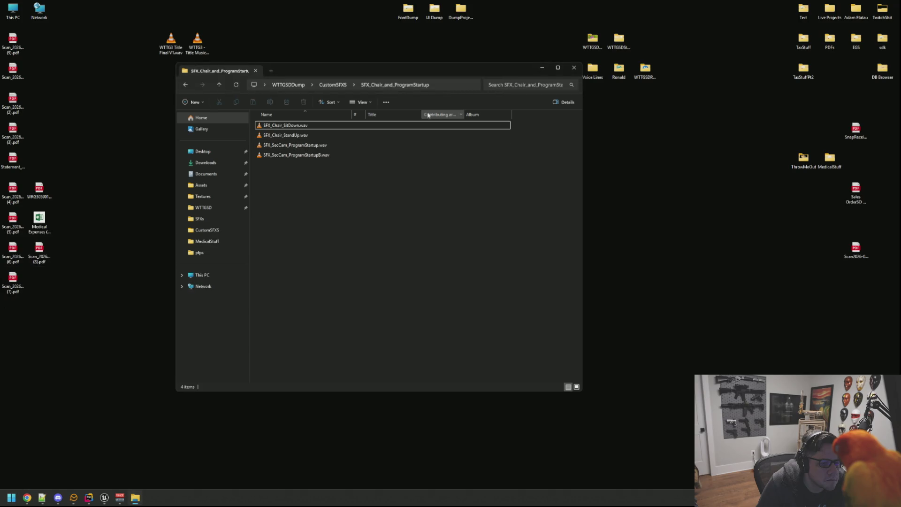
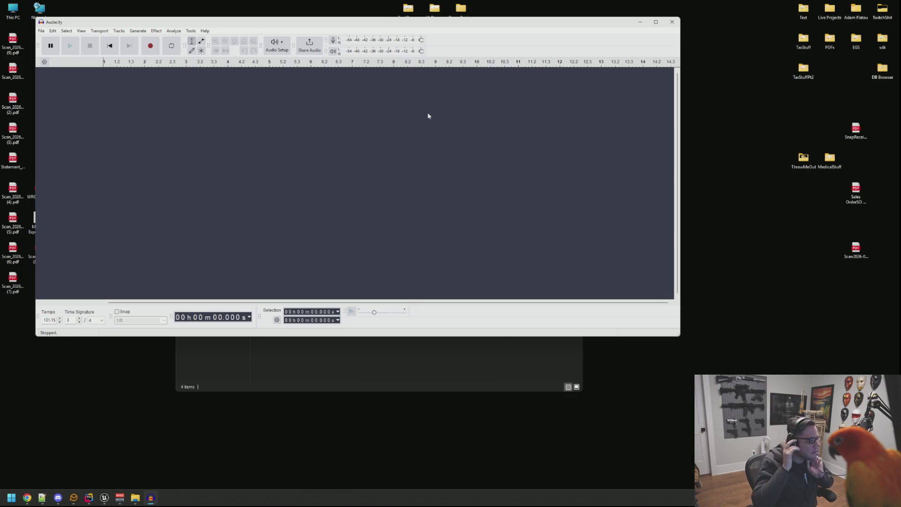
- Load SFX_Chair_SitDown.wav into Audacity and preview it
{"action": "left_click", "coordinate": [428, 342]}
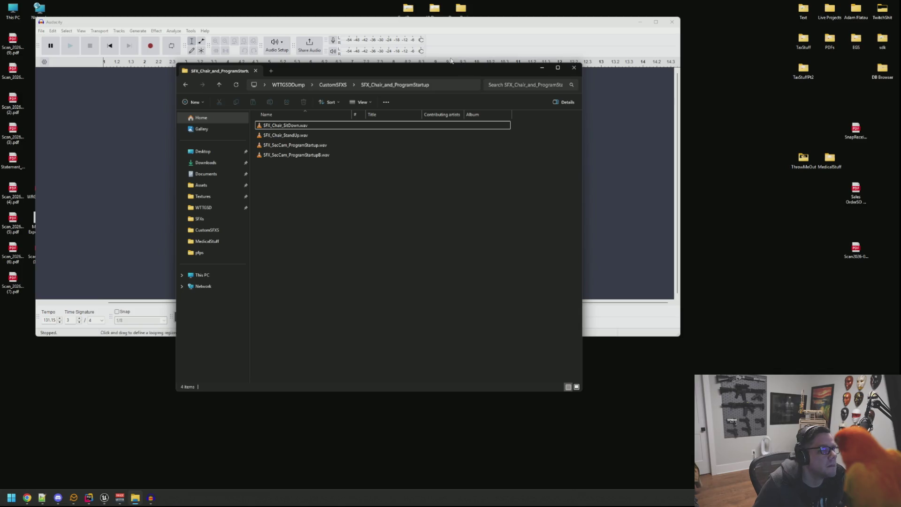
{"action": "left_click_drag", "start_coordinate": [356, 67], "coordinate": [592, 95]}
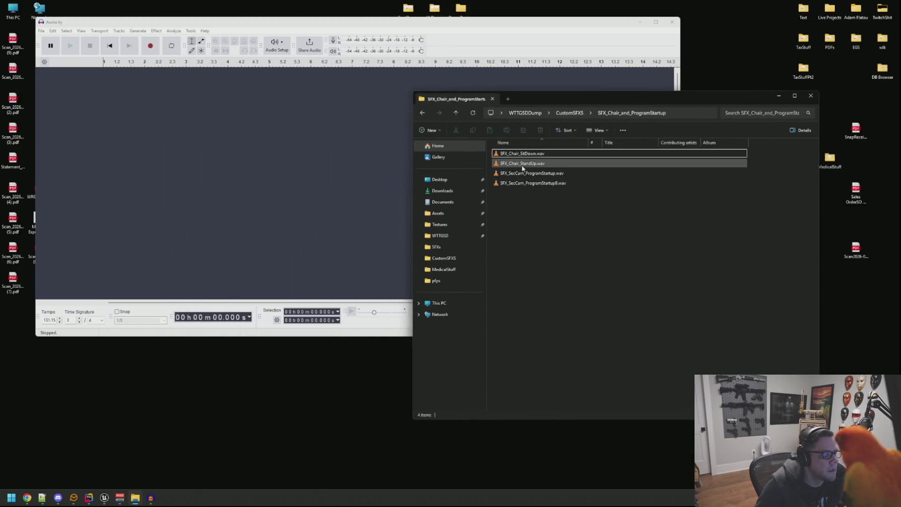
{"action": "left_click_drag", "start_coordinate": [523, 153], "coordinate": [300, 121]}
{"action": "key", "text": "space"}
{"action": "key", "text": "space"}
- Cut the quiet first 0.4 seconds, replay the trimmed sound, and bring up Export Audio
{"action": "left_click", "coordinate": [196, 105]}
{"action": "left_click_drag", "start_coordinate": [196, 105], "coordinate": [102, 101]}
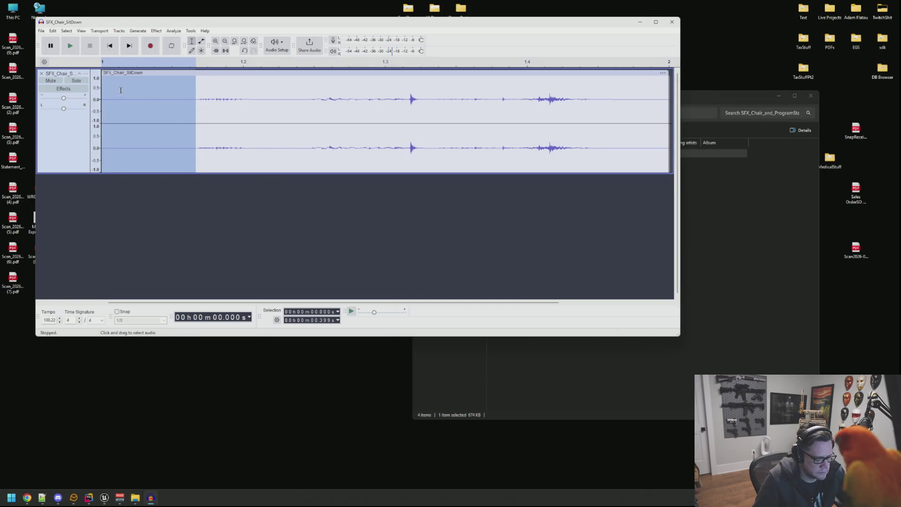
{"action": "key", "text": "Delete"}
{"action": "key", "text": "ctrl+a"}
{"action": "key", "text": "space"}
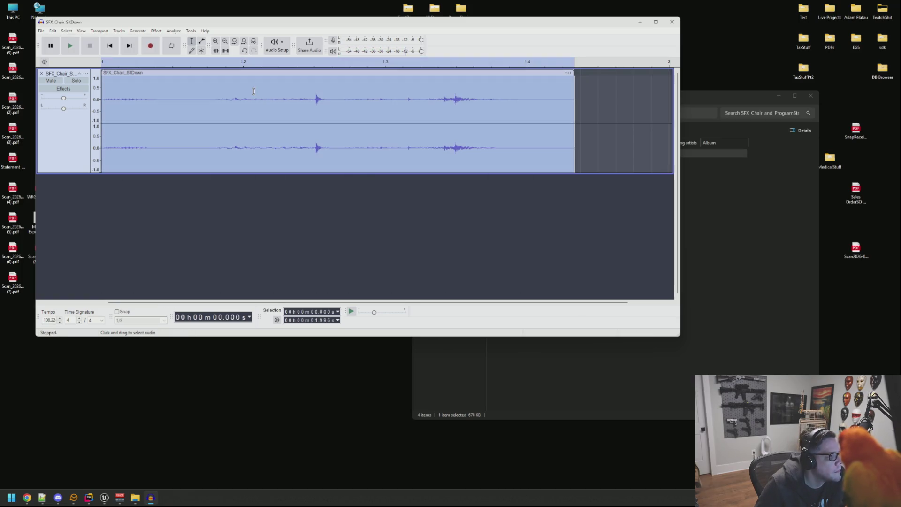
{"action": "key", "text": "space"}
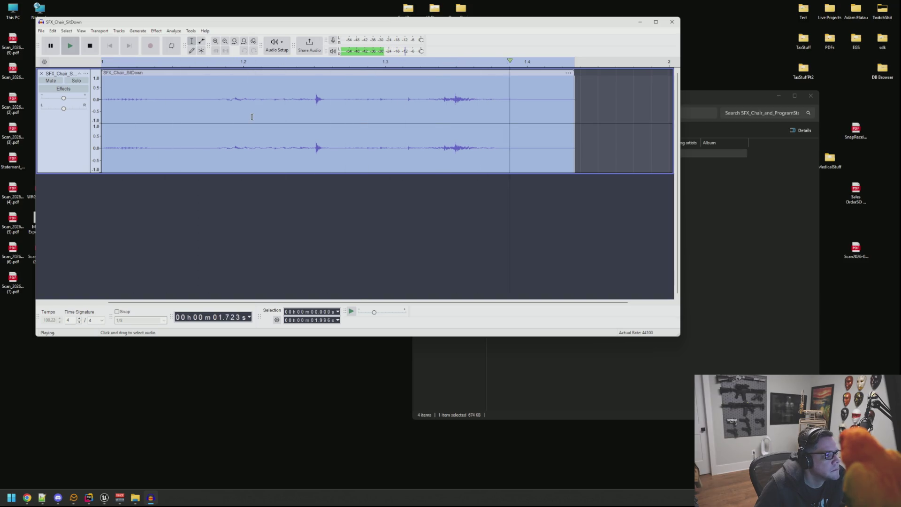
{"action": "key", "text": "ctrl+shift+e"}
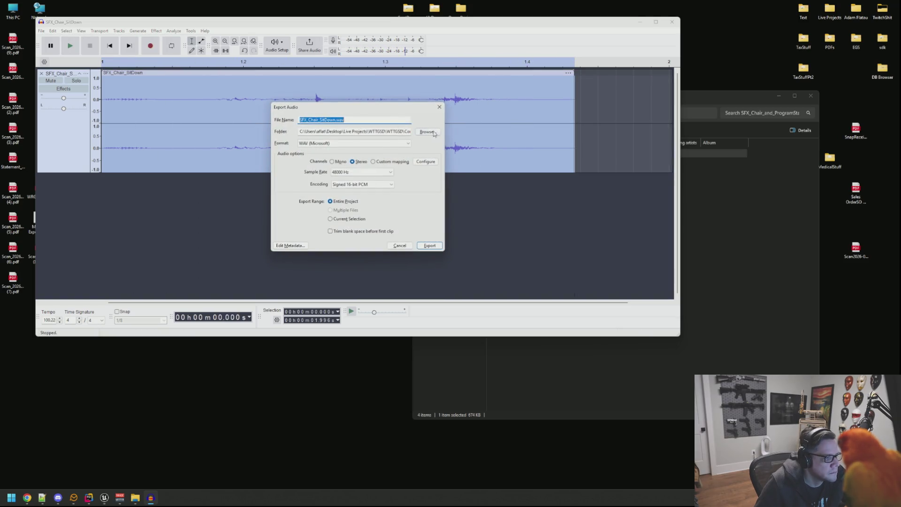
- Export the trimmed SFX_Chair_SitDown.wav into Content/Audio/SFXS/Env, then return to Unreal Editor
{"action": "left_click", "coordinate": [434, 134]}
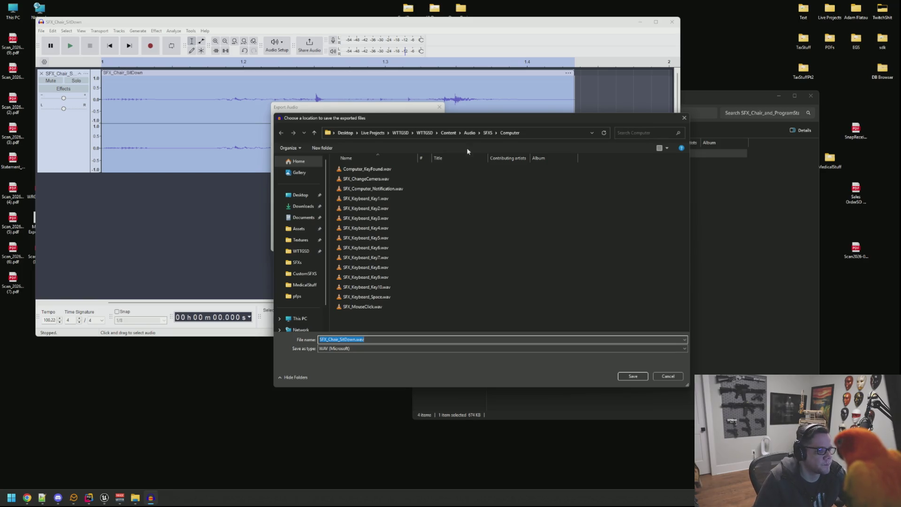
{"action": "left_click", "coordinate": [488, 134]}
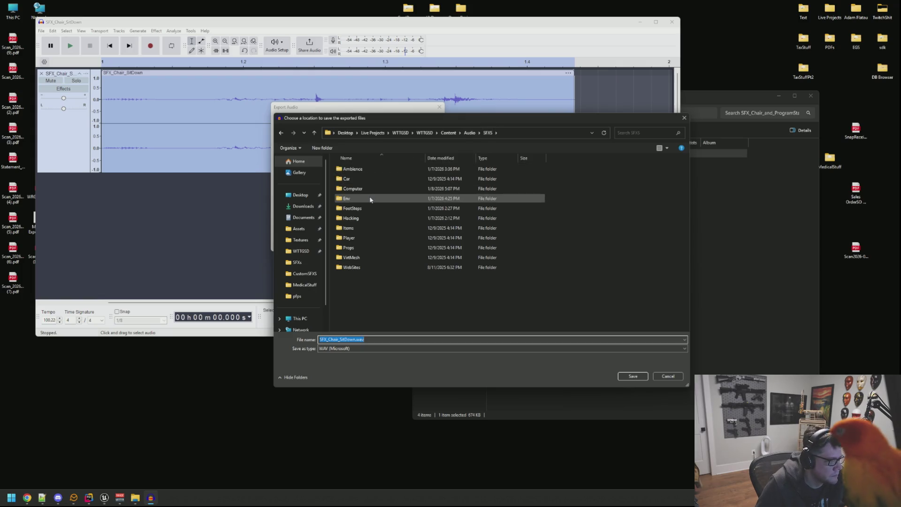
{"action": "double_click", "coordinate": [371, 199]}
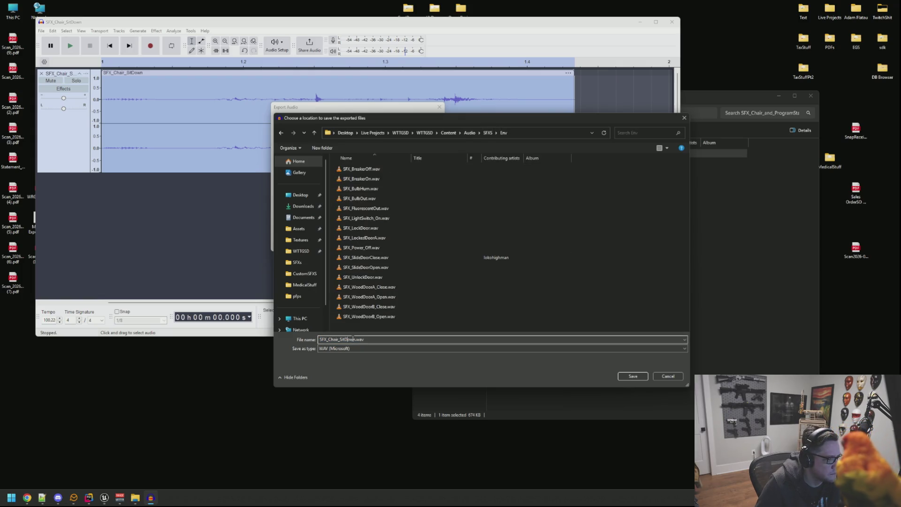
{"action": "left_click", "coordinate": [635, 376]}
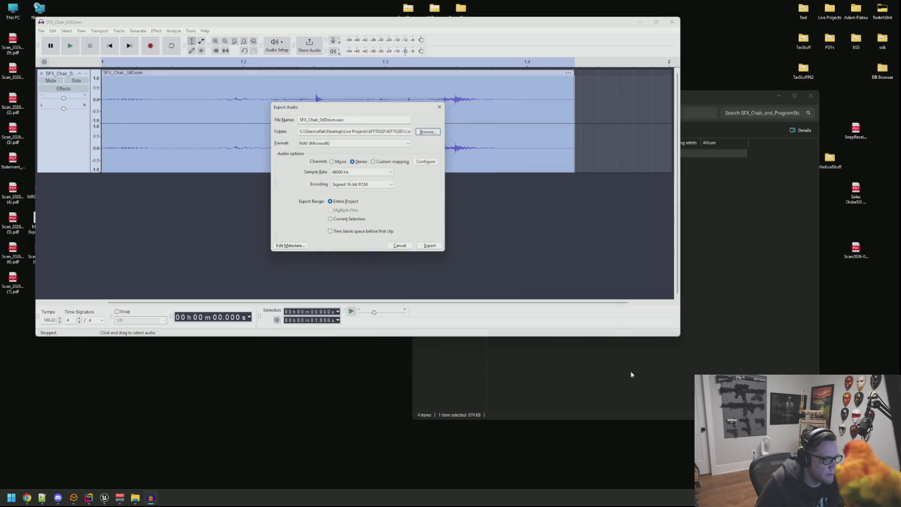
{"action": "left_click", "coordinate": [432, 246]}
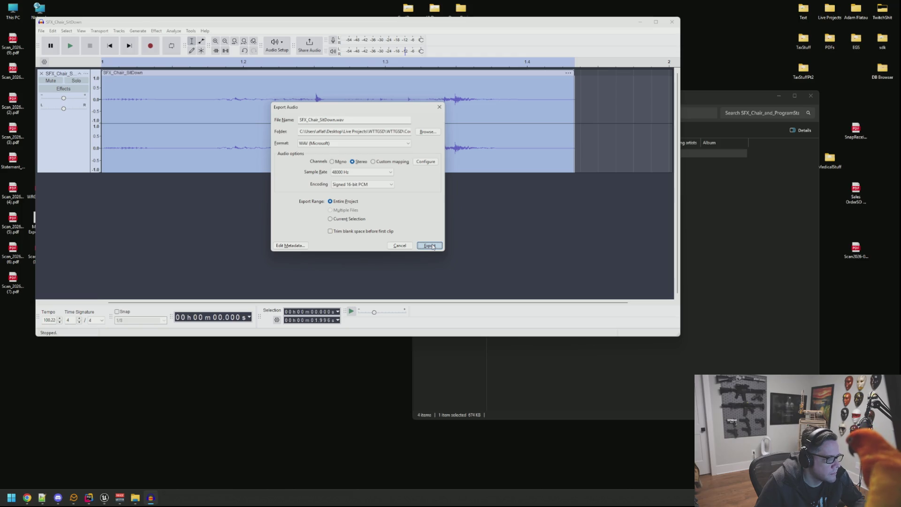
{"action": "left_click", "coordinate": [432, 246]}
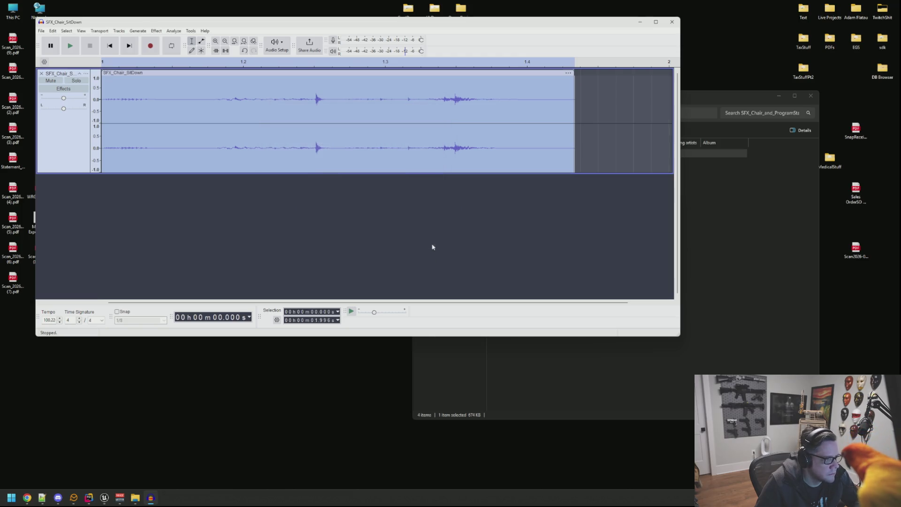
{"action": "left_click", "coordinate": [104, 498]}
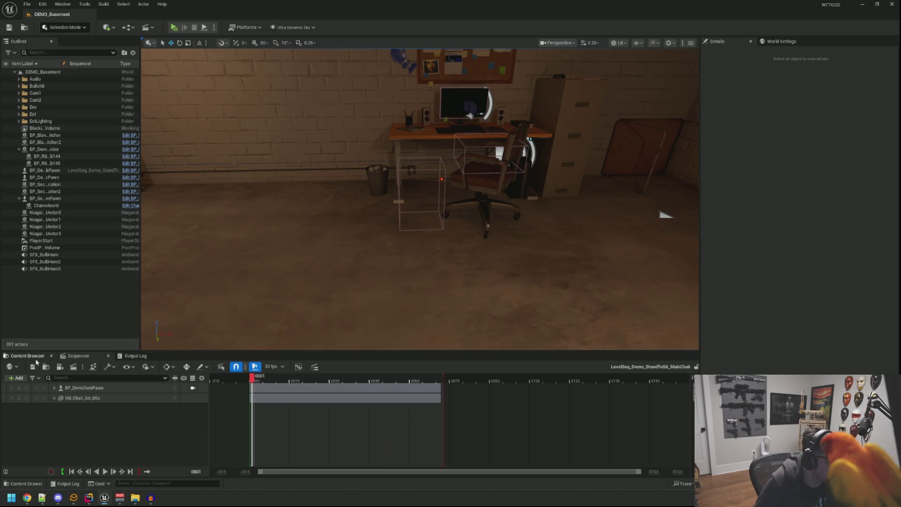
- Open the SFX_Chair_SitDown sound asset from Audio > SFXS > Env
{"action": "left_click", "coordinate": [108, 356]}
{"action": "mouse_move", "coordinate": [451, 263]}
{"action": "left_mouse_down"}
{"action": "mouse_move", "coordinate": [452, 244]}
{"action": "mouse_move", "coordinate": [453, 252]}
{"action": "left_mouse_up"}
{"action": "left_click", "coordinate": [19, 391]}
{"action": "double_click", "coordinate": [116, 411]}
{"action": "double_click", "coordinate": [213, 402]}
{"action": "scroll", "coordinate": [392, 423], "scroll_direction": "down", "scroll_amount": 2}
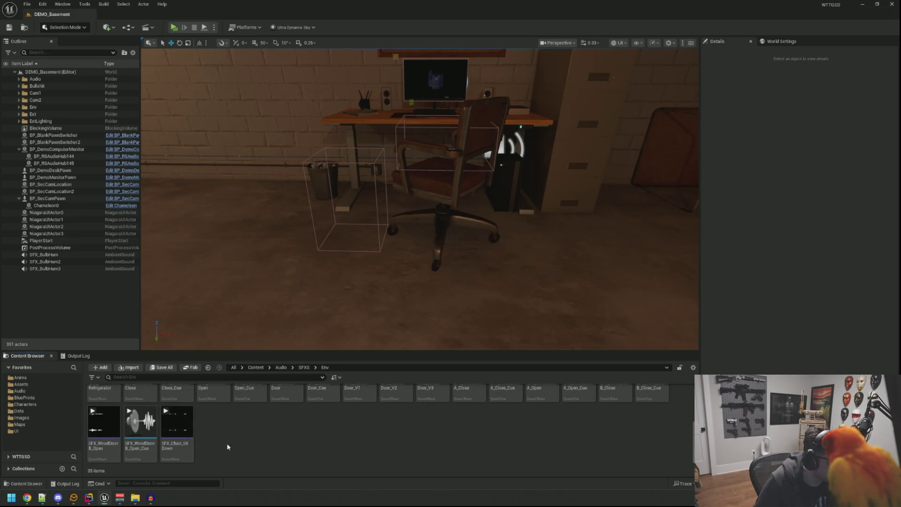
{"action": "left_click", "coordinate": [179, 439]}
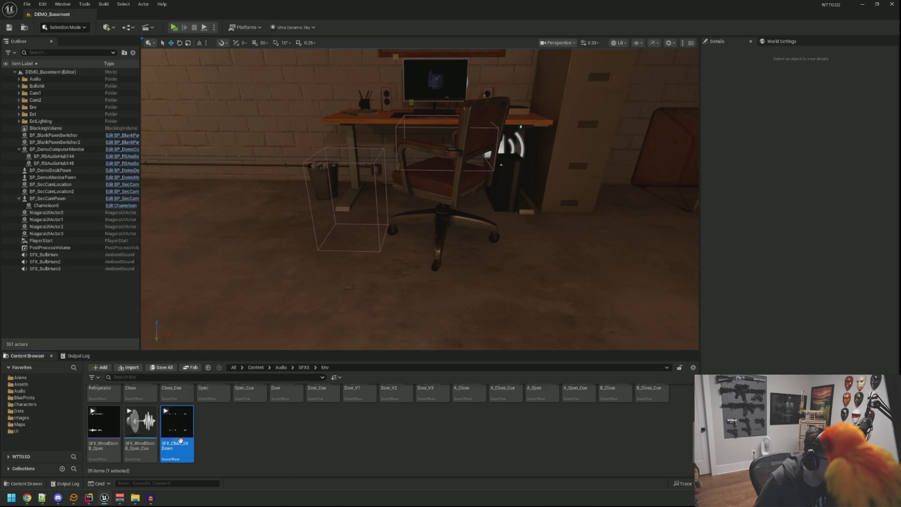
{"action": "double_click", "coordinate": [181, 440]}
- Set Virtualization Mode to Play when Silent and Class to SC_EnvironmentProps, then save and close
{"action": "left_click", "coordinate": [355, 117]}
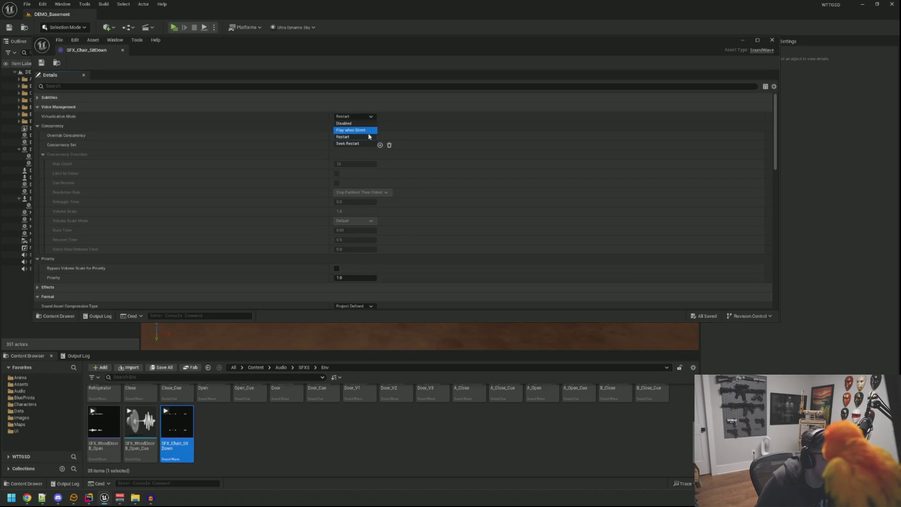
{"action": "left_click", "coordinate": [366, 130]}
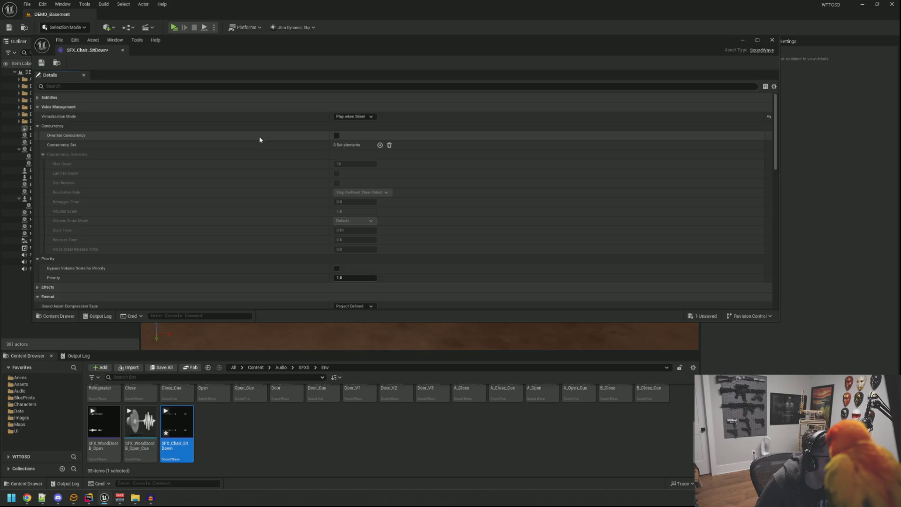
{"action": "scroll", "coordinate": [259, 140], "scroll_direction": "down", "scroll_amount": 10}
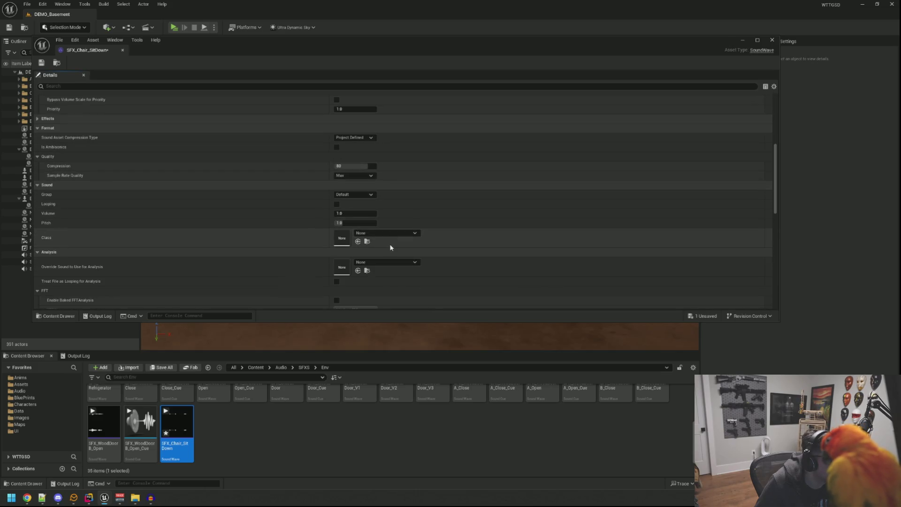
{"action": "left_click", "coordinate": [389, 234]}
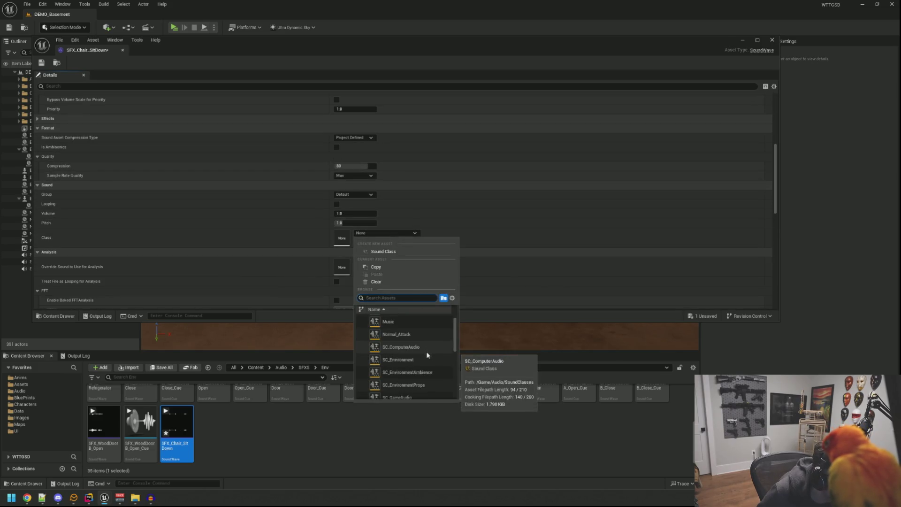
{"action": "left_click", "coordinate": [430, 384]}
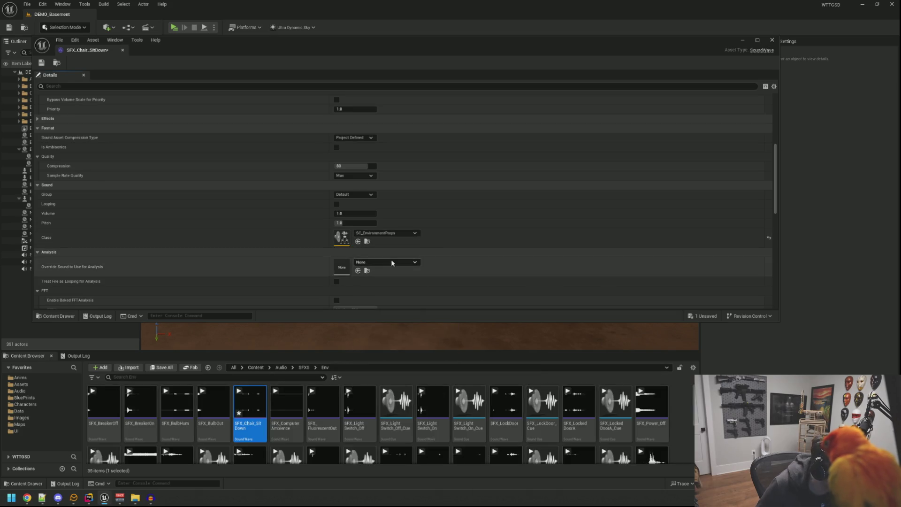
{"action": "scroll", "coordinate": [392, 263], "scroll_direction": "down", "scroll_amount": 1}
{"action": "scroll", "coordinate": [393, 267], "scroll_direction": "down", "scroll_amount": 10}
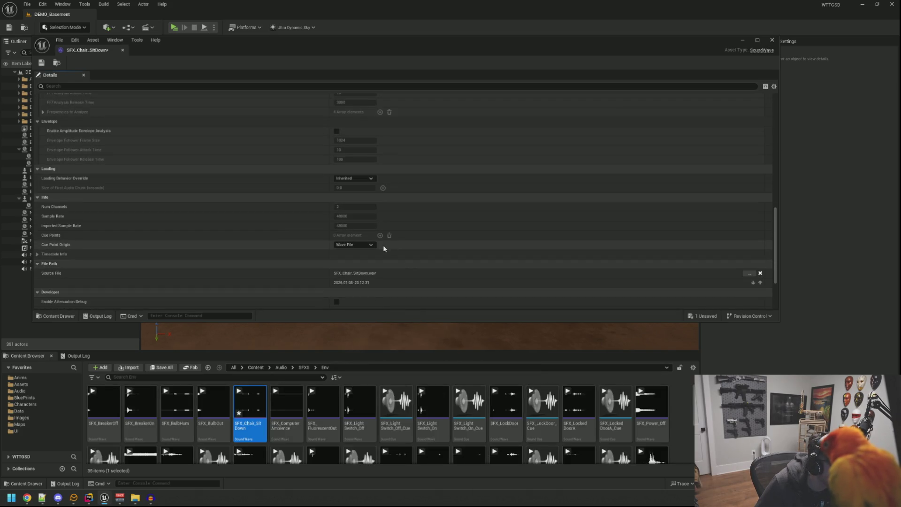
{"action": "scroll", "coordinate": [380, 242], "scroll_direction": "down", "scroll_amount": 4}
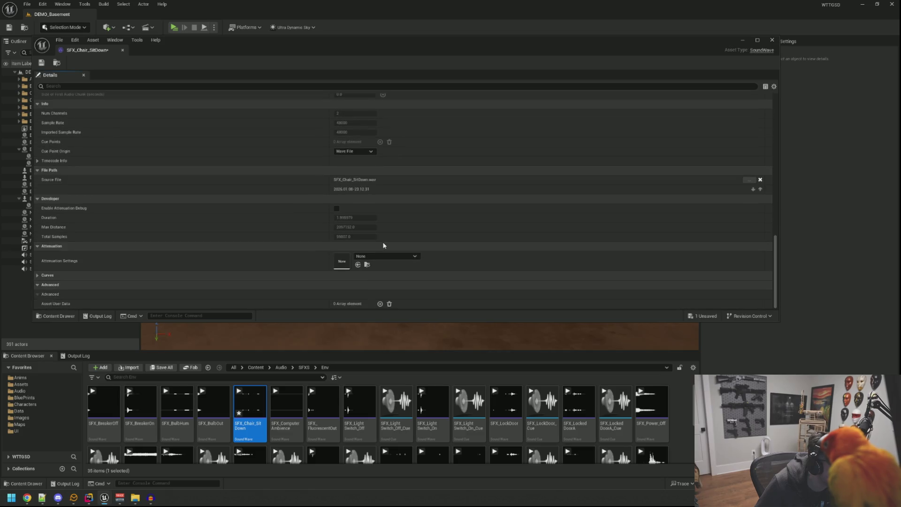
{"action": "key", "text": "ctrl+s"}
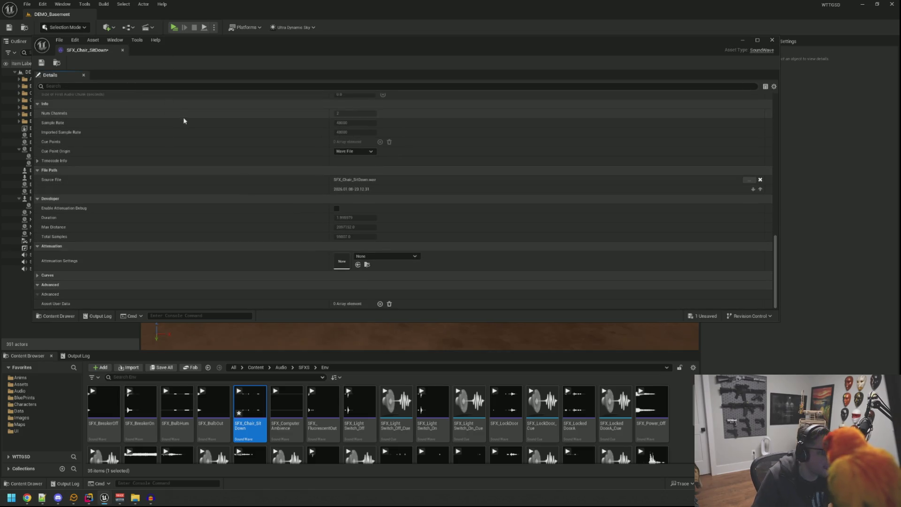
{"action": "left_click", "coordinate": [123, 50]}
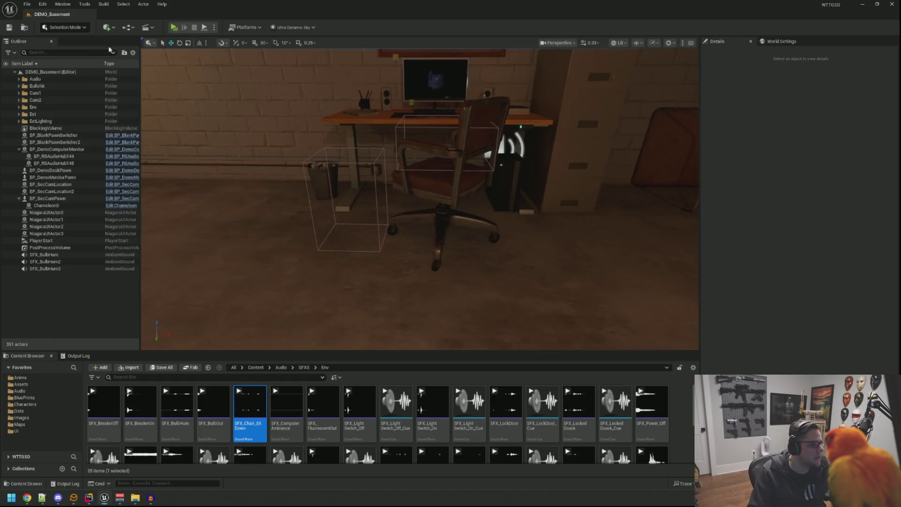
- Place the SFX_Chair_SitDown ambient sound in the level on the chair seat
{"action": "mouse_move", "coordinate": [251, 387]}
{"action": "left_mouse_down"}
{"action": "mouse_move", "coordinate": [367, 396]}
{"action": "mouse_move", "coordinate": [429, 292]}
{"action": "mouse_move", "coordinate": [448, 201]}
{"action": "mouse_move", "coordinate": [443, 161]}
{"action": "left_mouse_up"}
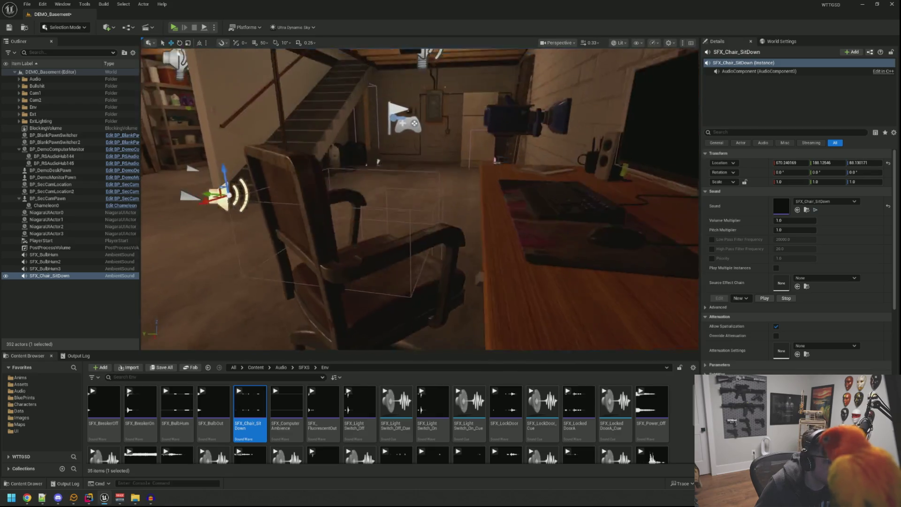
{"action": "left_click_drag", "start_coordinate": [600, 227], "coordinate": [601, 228]}
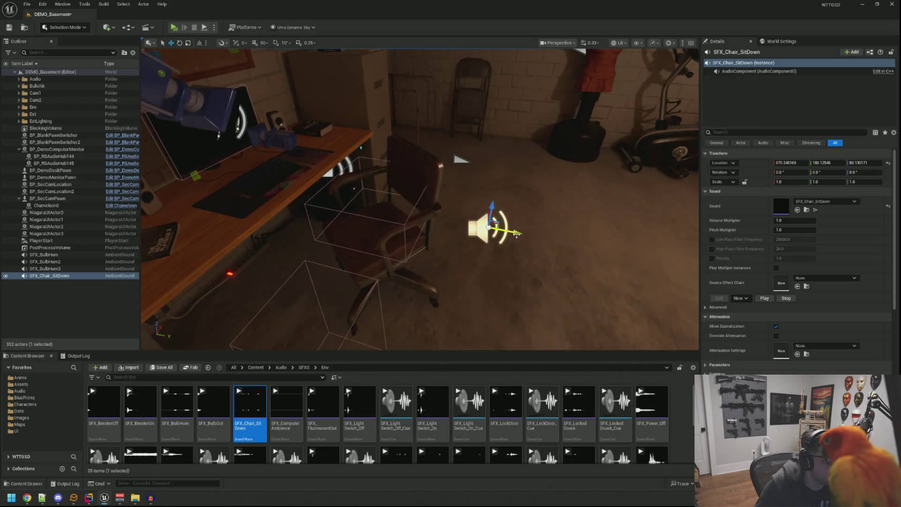
{"action": "left_click_drag", "start_coordinate": [517, 234], "coordinate": [390, 208]}
{"action": "mouse_move", "coordinate": [359, 182]}
{"action": "left_mouse_down"}
{"action": "mouse_move", "coordinate": [363, 248]}
{"action": "mouse_move", "coordinate": [396, 256]}
{"action": "mouse_move", "coordinate": [399, 211]}
{"action": "left_mouse_up"}
{"action": "mouse_move", "coordinate": [475, 161]}
{"action": "left_mouse_down"}
{"action": "mouse_move", "coordinate": [491, 234]}
{"action": "mouse_move", "coordinate": [455, 234]}
{"action": "mouse_move", "coordinate": [465, 227]}
{"action": "left_mouse_up"}
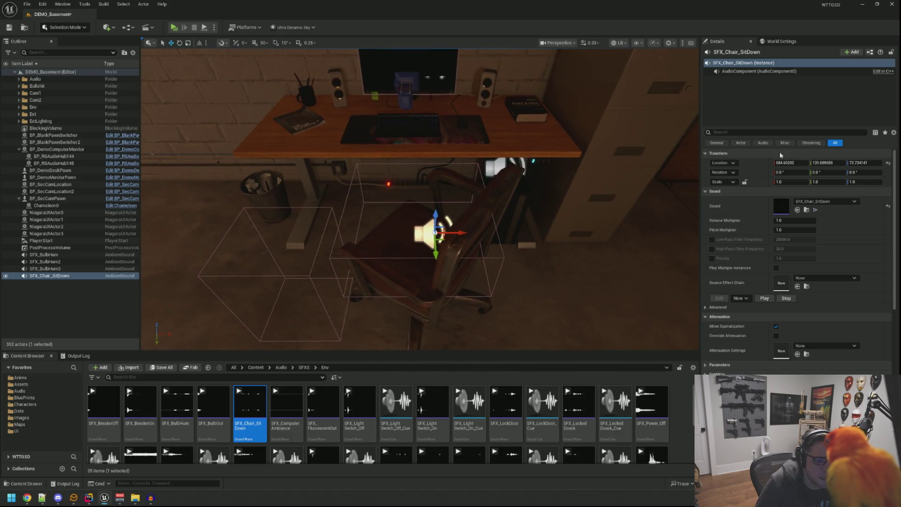
- Stop the chair sound from auto-playing and turn on Override Attenuation
{"action": "left_click", "coordinate": [736, 132]}
{"action": "type", "text": "au"}
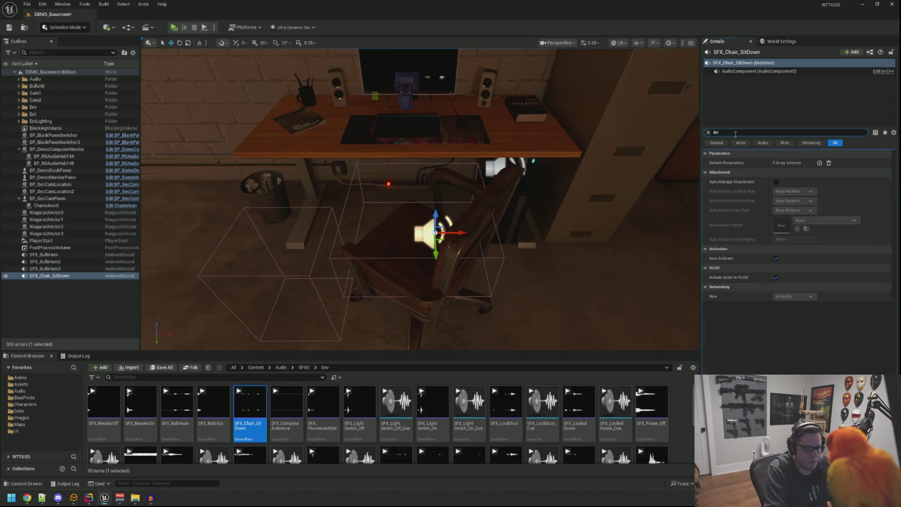
{"action": "left_click", "coordinate": [778, 259]}
{"action": "left_click", "coordinate": [708, 133]}
{"action": "left_click_drag", "start_coordinate": [588, 186], "coordinate": [580, 177]}
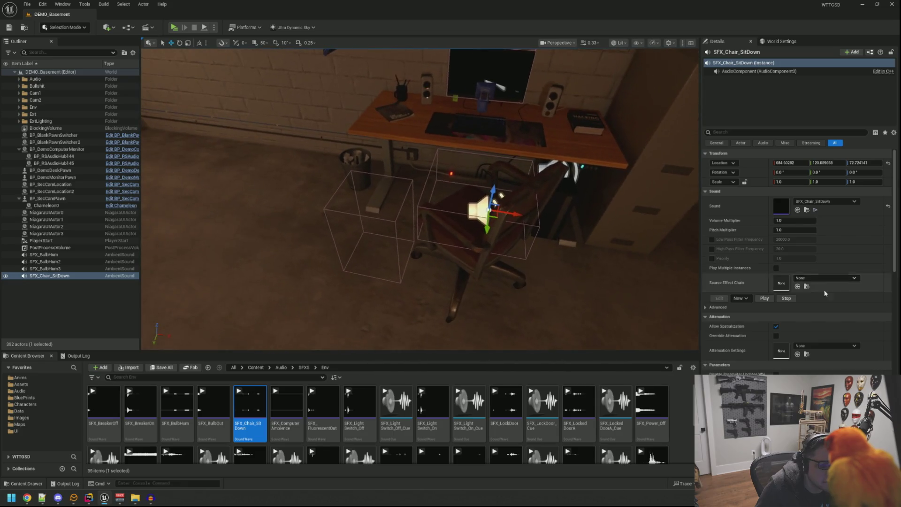
{"action": "scroll", "coordinate": [791, 280], "scroll_direction": "down", "scroll_amount": 4}
{"action": "left_click", "coordinate": [776, 246]}
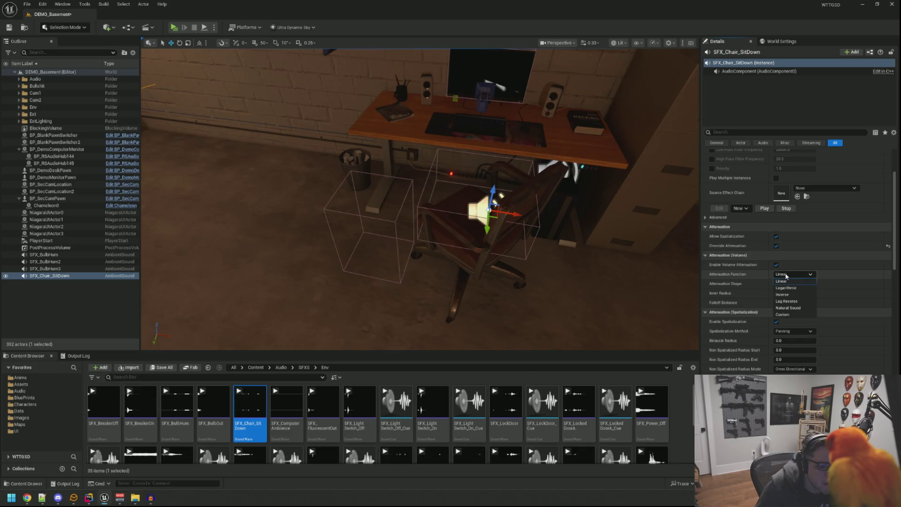
- Set the chair sound's Inner Radius to 50 after trying 75, with Falloff Distance 100
{"action": "left_click", "coordinate": [790, 292]}
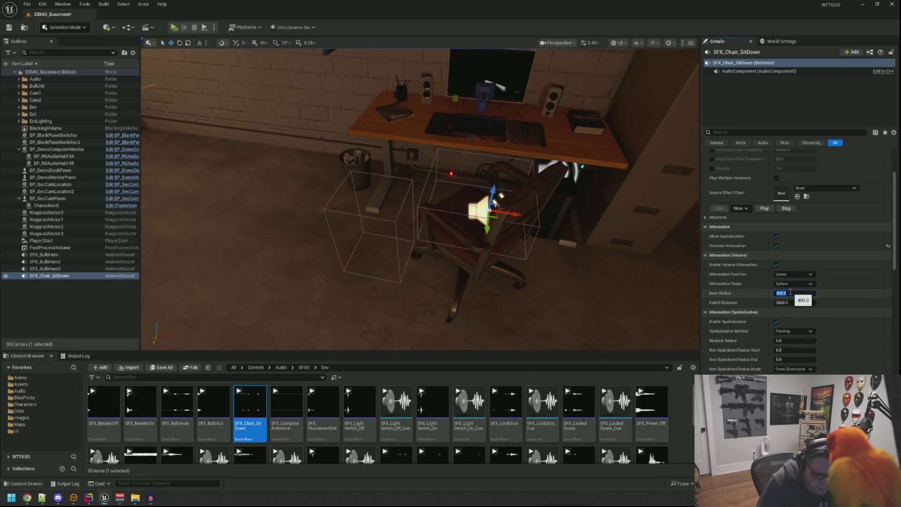
{"action": "key", "text": "Tab"}
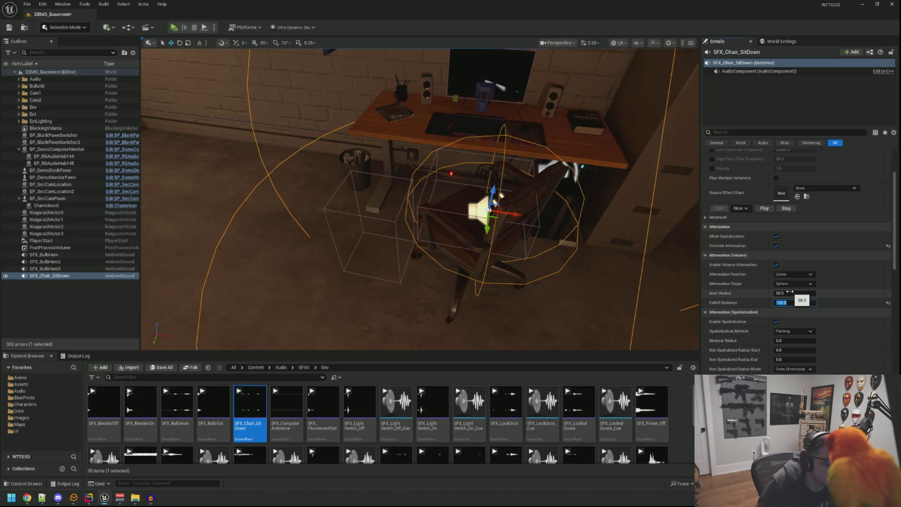
{"action": "left_click_drag", "start_coordinate": [423, 212], "coordinate": [423, 174]}
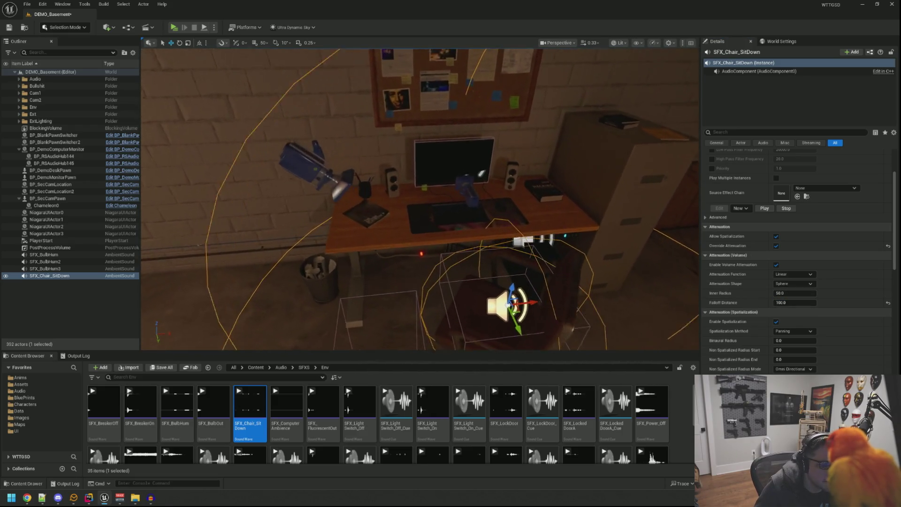
{"action": "left_click", "coordinate": [784, 292]}
{"action": "type", "text": "75"}
{"action": "key", "text": "Return"}
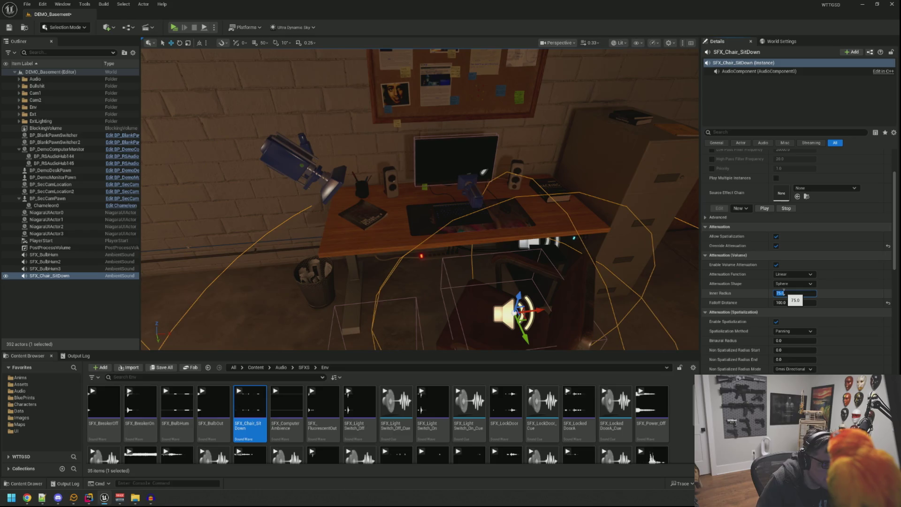
{"action": "left_click_drag", "start_coordinate": [423, 211], "coordinate": [423, 242]}
{"action": "left_click", "coordinate": [796, 292]}
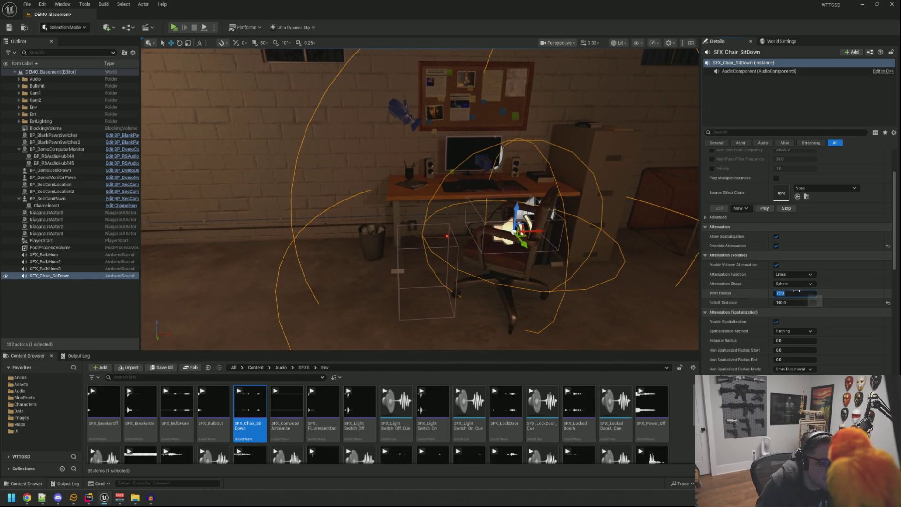
{"action": "type", "text": "50"}
{"action": "key", "text": "Tab"}
{"action": "left_click_drag", "start_coordinate": [422, 211], "coordinate": [423, 235]}
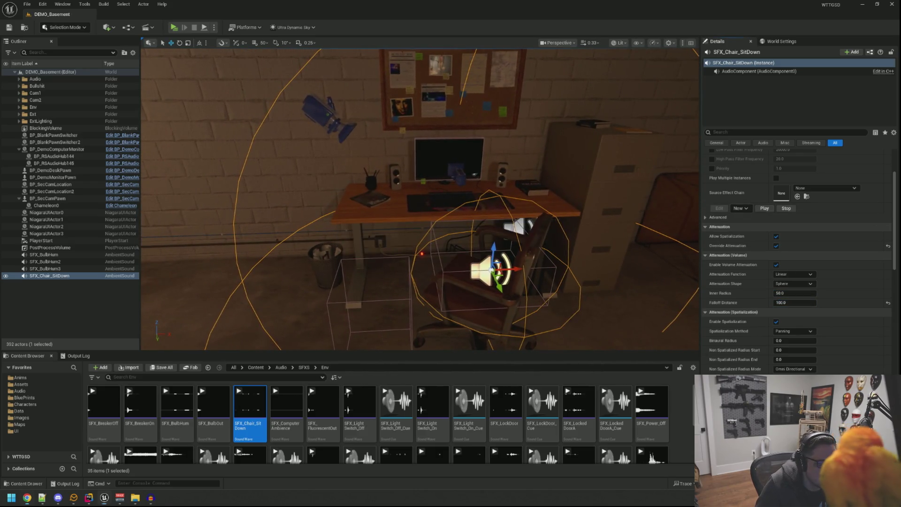
- Preview the chair sound, then browse to Content > Assets > Anims > LevelSequences
{"action": "left_click", "coordinate": [764, 209]}
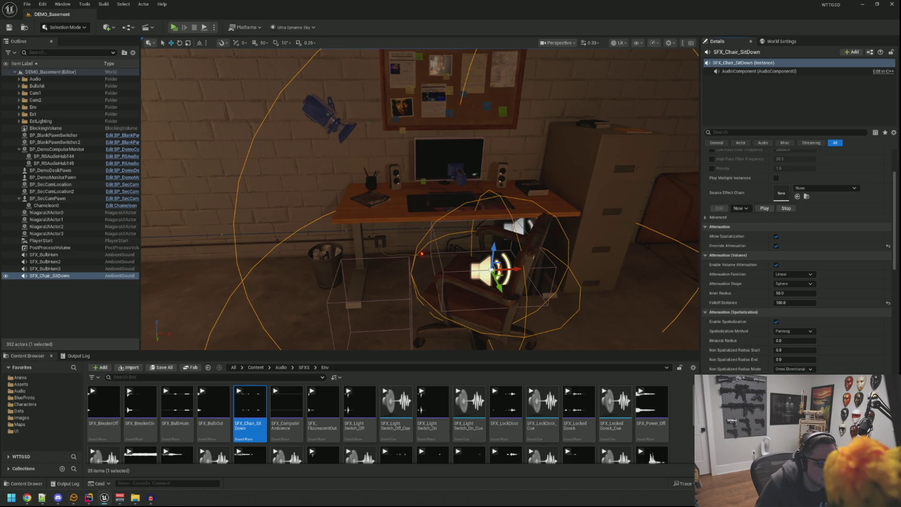
{"action": "mouse_move", "coordinate": [481, 231]}
{"action": "left_mouse_down"}
{"action": "mouse_move", "coordinate": [482, 244]}
{"action": "mouse_move", "coordinate": [482, 231]}
{"action": "left_mouse_up"}
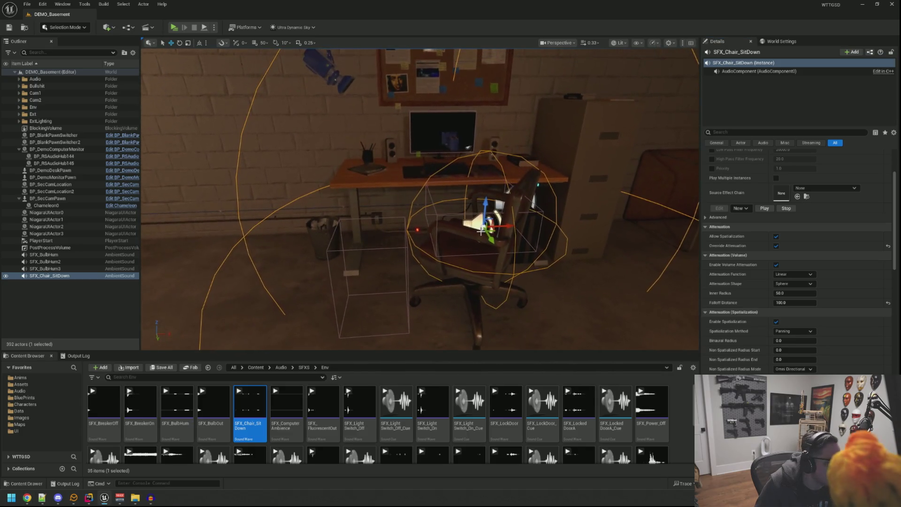
{"action": "left_click", "coordinate": [46, 304]}
{"action": "left_click_drag", "start_coordinate": [258, 260], "coordinate": [259, 277]}
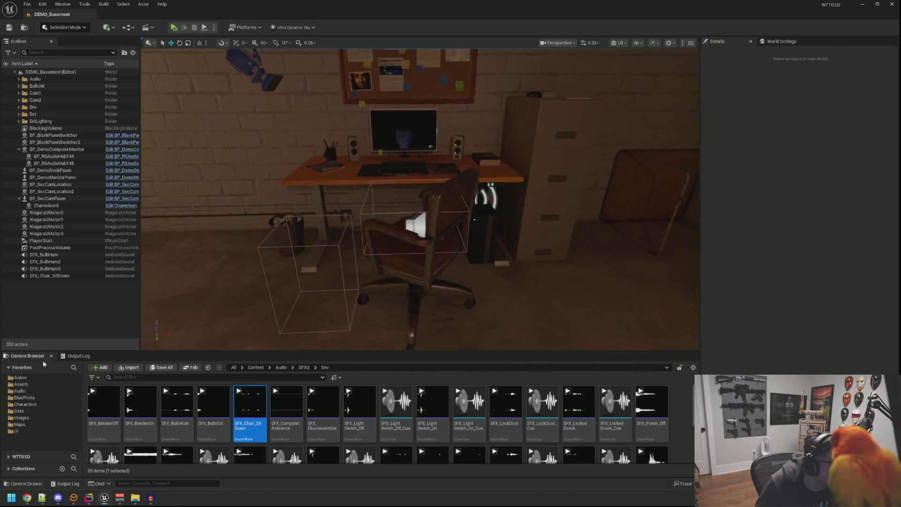
{"action": "left_click", "coordinate": [78, 356]}
{"action": "mouse_move", "coordinate": [201, 302]}
{"action": "left_mouse_down"}
{"action": "mouse_move", "coordinate": [209, 296]}
{"action": "mouse_move", "coordinate": [197, 297]}
{"action": "left_mouse_up"}
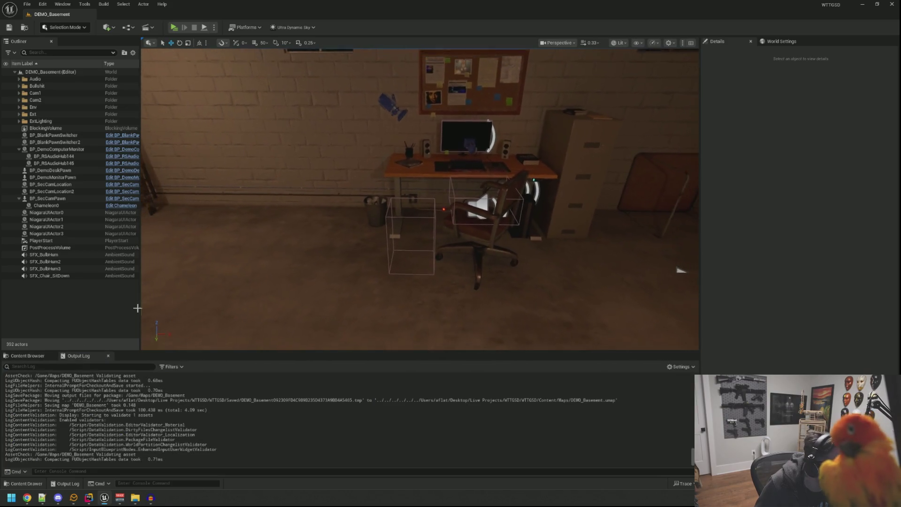
{"action": "left_click", "coordinate": [28, 356]}
{"action": "left_click", "coordinate": [20, 377]}
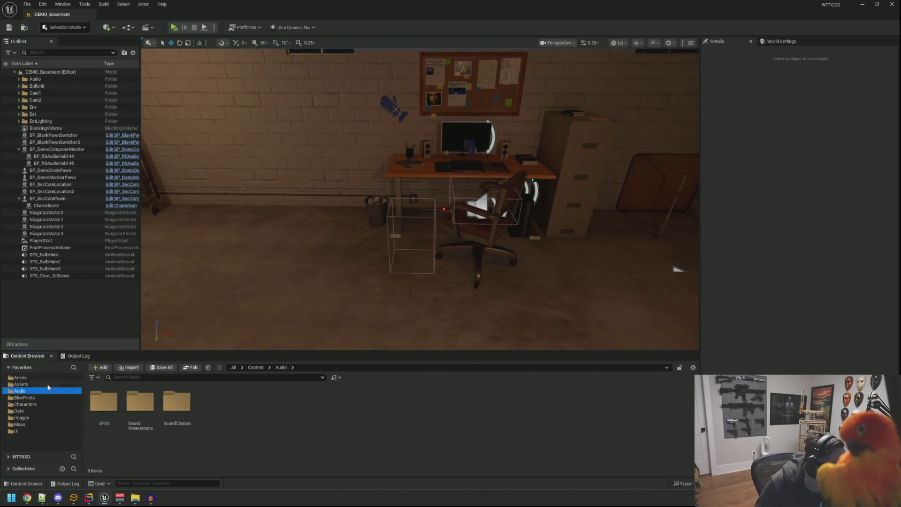
{"action": "double_click", "coordinate": [127, 398]}
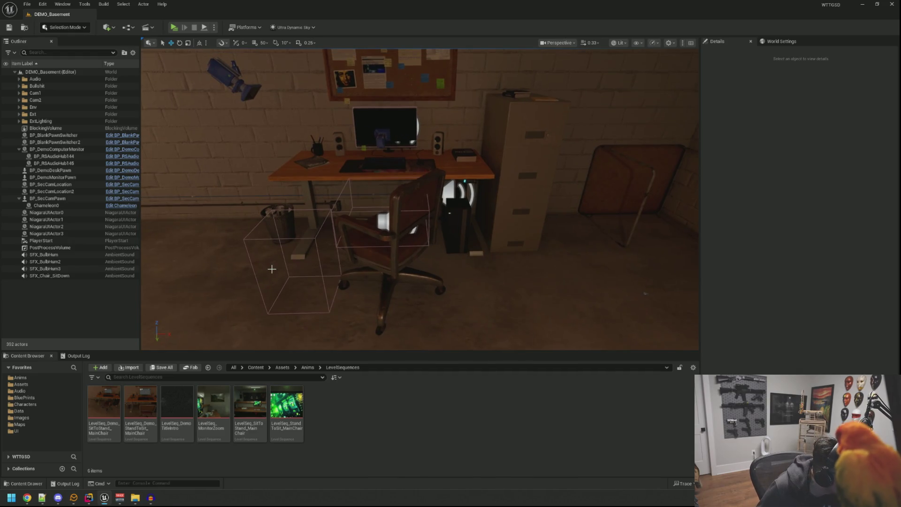
- Open LevelSeq_Demo_StandToSit_MainChair and add SFX_Chair_SitDown as an actor track
{"action": "scroll", "coordinate": [245, 325], "scroll_direction": "down", "scroll_amount": 3}
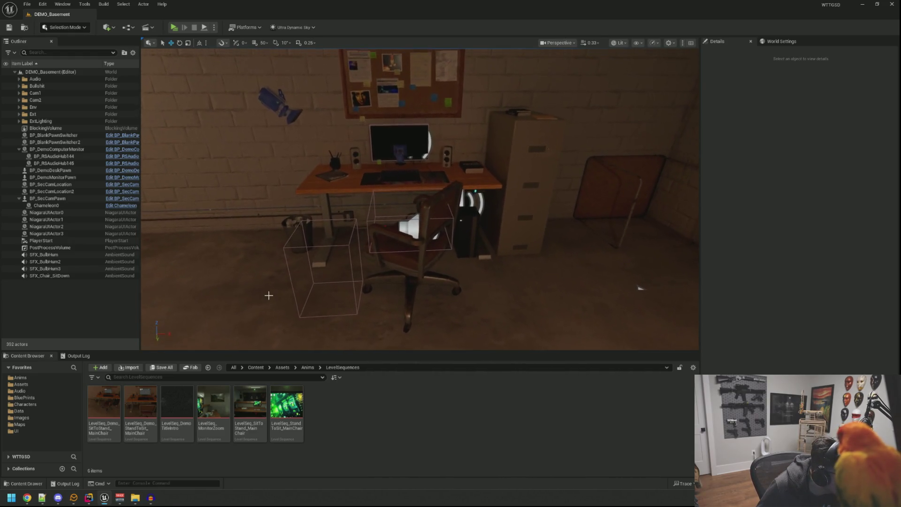
{"action": "left_click", "coordinate": [146, 437]}
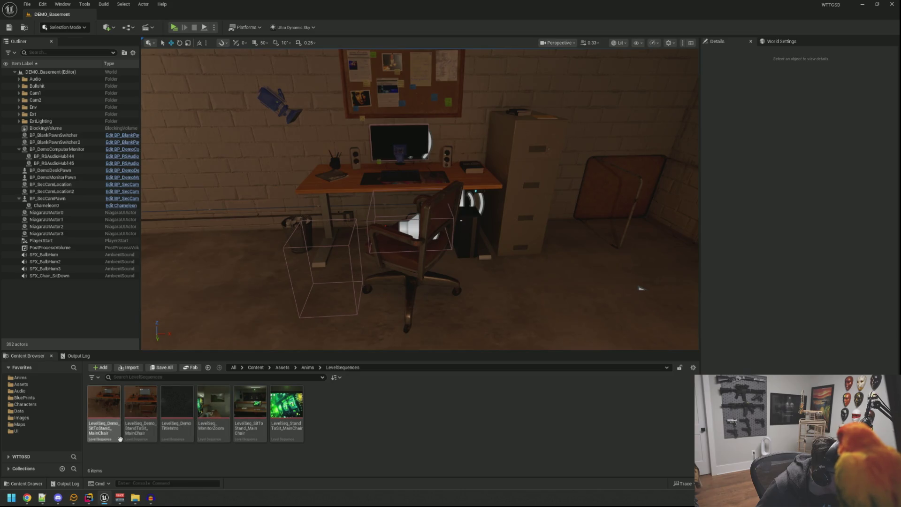
{"action": "double_click", "coordinate": [146, 439]}
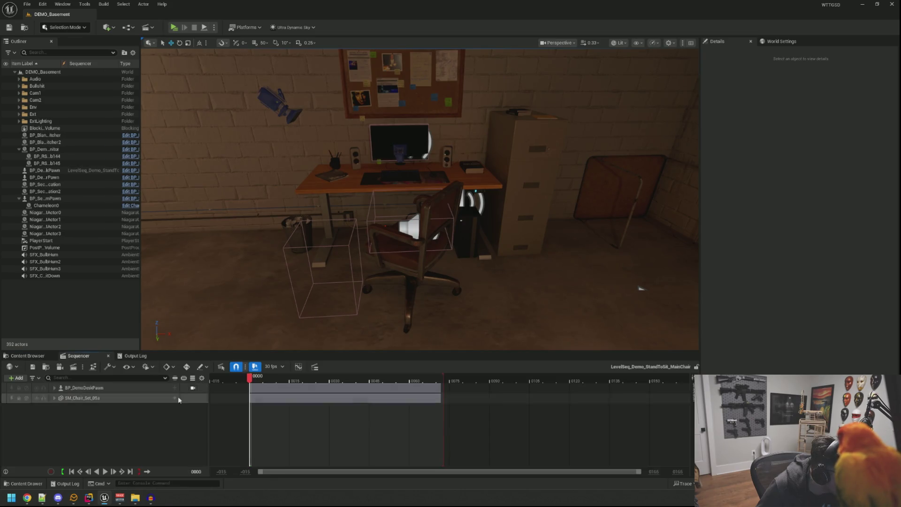
{"action": "left_click", "coordinate": [421, 215]}
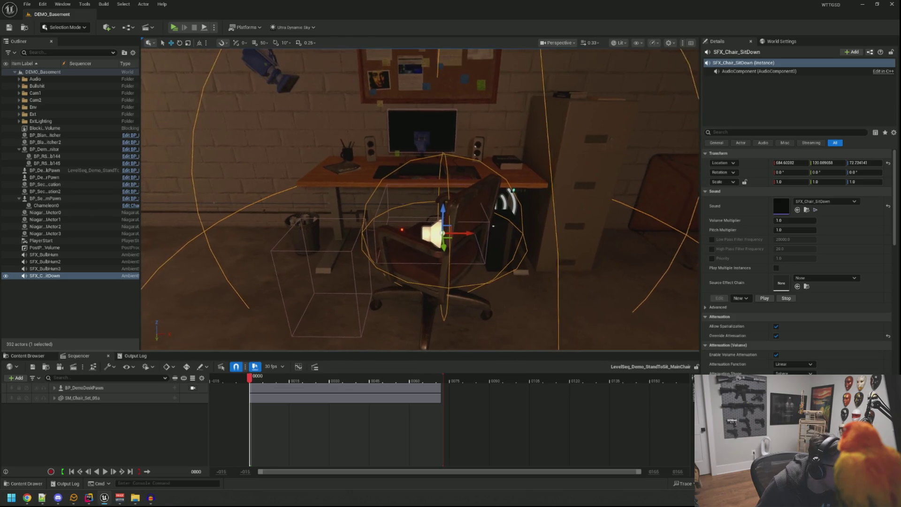
{"action": "left_click", "coordinate": [16, 379]}
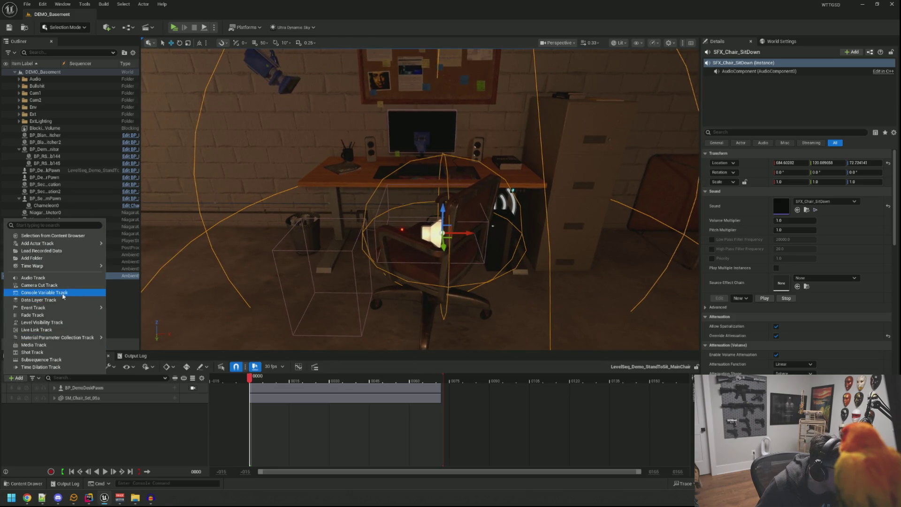
{"action": "mouse_move", "coordinate": [75, 266]}
{"action": "mouse_move", "coordinate": [38, 243]}
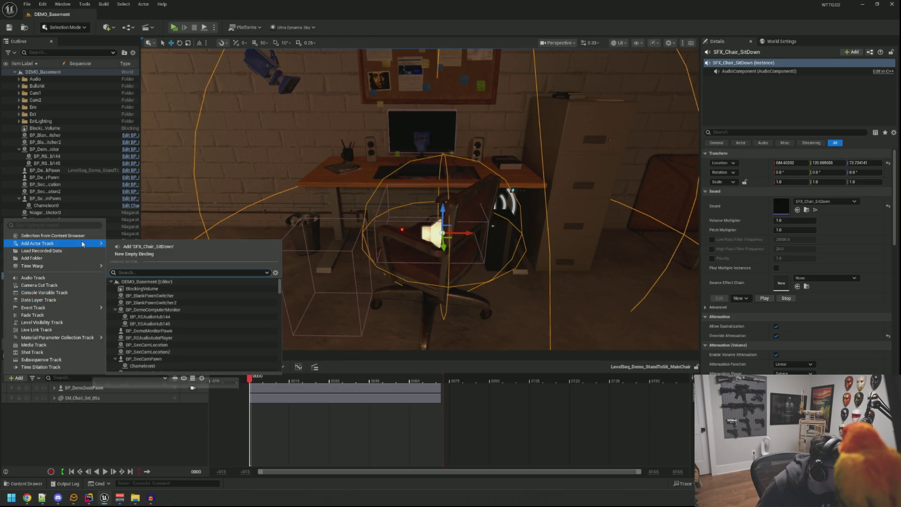
{"action": "left_click", "coordinate": [152, 248]}
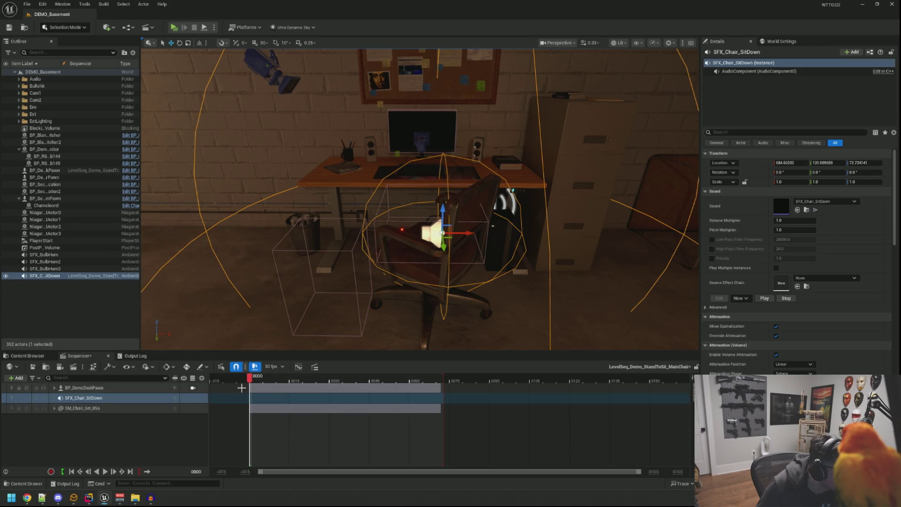
- Add the sound's AudioComponent0 as a track under SFX_Chair_SitDown
{"action": "left_click", "coordinate": [54, 409]}
{"action": "left_click", "coordinate": [54, 387]}
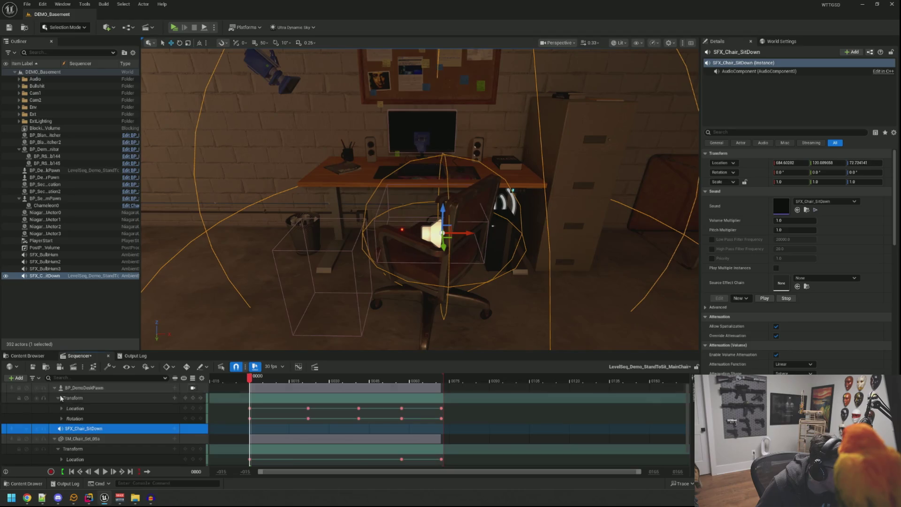
{"action": "left_click", "coordinate": [54, 388]}
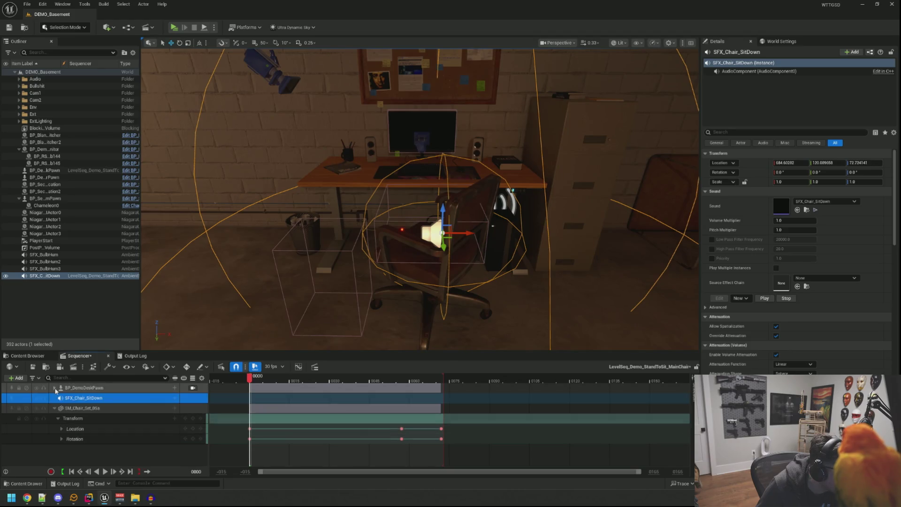
{"action": "left_click", "coordinate": [174, 398]}
{"action": "mouse_move", "coordinate": [212, 332]}
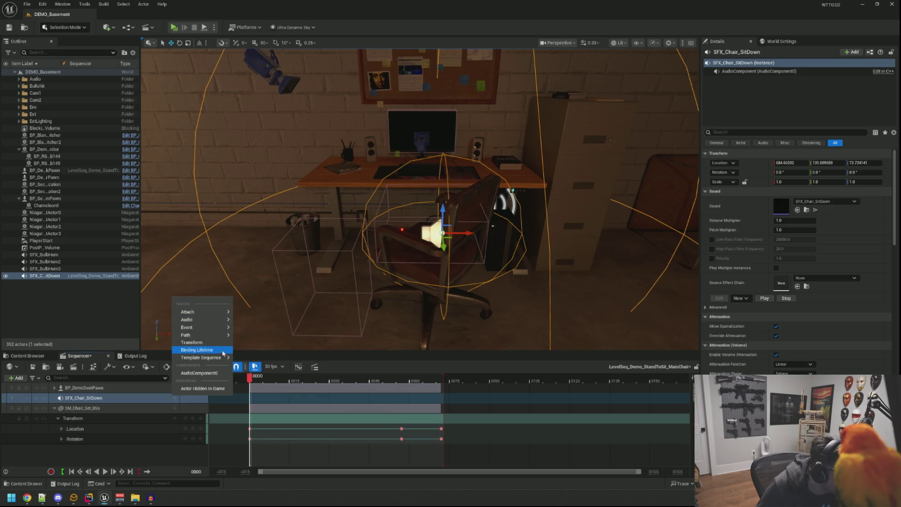
{"action": "mouse_move", "coordinate": [223, 358]}
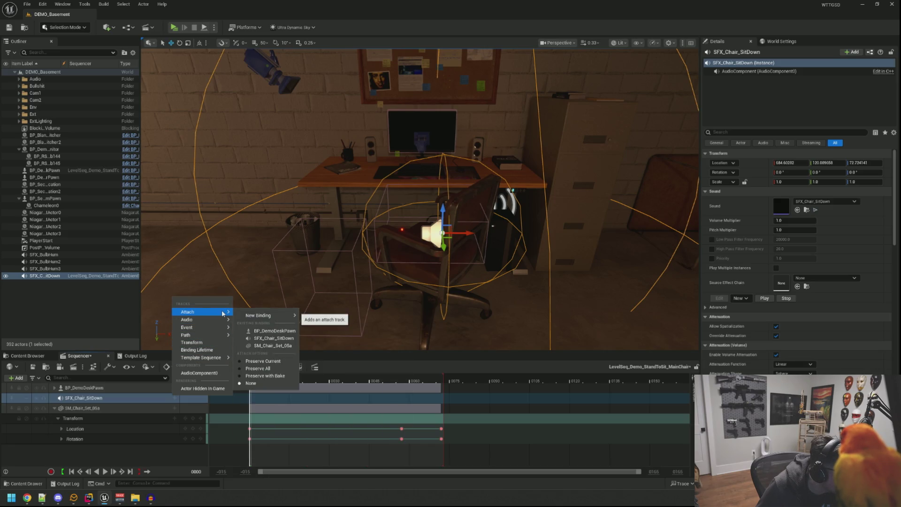
{"action": "mouse_move", "coordinate": [226, 324]}
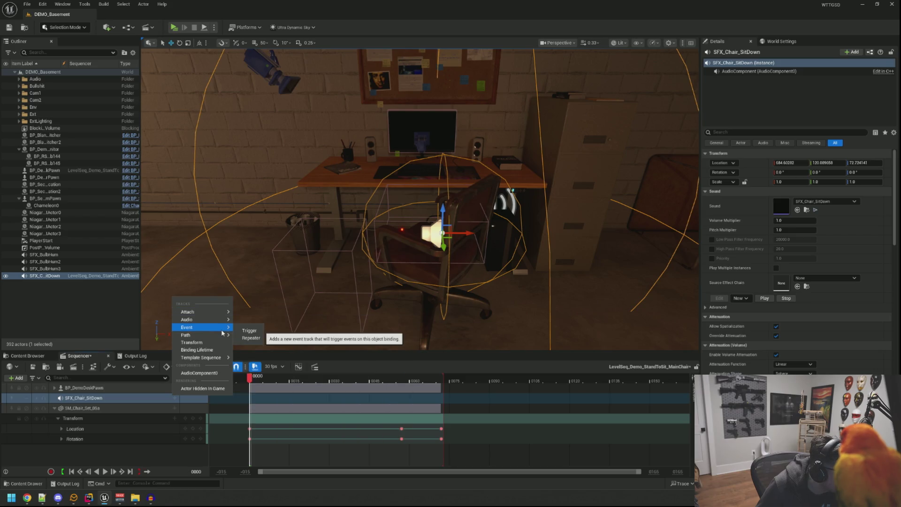
{"action": "mouse_move", "coordinate": [221, 339]}
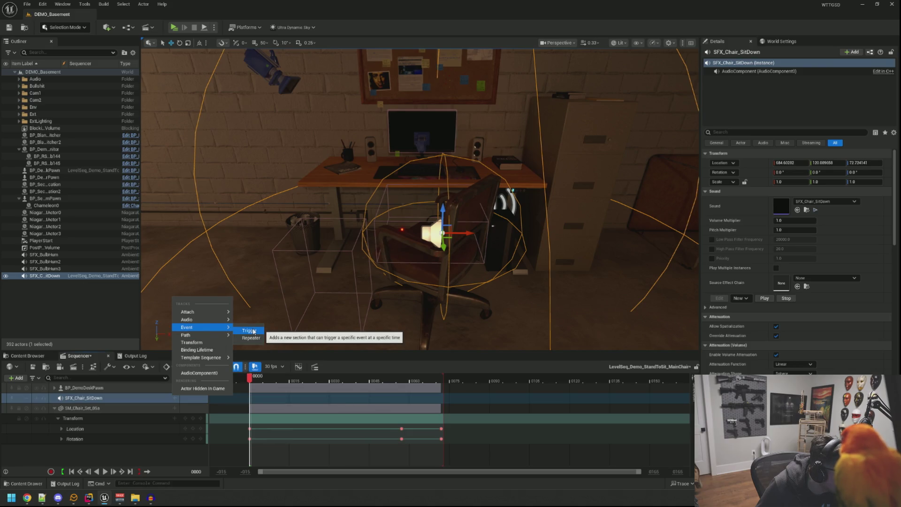
{"action": "left_click", "coordinate": [209, 377]}
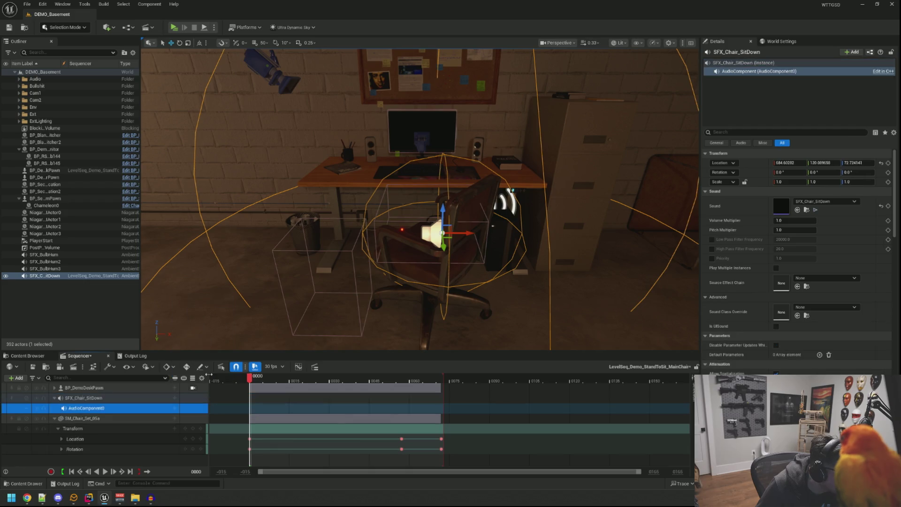
- Delete the AudioComponent0 track from the sequence
{"action": "left_click", "coordinate": [175, 408]}
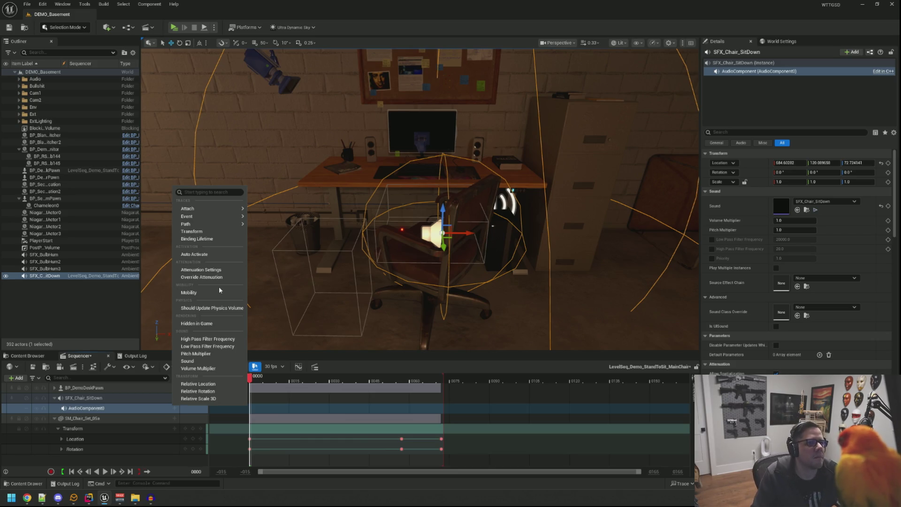
{"action": "mouse_move", "coordinate": [221, 227]}
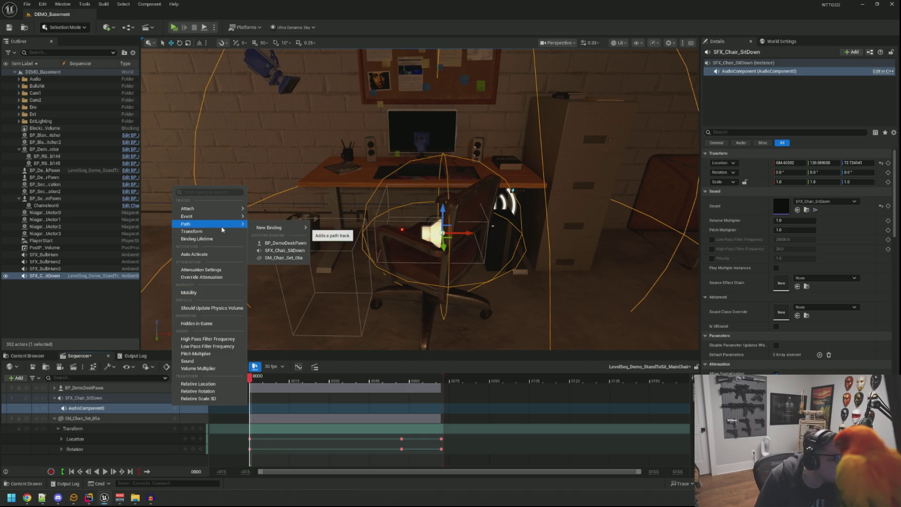
{"action": "mouse_move", "coordinate": [230, 211]}
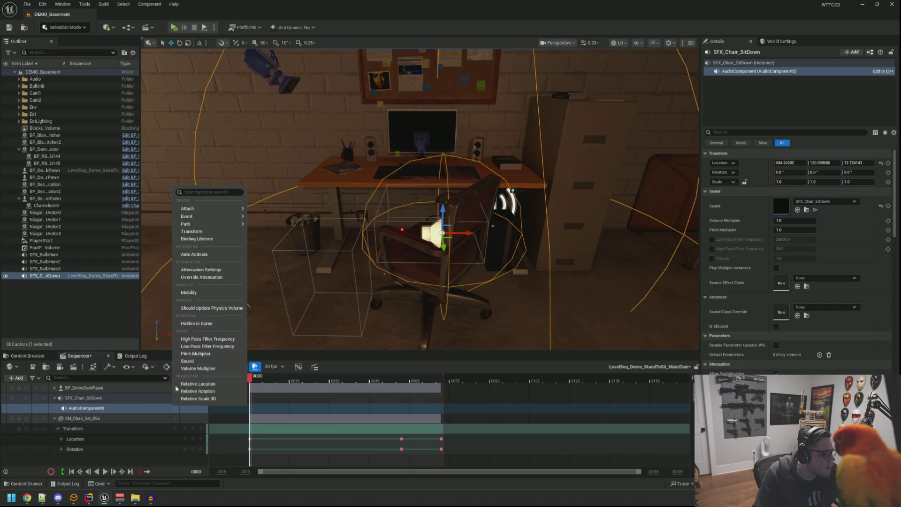
{"action": "left_click", "coordinate": [129, 418], "text": "ctrl"}
{"action": "right_click", "coordinate": [131, 407]}
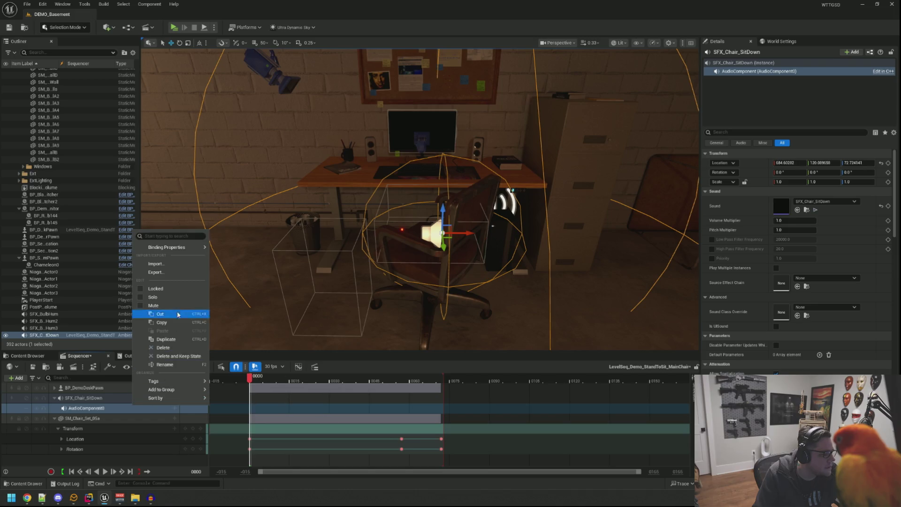
{"action": "left_click", "coordinate": [180, 348]}
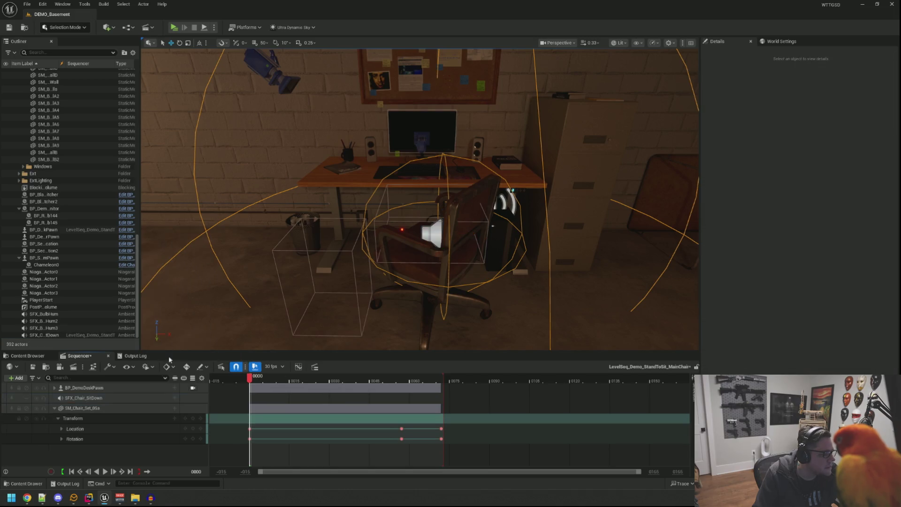
- Delete the SFX_Chair_SitDown actor track from the sequence
{"action": "left_click", "coordinate": [155, 398]}
{"action": "left_click", "coordinate": [175, 399]}
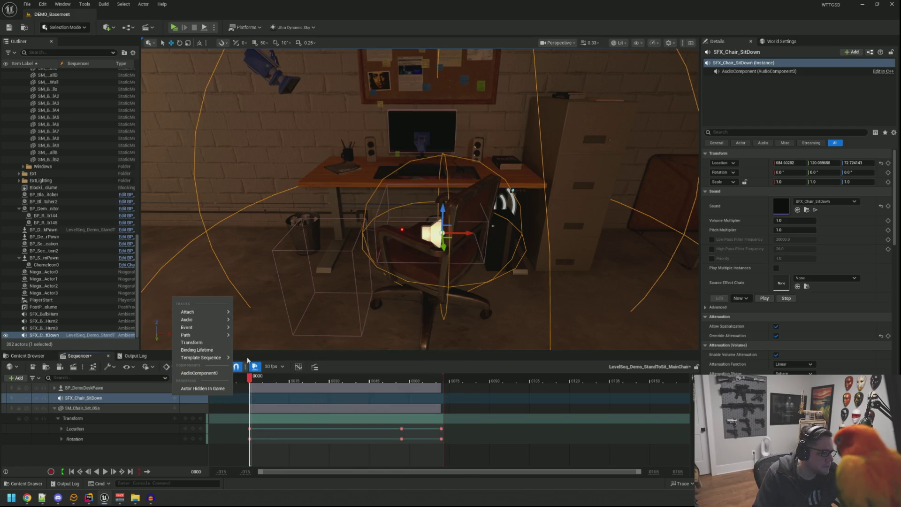
{"action": "left_click", "coordinate": [139, 400]}
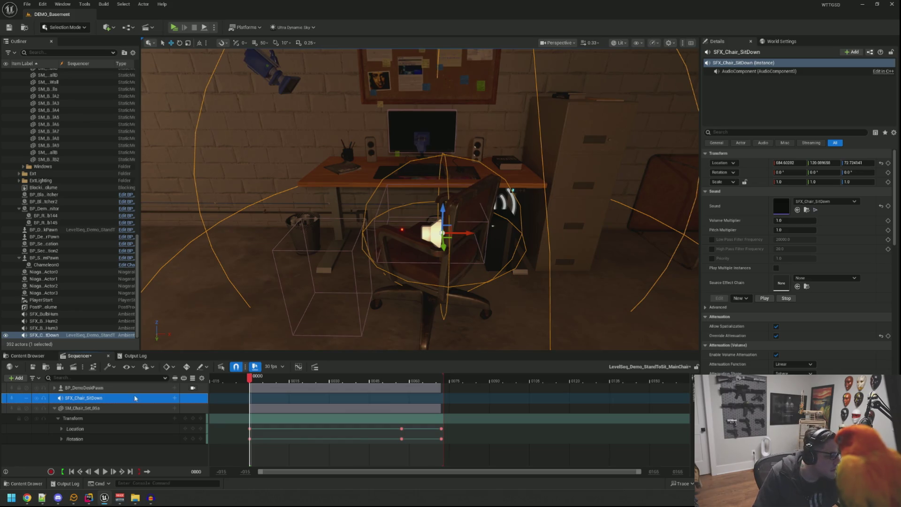
{"action": "right_click", "coordinate": [152, 400]}
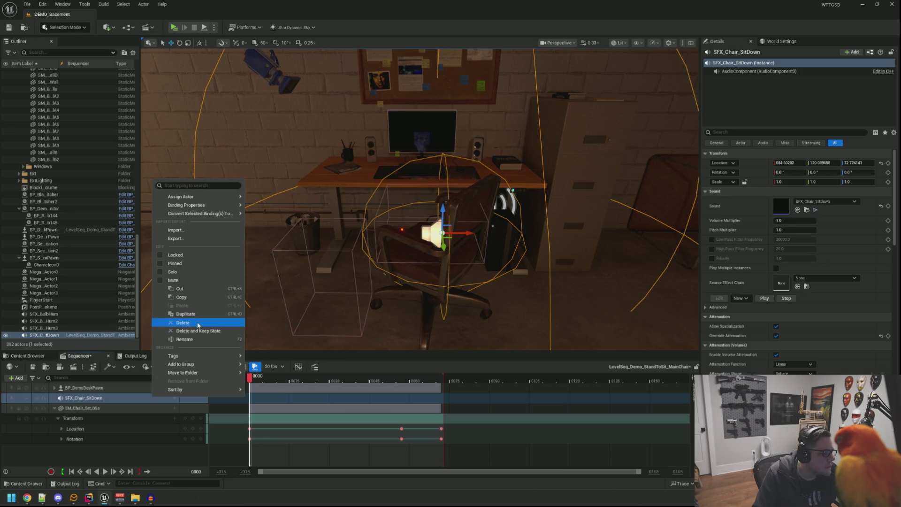
{"action": "left_click", "coordinate": [198, 324]}
{"action": "left_click", "coordinate": [16, 378]}
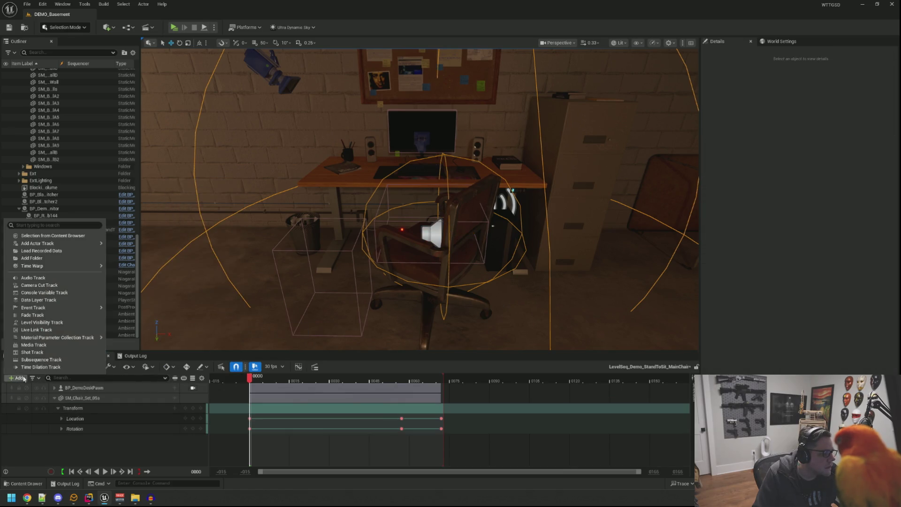
- Add an Audio track holding the SFX_Chair_SitDown clip at frame 0 and play the sequence
{"action": "left_click", "coordinate": [87, 278]}
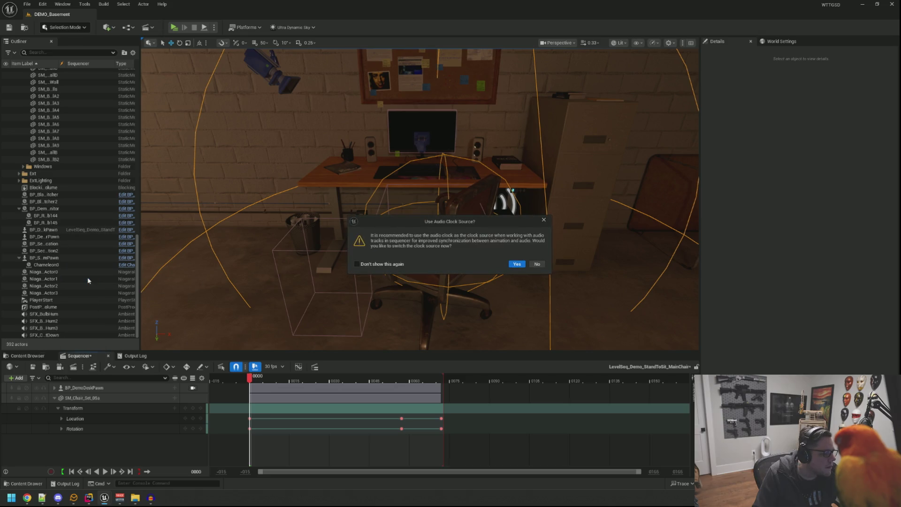
{"action": "key", "text": "Return"}
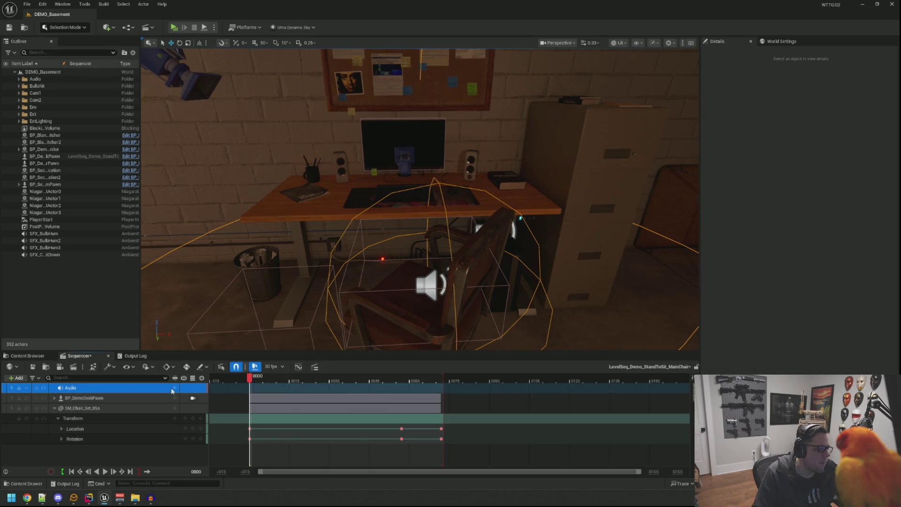
{"action": "left_click", "coordinate": [175, 388]}
{"action": "type", "text": "SFX_C"}
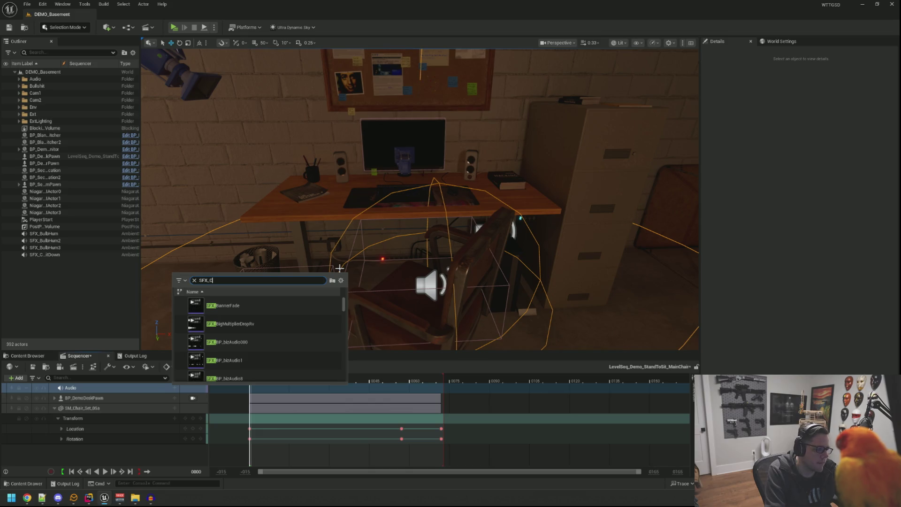
{"action": "type", "text": "hair"}
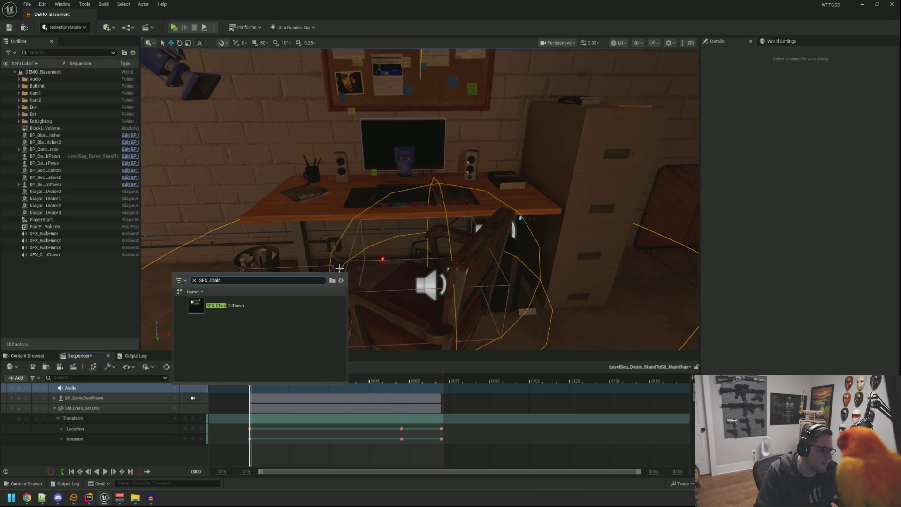
{"action": "left_click", "coordinate": [286, 308]}
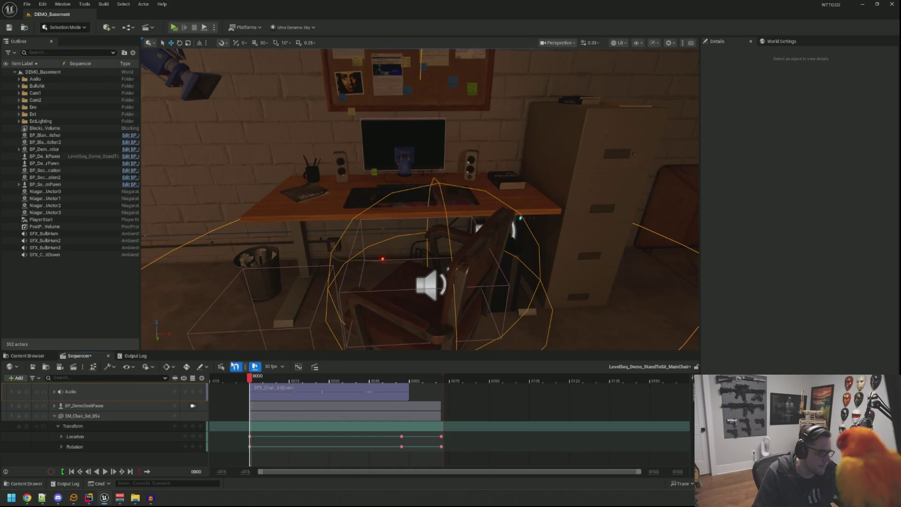
{"action": "key", "text": "space"}
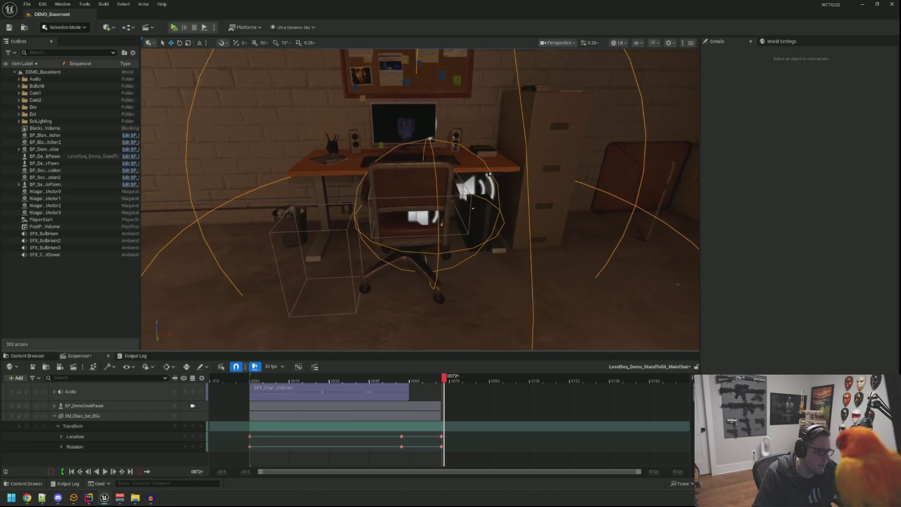
- Shift the SFX_Chair_SitDown clip later to match the chair motion, replaying from the start to check timing
{"action": "left_click", "coordinate": [294, 389]}
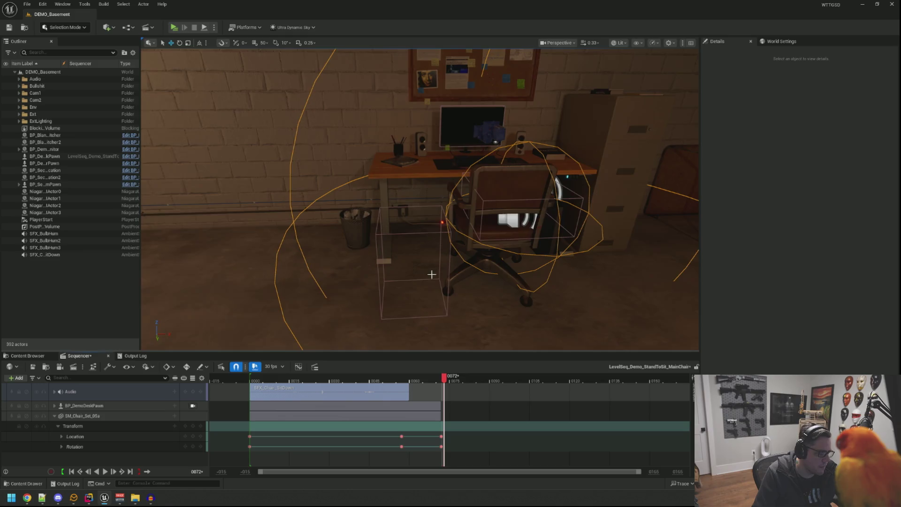
{"action": "left_click", "coordinate": [371, 381]}
{"action": "mouse_move", "coordinate": [371, 381]}
{"action": "left_mouse_down"}
{"action": "mouse_move", "coordinate": [254, 379]}
{"action": "mouse_move", "coordinate": [367, 392]}
{"action": "left_mouse_up"}
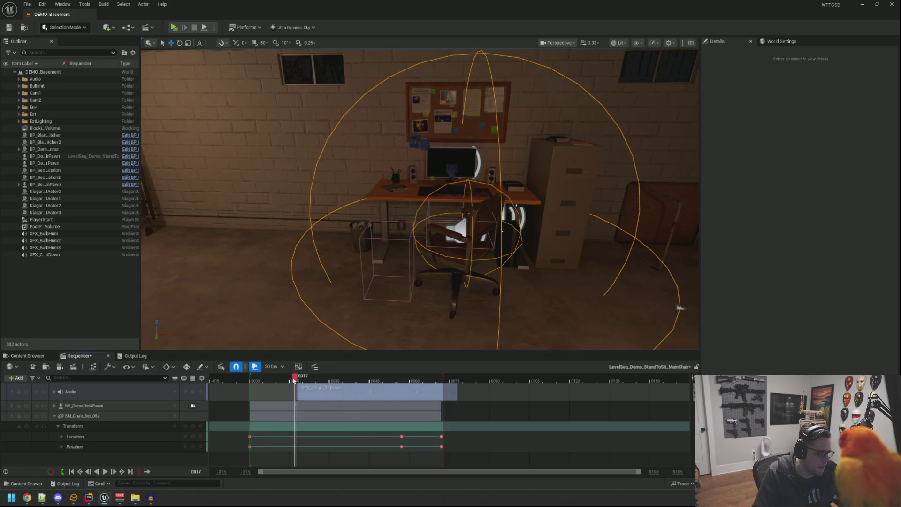
{"action": "left_click_drag", "start_coordinate": [296, 381], "coordinate": [254, 381]}
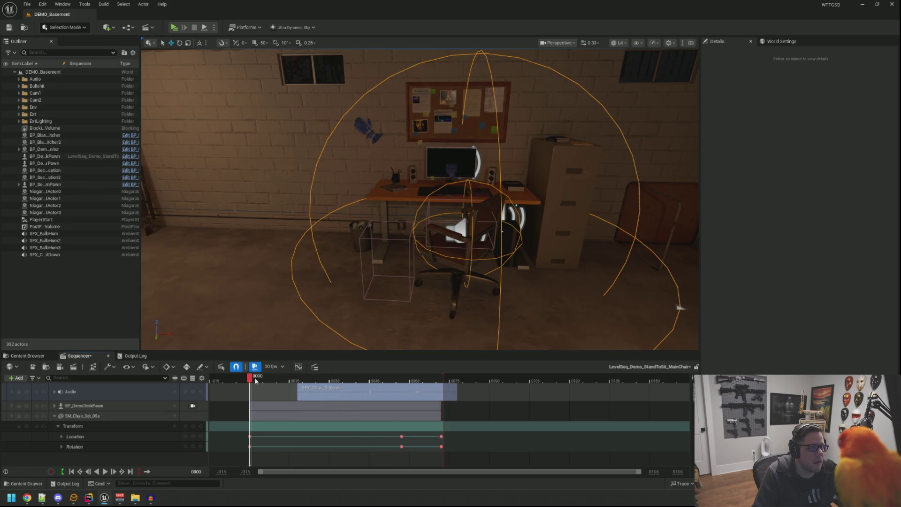
{"action": "key", "text": "Escape"}
{"action": "key", "text": "space"}
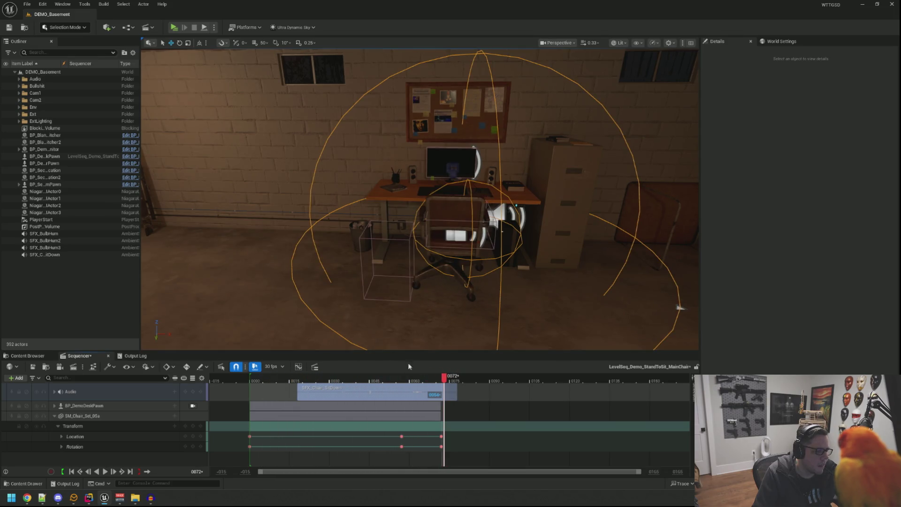
{"action": "mouse_move", "coordinate": [447, 380]}
{"action": "left_mouse_down"}
{"action": "mouse_move", "coordinate": [402, 383]}
{"action": "mouse_move", "coordinate": [466, 378]}
{"action": "left_mouse_up"}
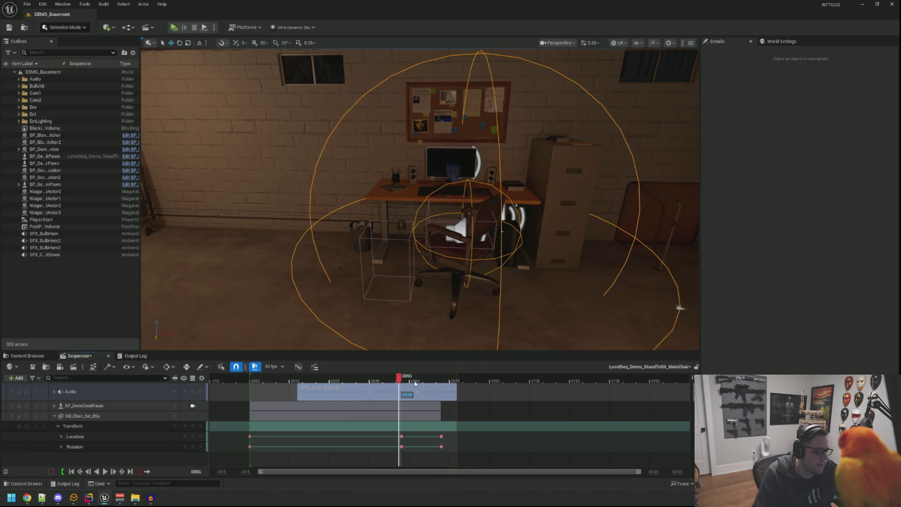
{"action": "left_click_drag", "start_coordinate": [402, 383], "coordinate": [253, 383]}
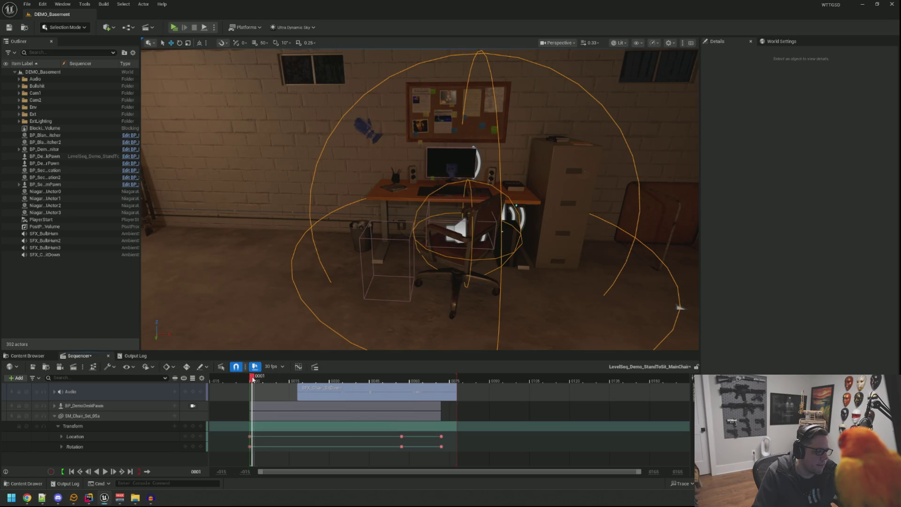
{"action": "key", "text": "space"}
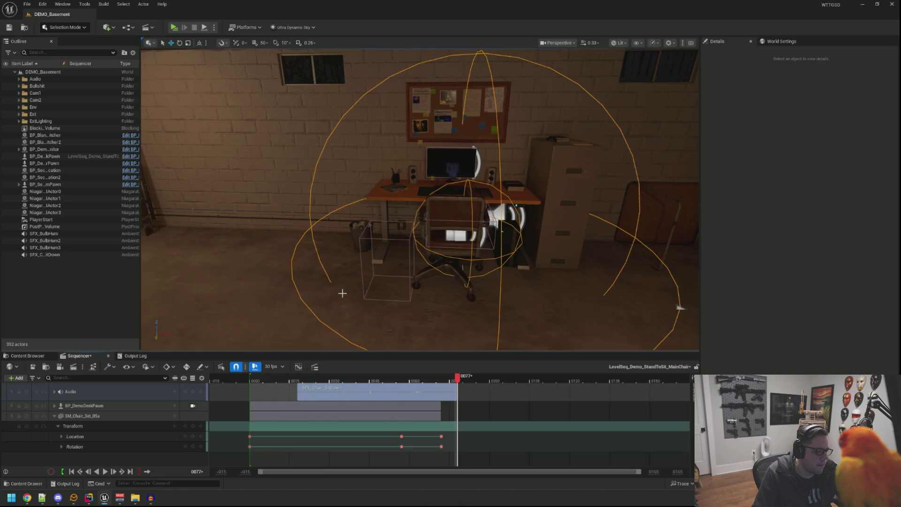
{"action": "scroll", "coordinate": [665, 287], "scroll_direction": "up", "scroll_amount": 2}
{"action": "scroll", "coordinate": [665, 287], "scroll_direction": "up", "scroll_amount": 5}
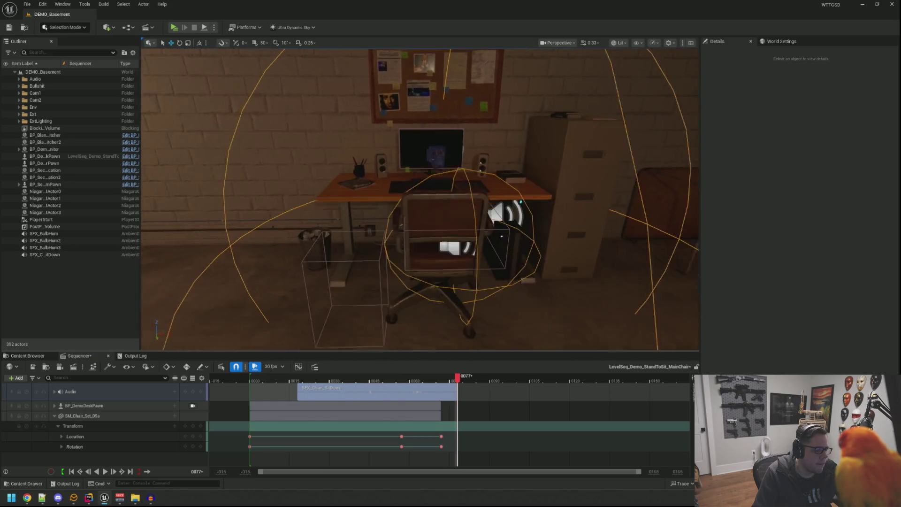
{"action": "scroll", "coordinate": [503, 214], "scroll_direction": "up", "scroll_amount": 1}
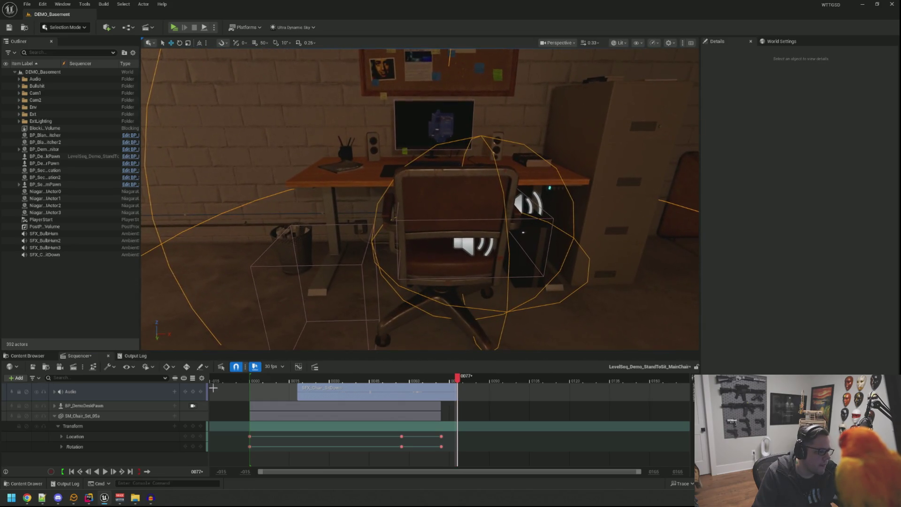
- Attach the Audio track's SFX_Chair_SitDown sound to SM_Chair_Set_05a and scrub back to frame 19
{"action": "left_click", "coordinate": [55, 392]}
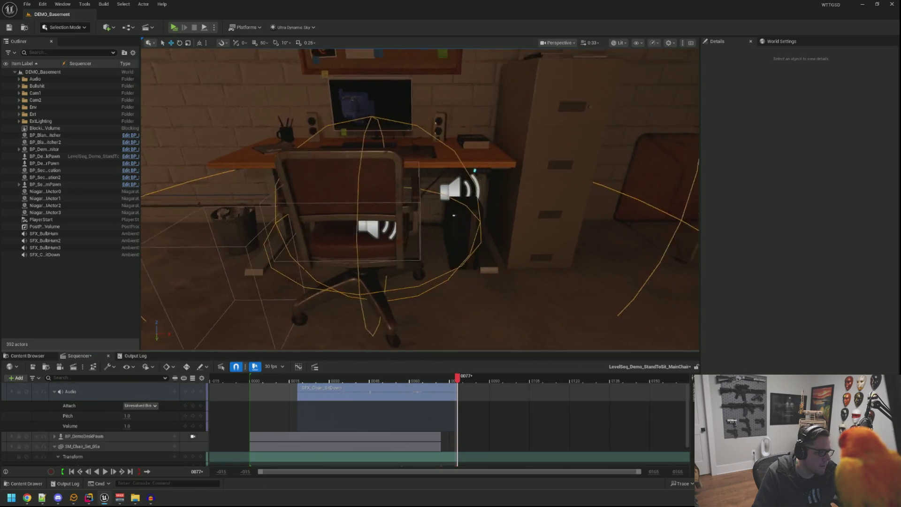
{"action": "left_click", "coordinate": [152, 406]}
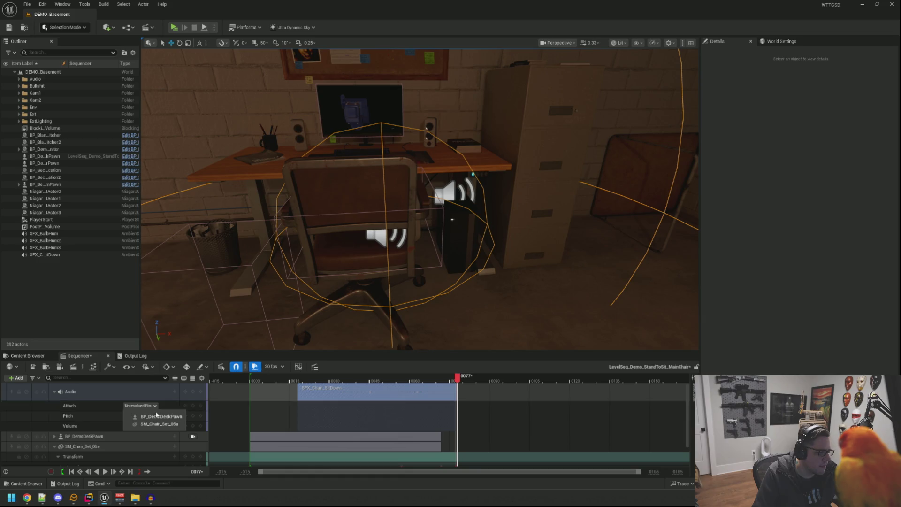
{"action": "left_click", "coordinate": [175, 425]}
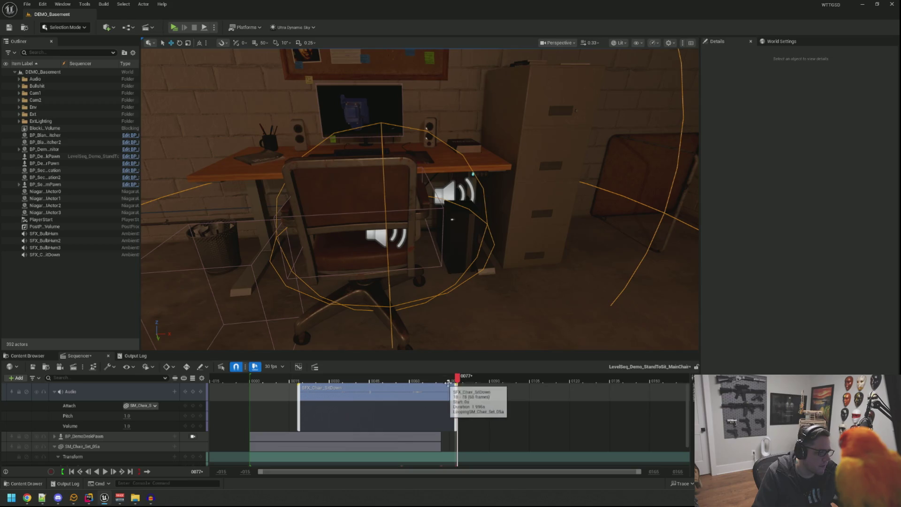
{"action": "left_click_drag", "start_coordinate": [460, 381], "coordinate": [301, 379]}
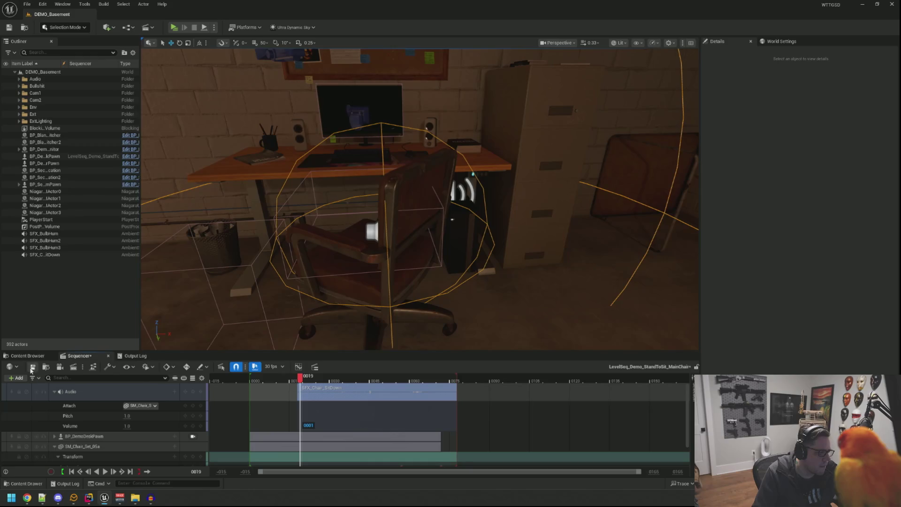
- Frame the chair and delete the SFX_Chair_SitDown sound actor from the level
{"action": "key", "text": "f"}
{"action": "left_click_drag", "start_coordinate": [296, 271], "coordinate": [296, 271]}
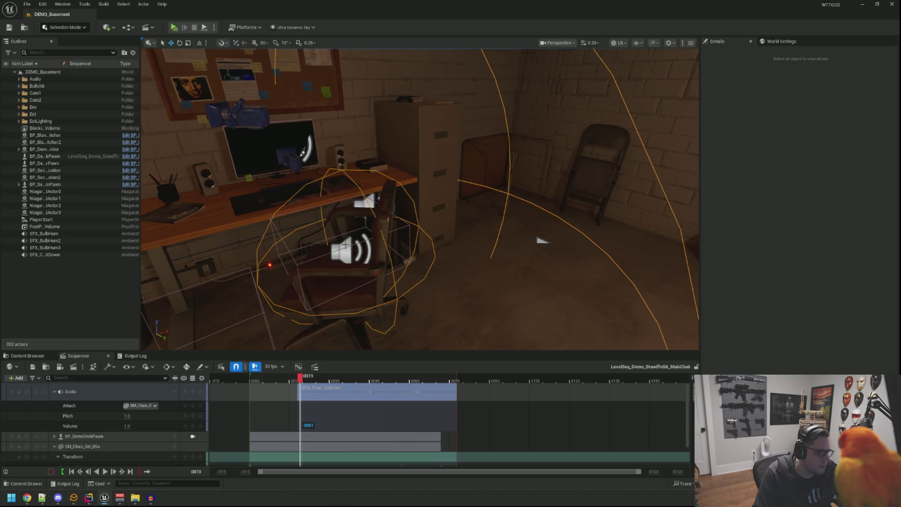
{"action": "left_click", "coordinate": [346, 245]}
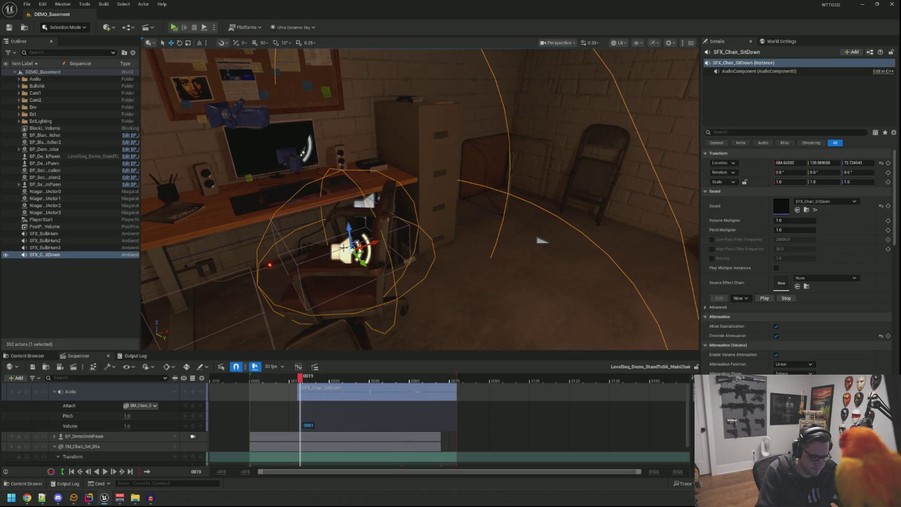
{"action": "key", "text": "Delete"}
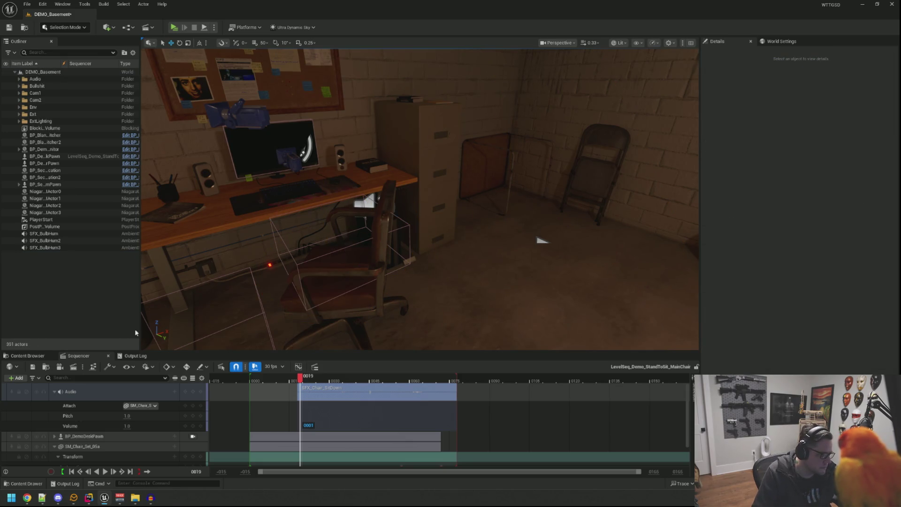
- Close Sequencer, face the desk, and start a Play-In-Editor test of DEMO_Basement
{"action": "left_click_drag", "start_coordinate": [305, 274], "coordinate": [305, 255]}
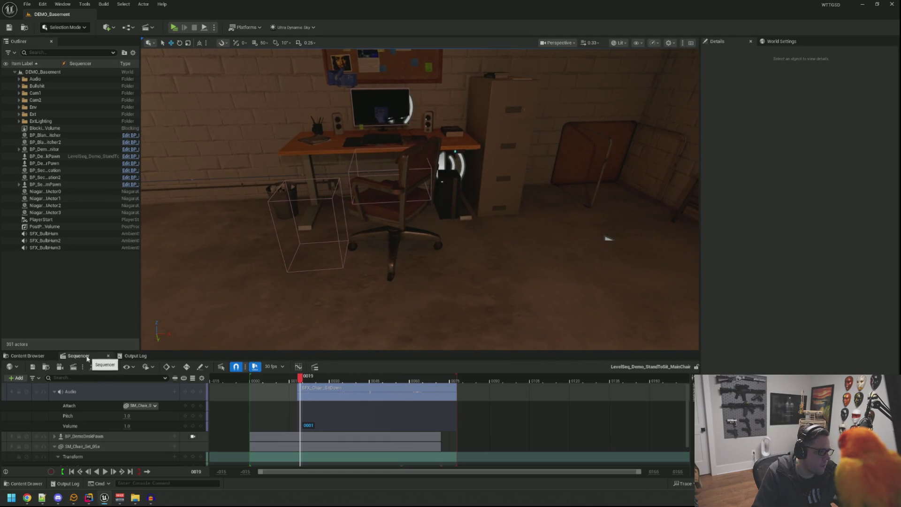
{"action": "left_click", "coordinate": [108, 356]}
{"action": "left_click_drag", "start_coordinate": [202, 105], "coordinate": [202, 106]}
{"action": "left_click", "coordinate": [177, 28]}
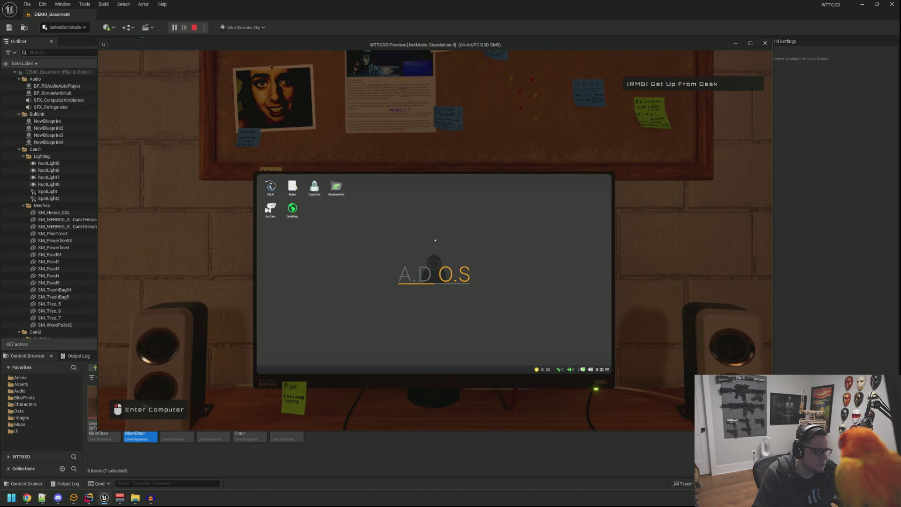
- Run another sit-down play test, then reopen LevelSeq_Demo_StandToSit_MainChair
{"action": "key", "text": "Escape"}
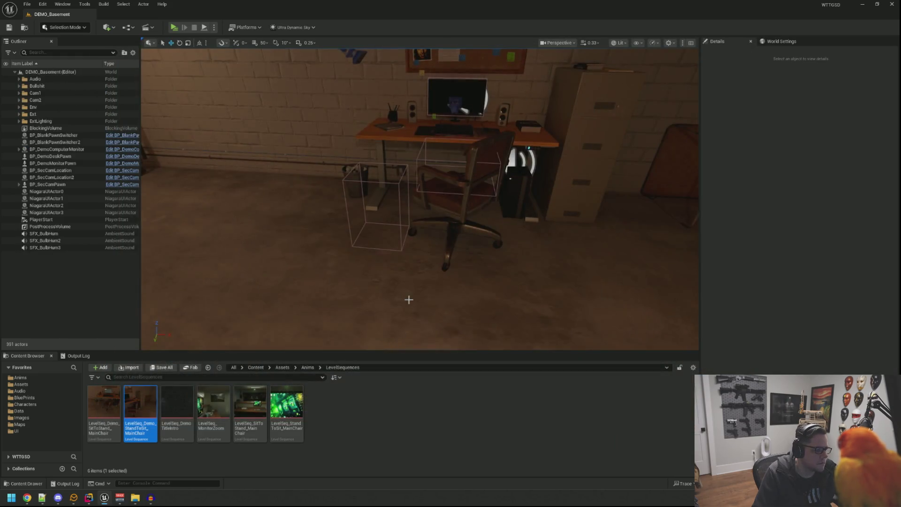
{"action": "double_click", "coordinate": [140, 406]}
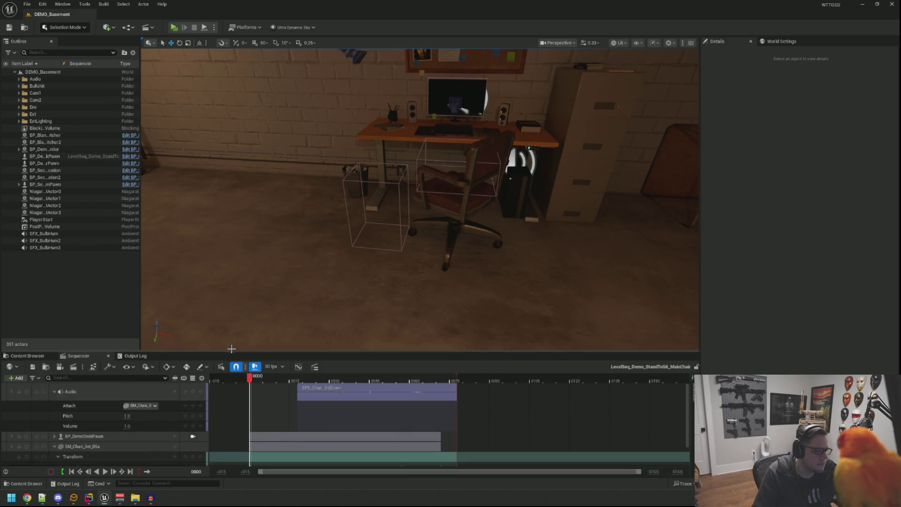
{"action": "left_click", "coordinate": [108, 356]}
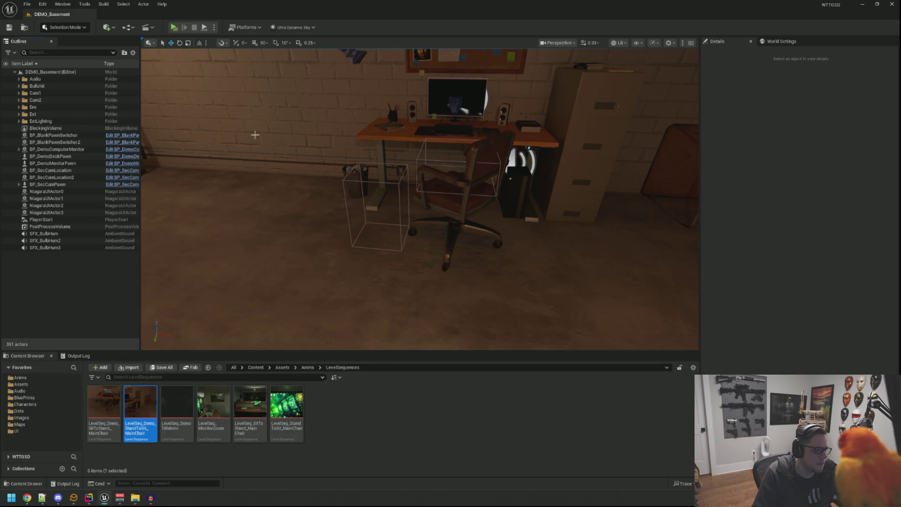
{"action": "left_click", "coordinate": [175, 27]}
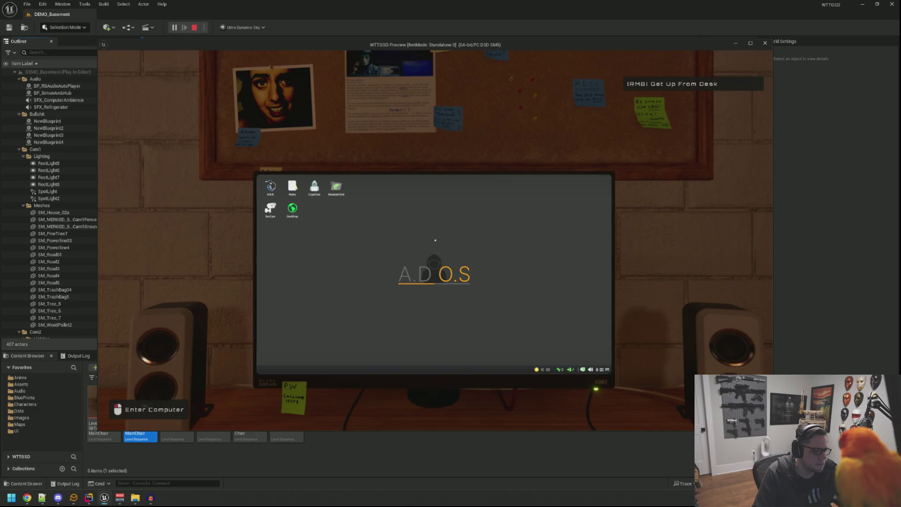
{"action": "key", "text": "Escape"}
{"action": "double_click", "coordinate": [155, 389]}
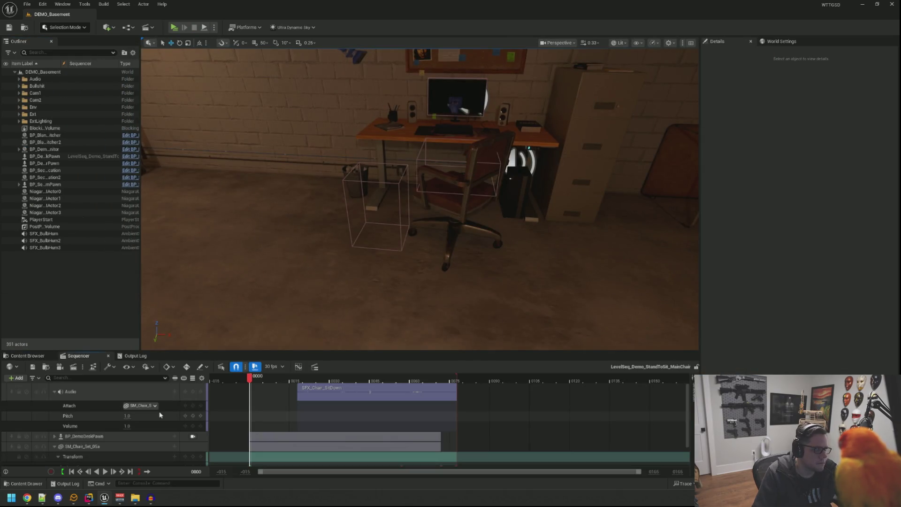
- Shift the SFX_Chair_SitDown section a few frames later and extend the sequence end past it
{"action": "left_click_drag", "start_coordinate": [307, 393], "coordinate": [319, 393]}
{"action": "left_click_drag", "start_coordinate": [457, 377], "coordinate": [471, 376]}
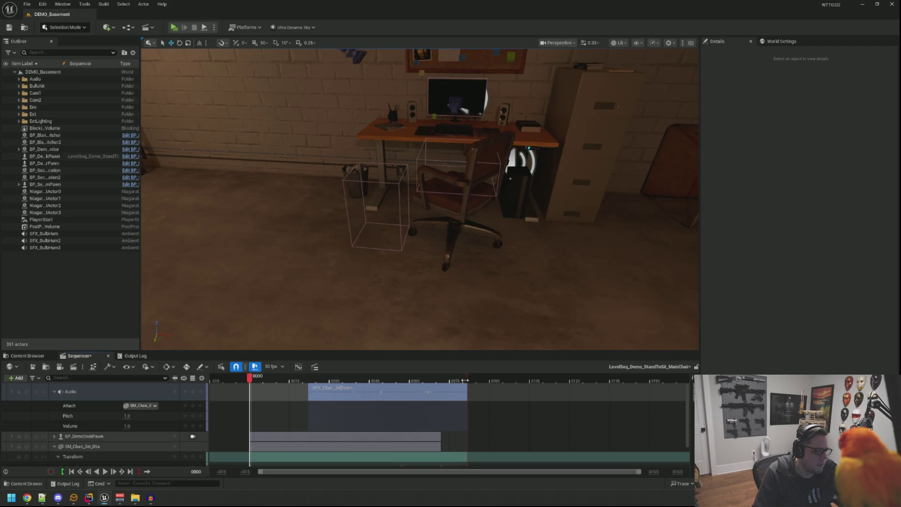
{"action": "left_click", "coordinate": [128, 426]}
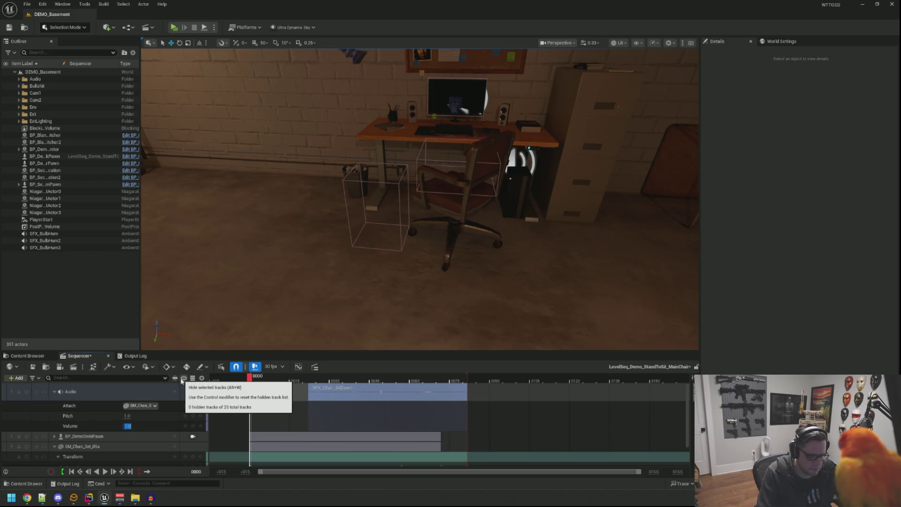
{"action": "left_click_drag", "start_coordinate": [304, 381], "coordinate": [313, 382]}
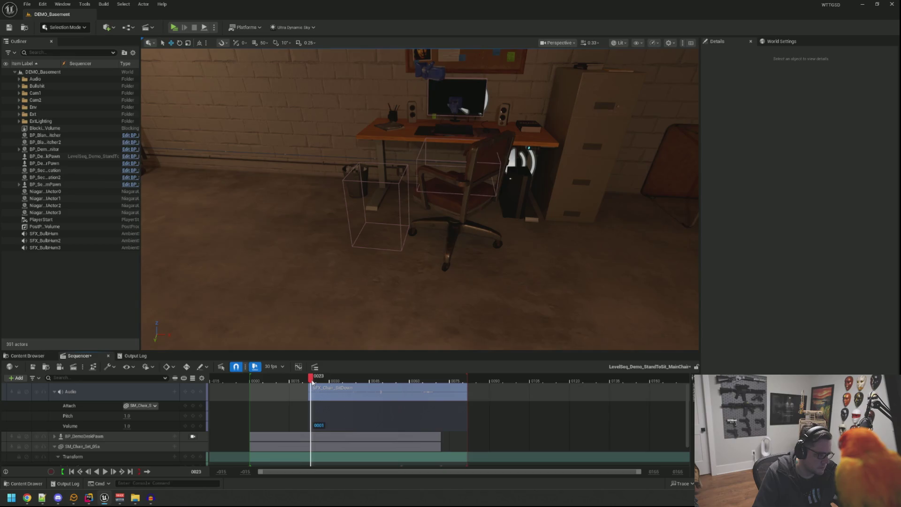
- Set the sit-down audio volume to 0.5, preview the sequence, and launch a play test
{"action": "left_click", "coordinate": [127, 426]}
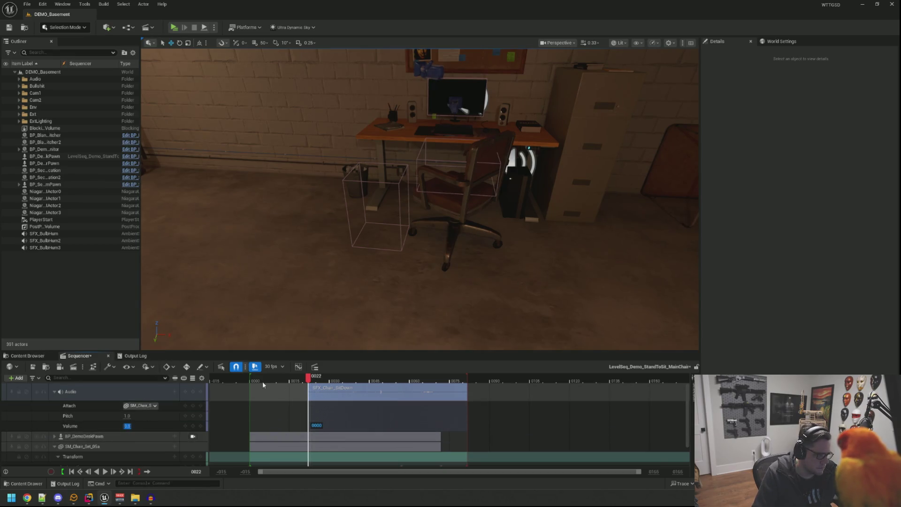
{"action": "type", "text": "0.5"}
{"action": "key", "text": "Return"}
{"action": "left_click", "coordinate": [292, 376]}
{"action": "key", "text": "space"}
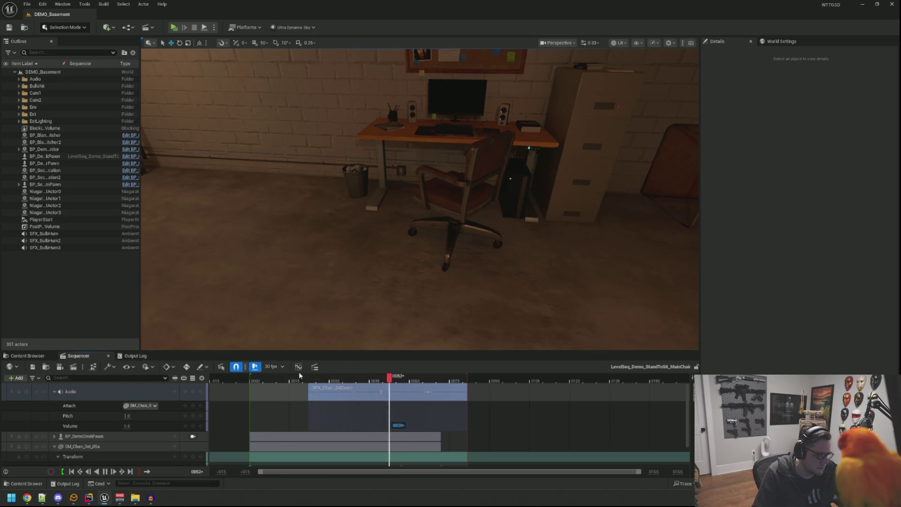
{"action": "left_click", "coordinate": [170, 397]}
{"action": "left_click", "coordinate": [174, 28]}
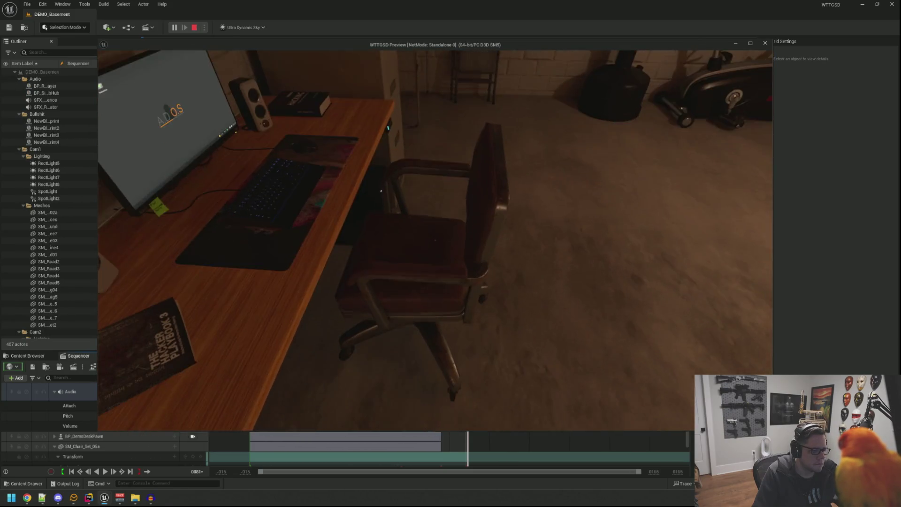
- Rewind the sequence to frame 0, close Sequencer, and start a play test
{"action": "key", "text": "Escape"}
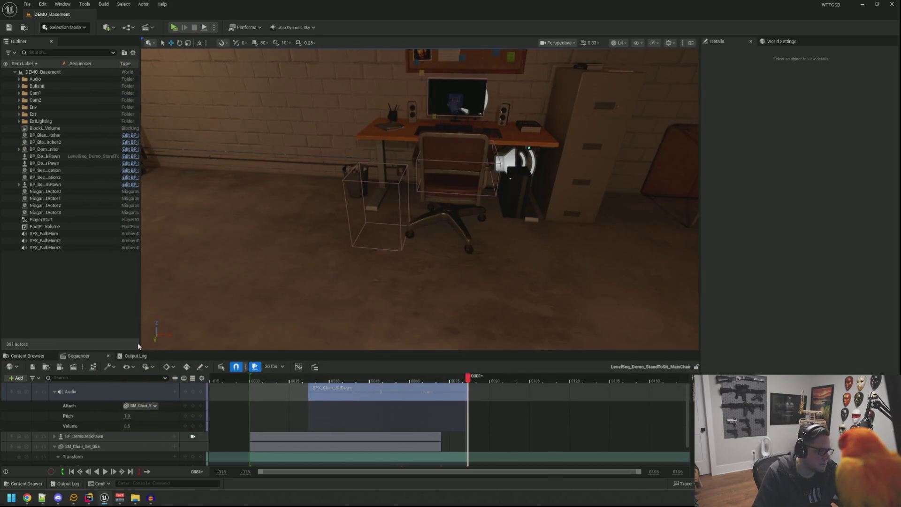
{"action": "left_click_drag", "start_coordinate": [465, 381], "coordinate": [252, 384]}
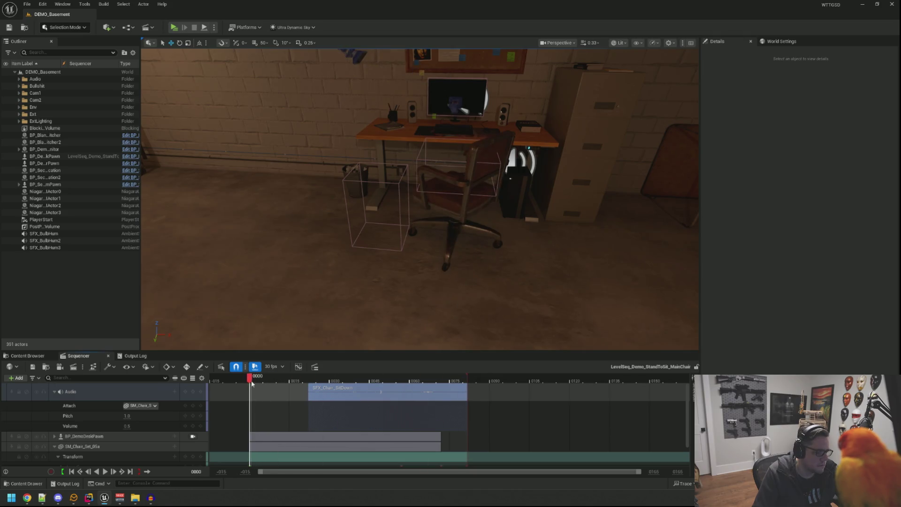
{"action": "middle_click", "coordinate": [88, 357]}
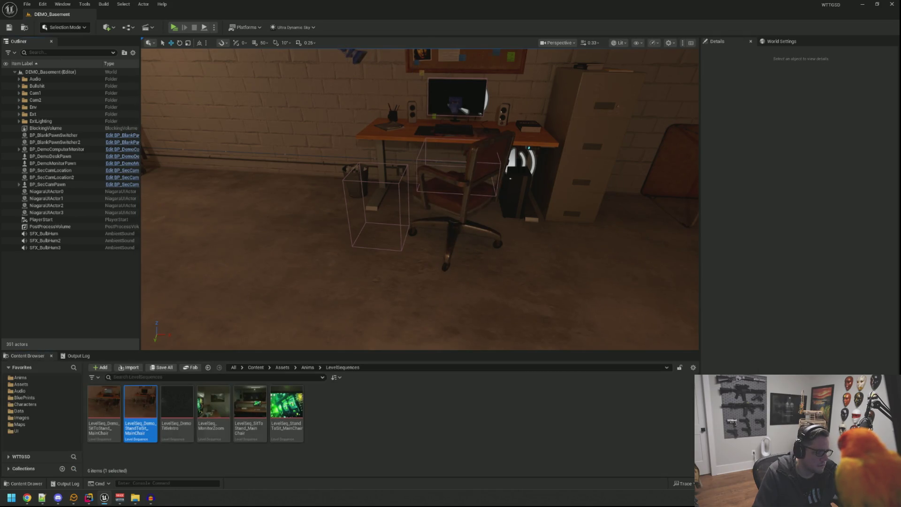
{"action": "left_click_drag", "start_coordinate": [305, 290], "coordinate": [336, 287]}
{"action": "left_click", "coordinate": [174, 27]}
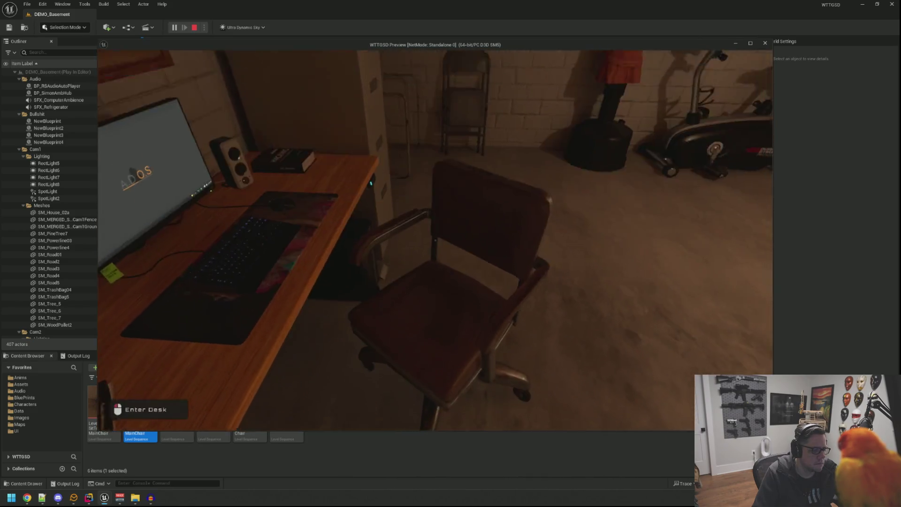
- Sit down at the desk in game, then stop and rerun the play test twice
{"action": "left_click", "coordinate": [435, 240]}
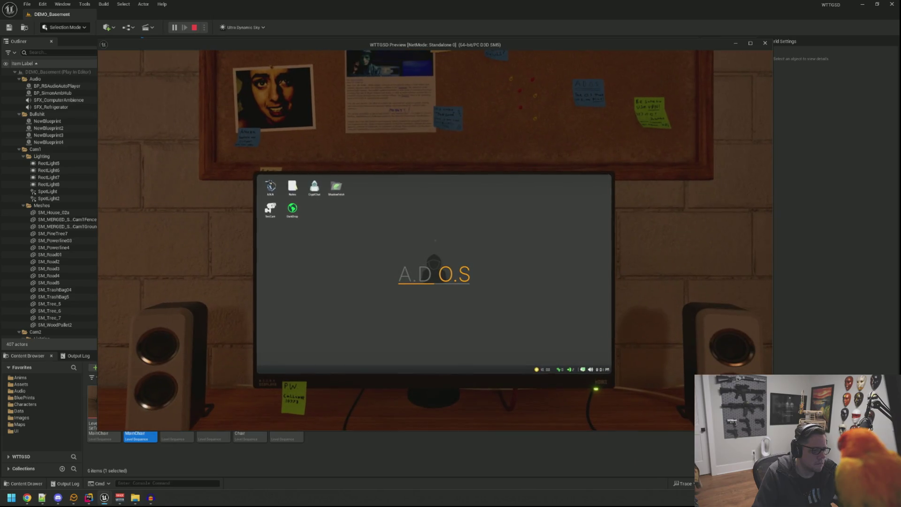
{"action": "key", "text": "Escape"}
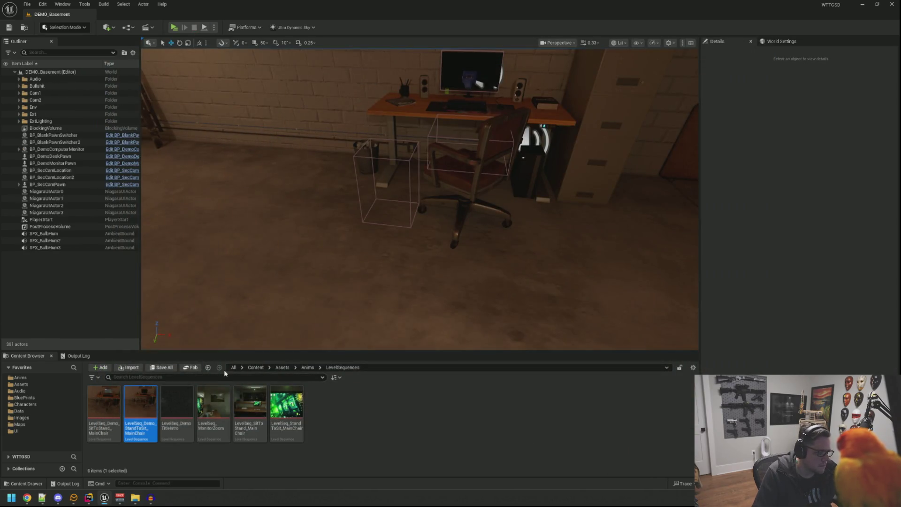
{"action": "left_click", "coordinate": [173, 28]}
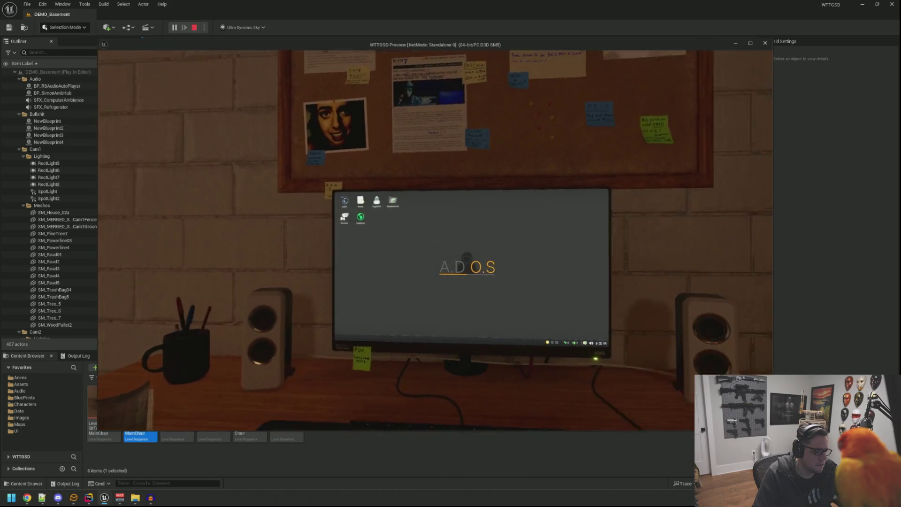
{"action": "key", "text": "Escape"}
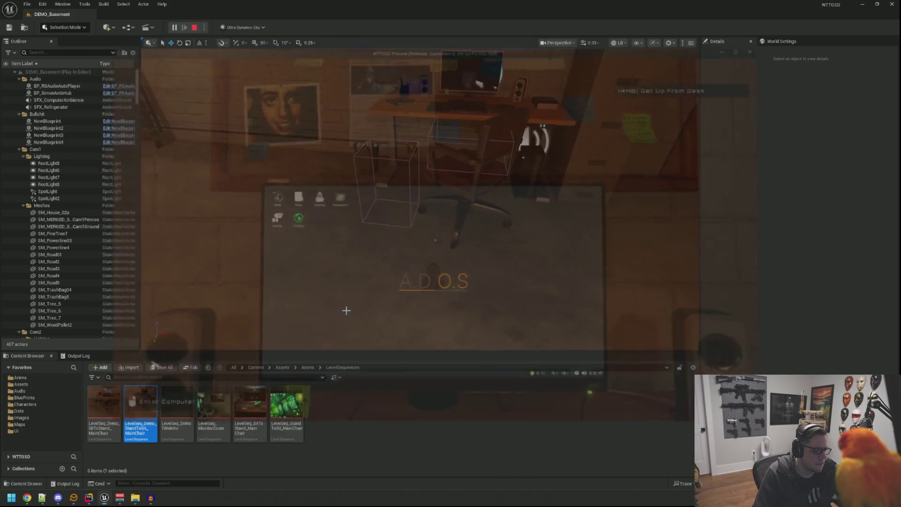
{"action": "key", "text": "alt+p"}
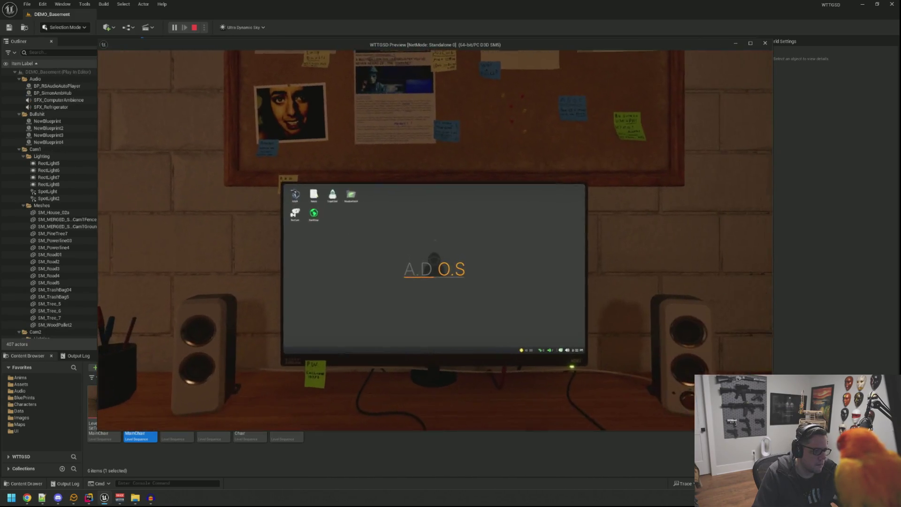
{"action": "key", "text": "Escape"}
- Move SFX_Chair_SitDown slightly later, extend the sequence end to match it, and save the sequence
{"action": "double_click", "coordinate": [140, 405]}
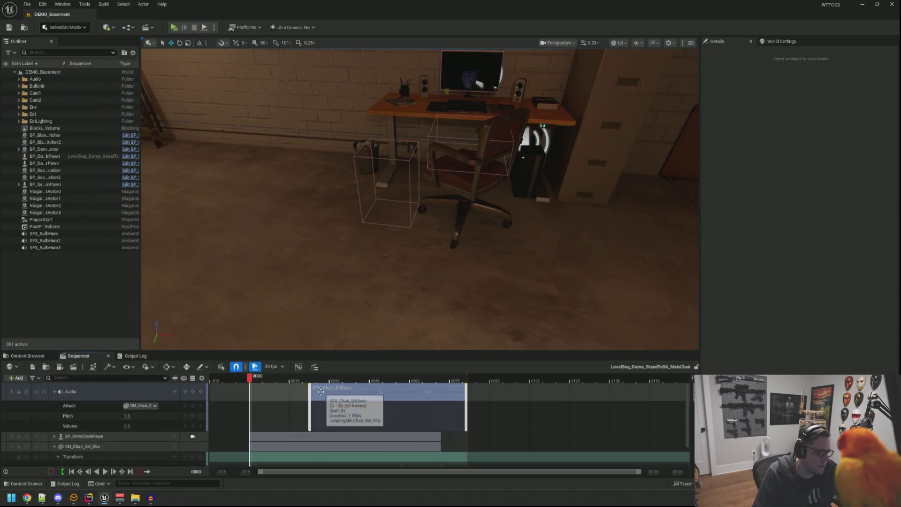
{"action": "left_click_drag", "start_coordinate": [316, 387], "coordinate": [329, 390]}
{"action": "left_click_drag", "start_coordinate": [470, 378], "coordinate": [482, 378]}
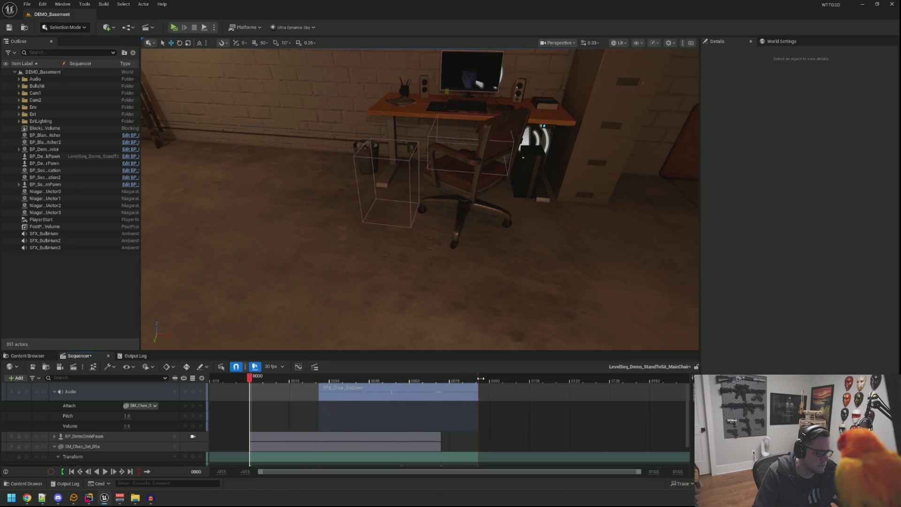
{"action": "key", "text": "ctrl+s"}
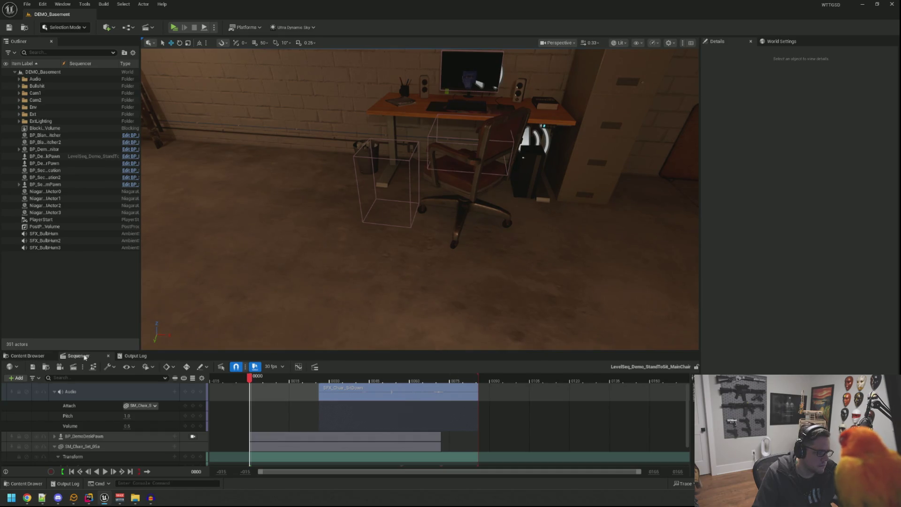
{"action": "left_click", "coordinate": [108, 356]}
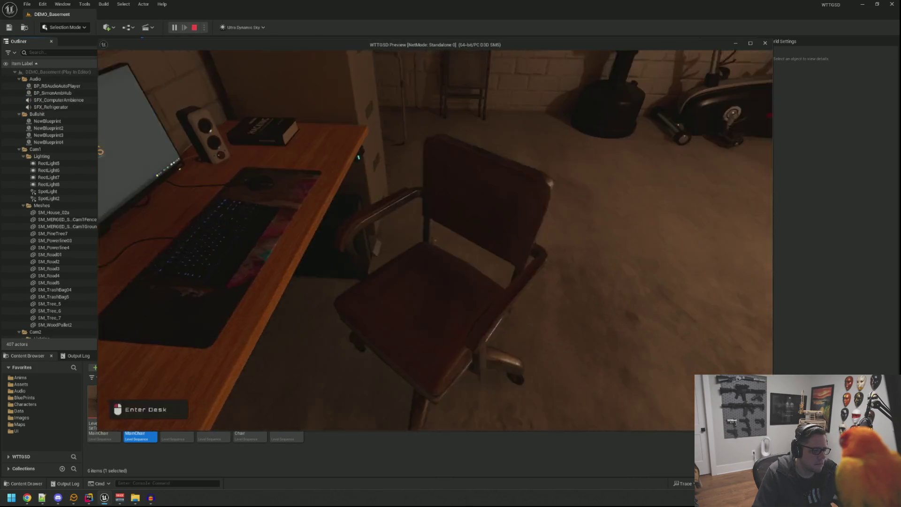
- In the play test, sit at the desk computer, get up, then stop the test
{"action": "left_click", "coordinate": [435, 240]}
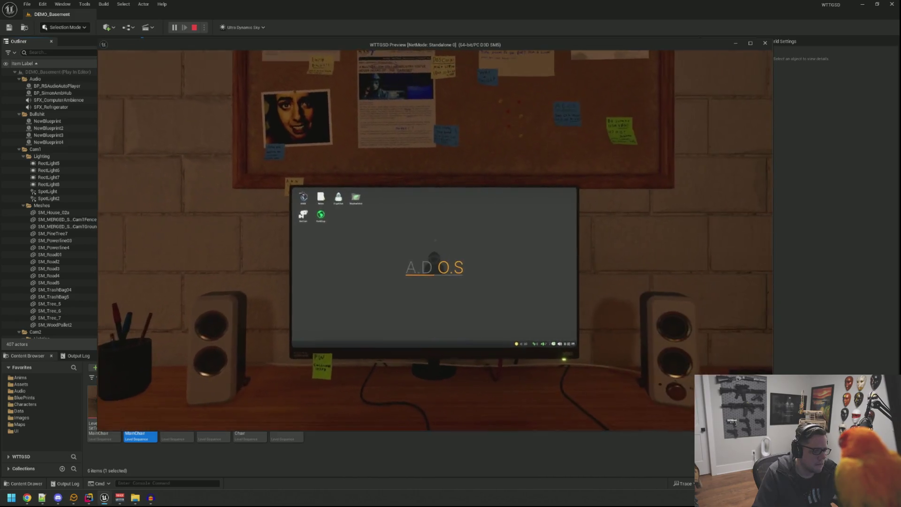
{"action": "right_click", "coordinate": [435, 240]}
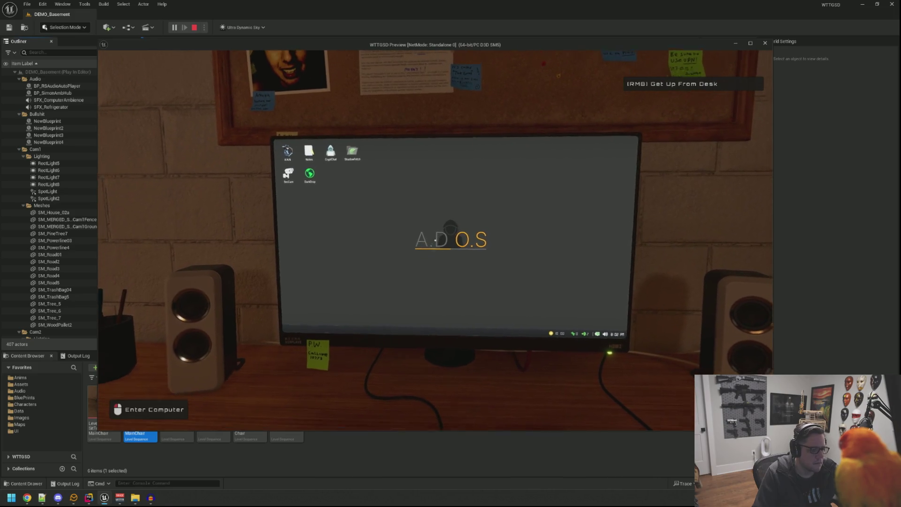
{"action": "key", "text": "Escape"}
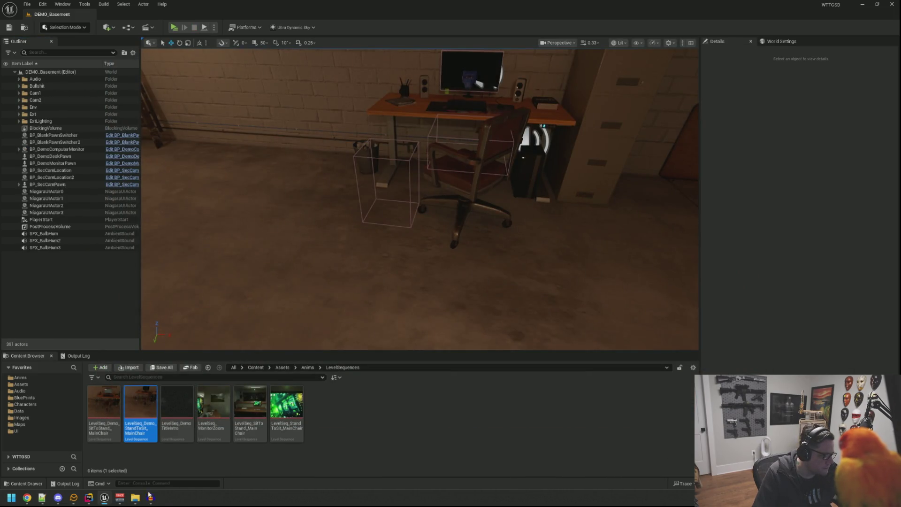
- In Audacity, remove the sit-down track and load SFX_Chair_StandUp.wav
{"action": "left_click", "coordinate": [151, 498]}
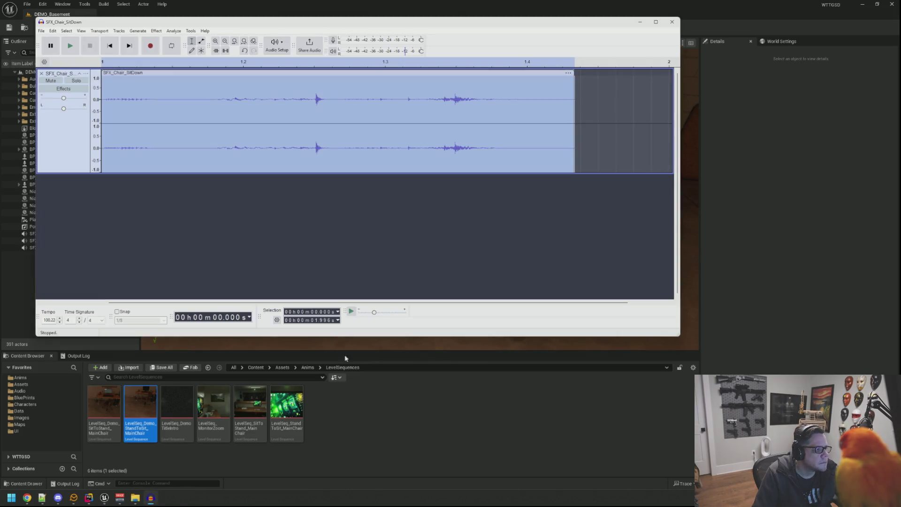
{"action": "left_click", "coordinate": [863, 4]}
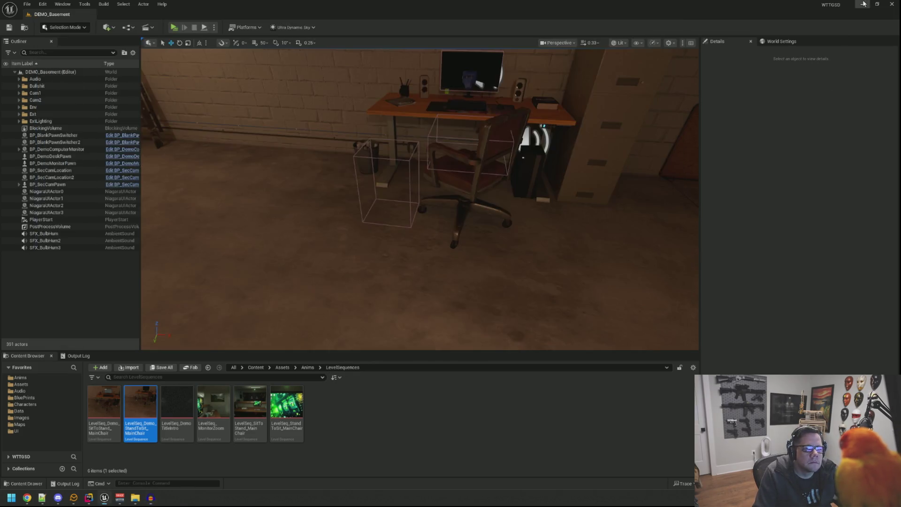
{"action": "left_click", "coordinate": [699, 234]}
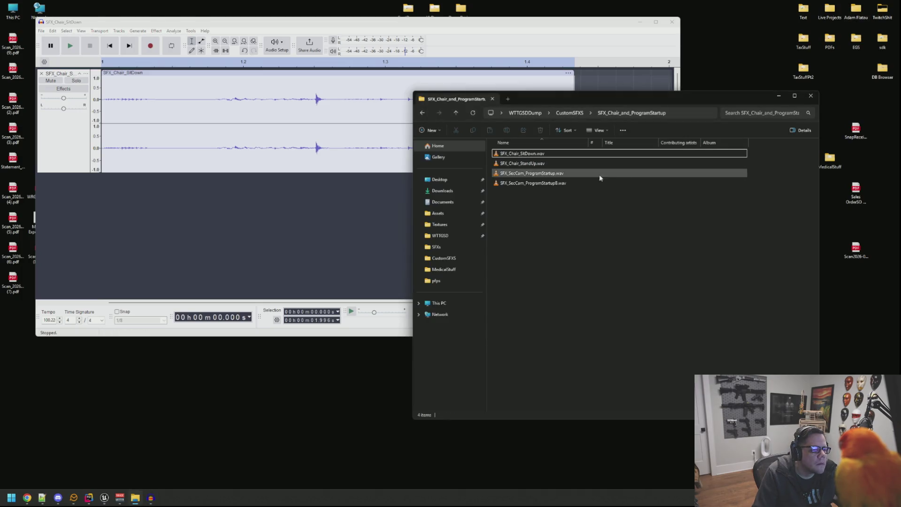
{"action": "left_click", "coordinate": [358, 200]}
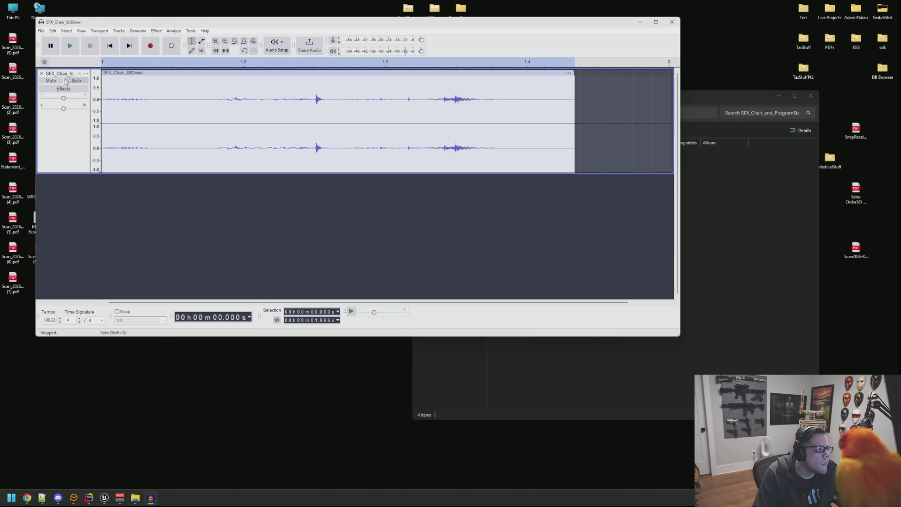
{"action": "left_click", "coordinate": [41, 74]}
{"action": "left_click", "coordinate": [769, 233]}
{"action": "mouse_move", "coordinate": [535, 167]}
{"action": "left_mouse_down"}
{"action": "mouse_move", "coordinate": [334, 162]}
{"action": "mouse_move", "coordinate": [312, 138]}
{"action": "left_mouse_up"}
- Delete the first 0.316 s of near-silence and listen to the trimmed stand-up sound
{"action": "key", "text": "ctrl+a"}
{"action": "key", "text": "space"}
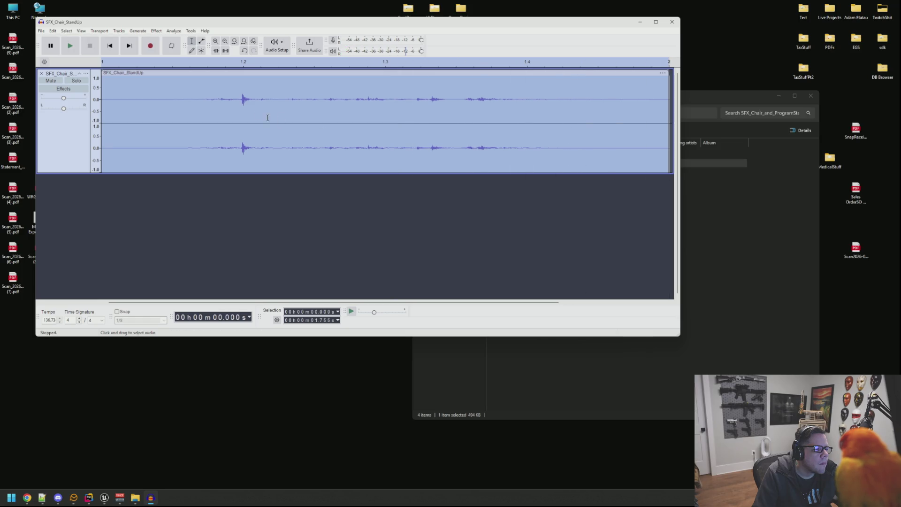
{"action": "left_click", "coordinate": [203, 102]}
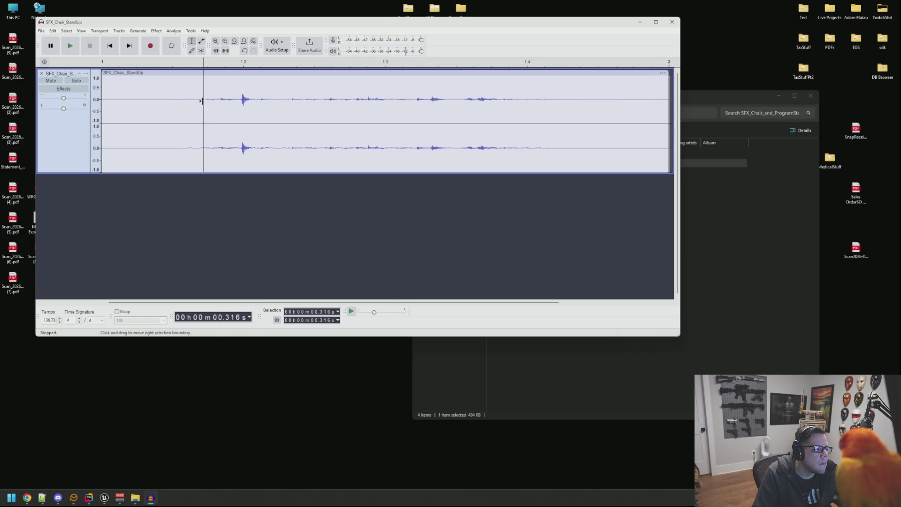
{"action": "left_click_drag", "start_coordinate": [201, 101], "coordinate": [84, 102]}
{"action": "key", "text": "Delete"}
{"action": "key", "text": "ctrl+a"}
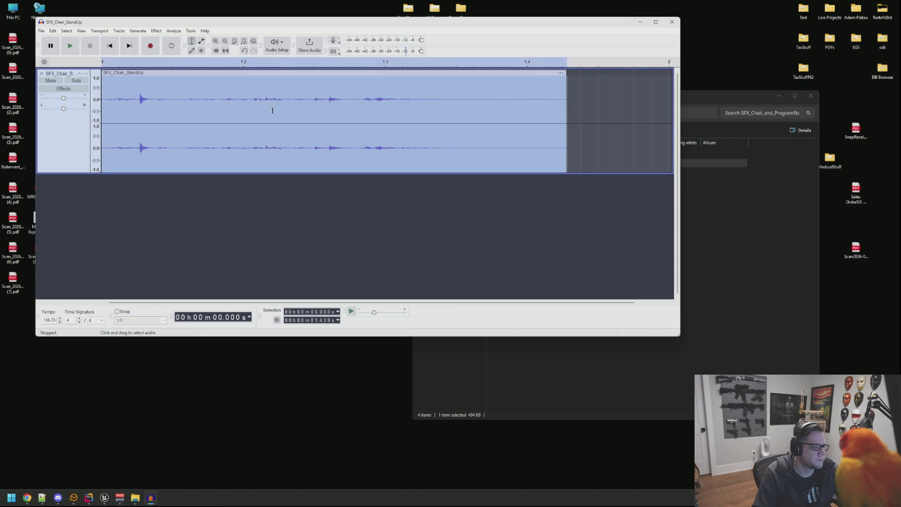
{"action": "key", "text": "space"}
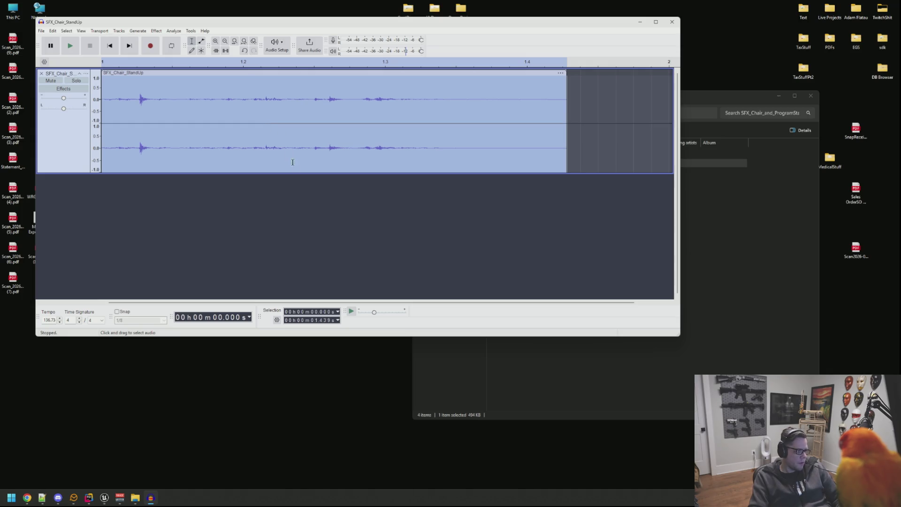
{"action": "key", "text": "space"}
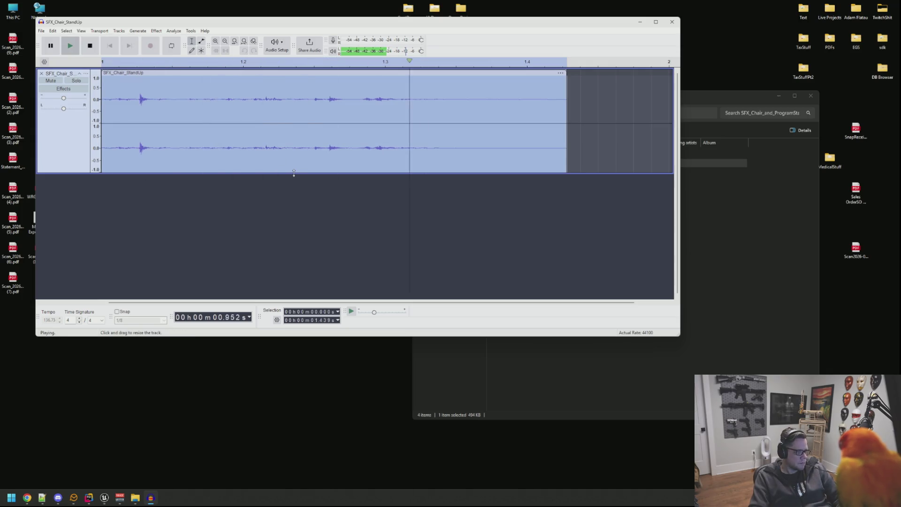
- Export the trimmed sound as SFX_Chair_StandUp.wav into Content/Audio/SFXS/Env
{"action": "key", "text": "ctrl+shift+e"}
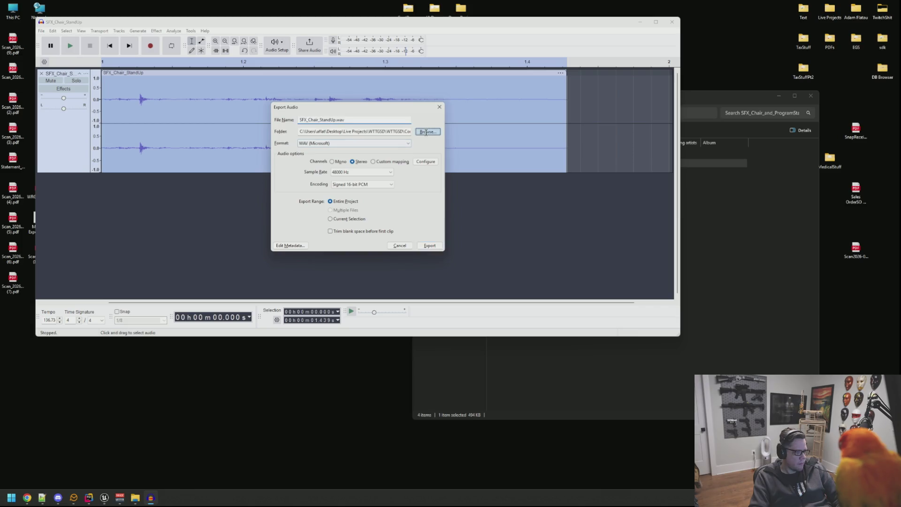
{"action": "left_click", "coordinate": [426, 132]}
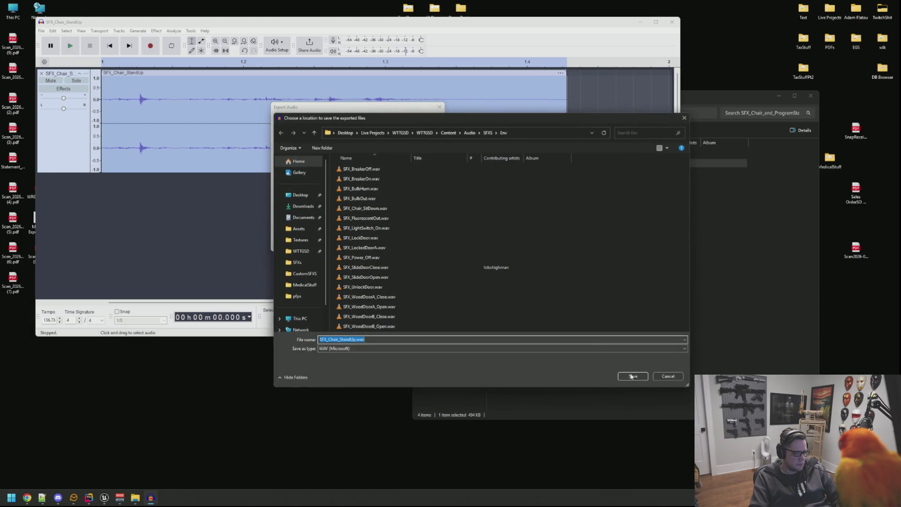
{"action": "left_click", "coordinate": [632, 377]}
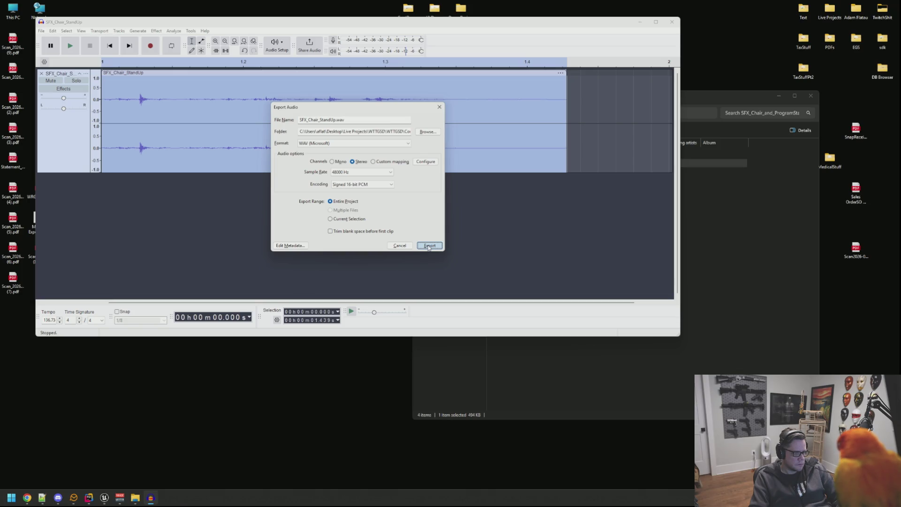
{"action": "left_click", "coordinate": [429, 246]}
{"action": "left_click", "coordinate": [105, 499]}
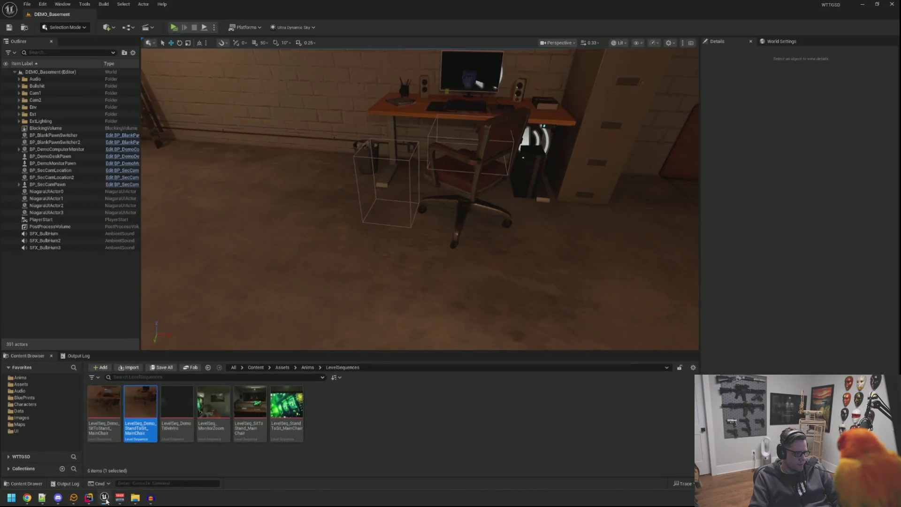
- Browse to Audio/SFXS/Env, accept the SFX_Chair_StandUp reimport, and preview the sound
{"action": "left_click", "coordinate": [20, 391]}
{"action": "left_click", "coordinate": [107, 404]}
{"action": "double_click", "coordinate": [107, 404]}
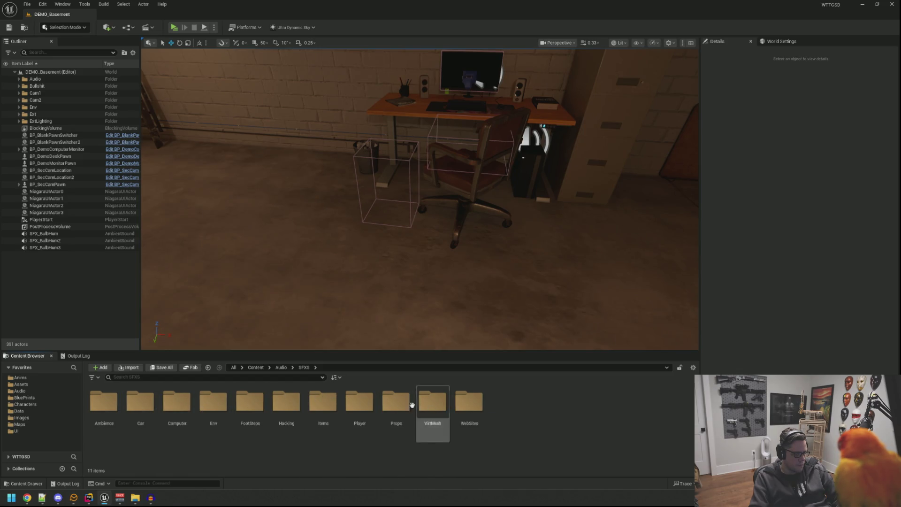
{"action": "double_click", "coordinate": [213, 403]}
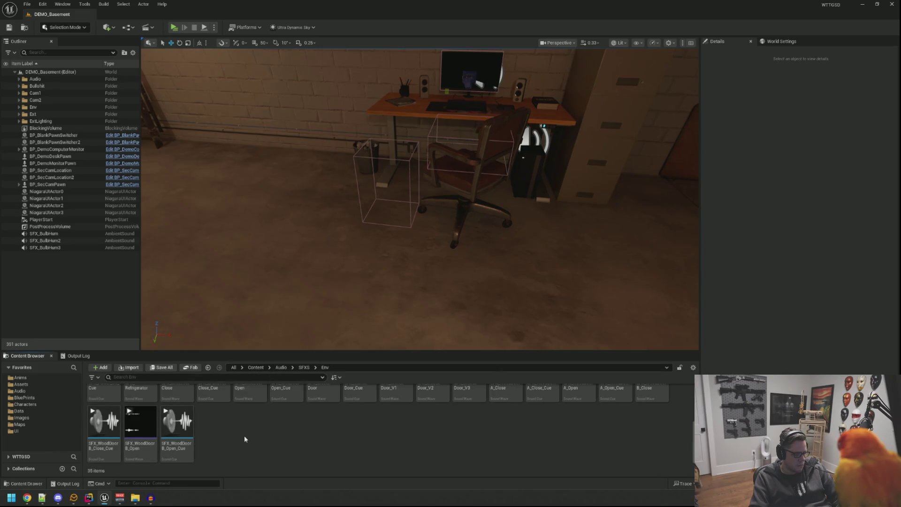
{"action": "scroll", "coordinate": [244, 436], "scroll_direction": "up", "scroll_amount": 3}
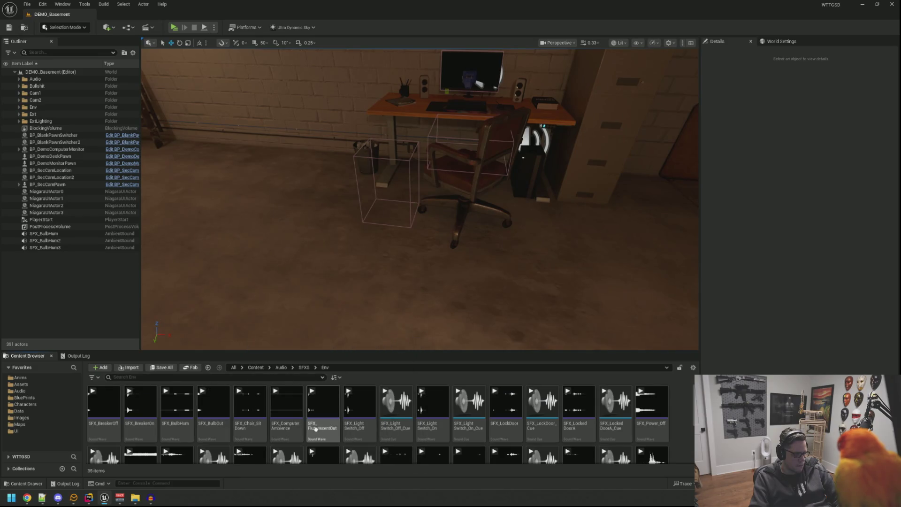
{"action": "scroll", "coordinate": [618, 437], "scroll_direction": "down", "scroll_amount": 3}
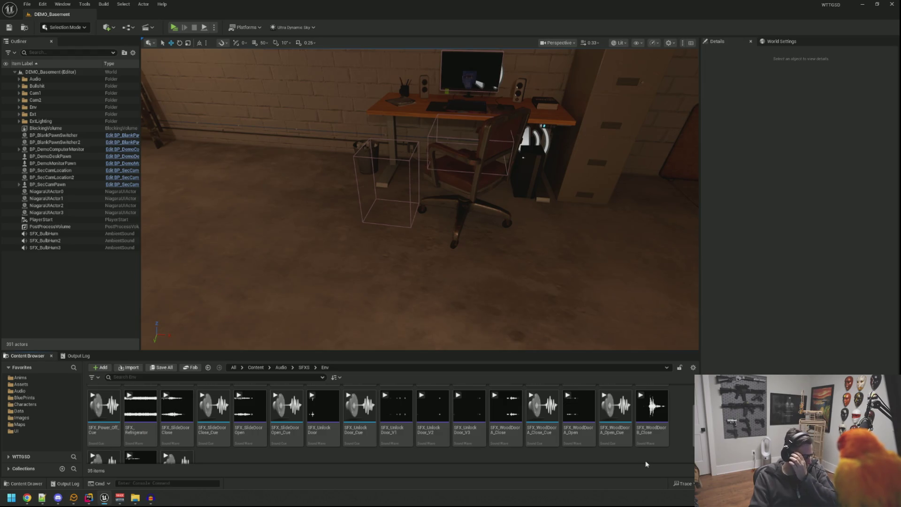
{"action": "mouse_move", "coordinate": [244, 444]}
{"action": "scroll", "coordinate": [244, 444], "scroll_direction": "up", "scroll_amount": 3}
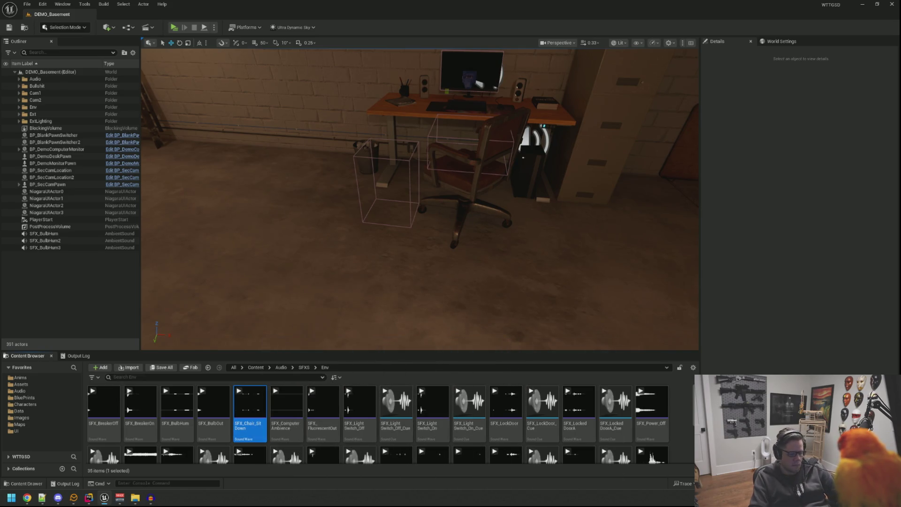
{"action": "left_click", "coordinate": [505, 263]}
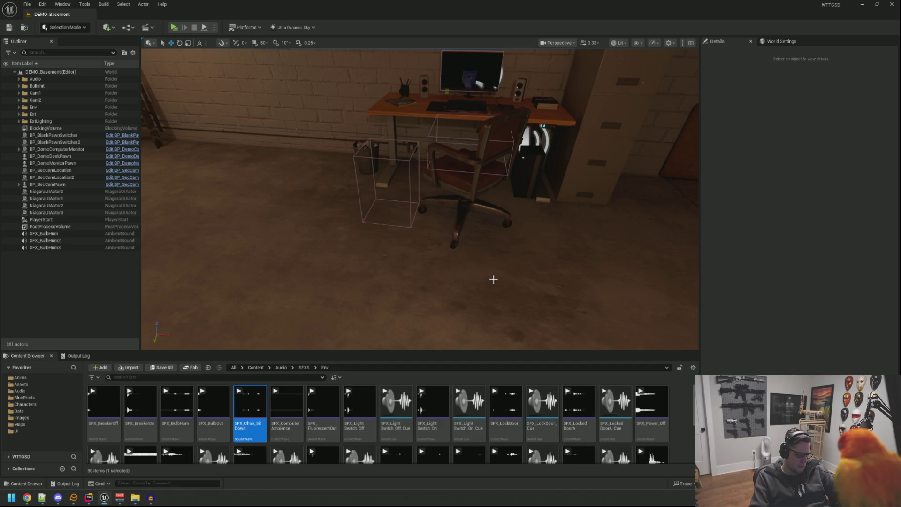
{"action": "scroll", "coordinate": [340, 448], "scroll_direction": "down", "scroll_amount": 3}
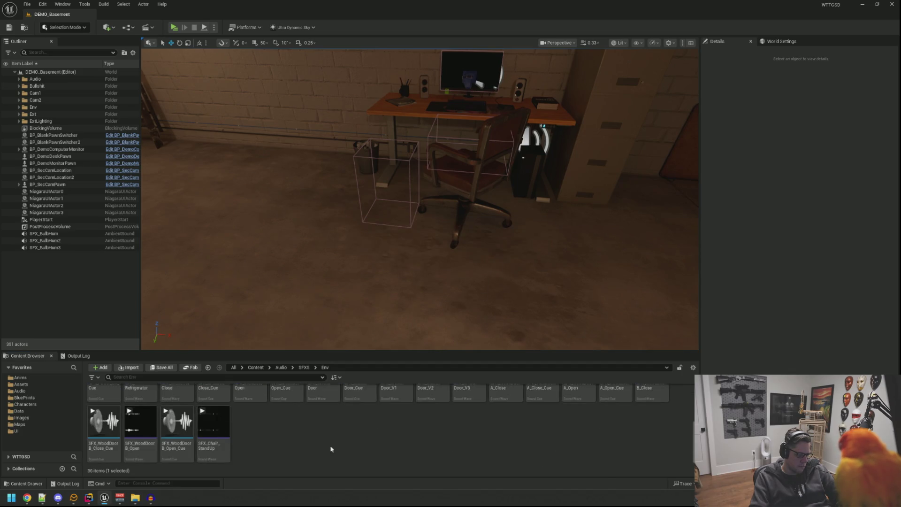
{"action": "left_click", "coordinate": [203, 412]}
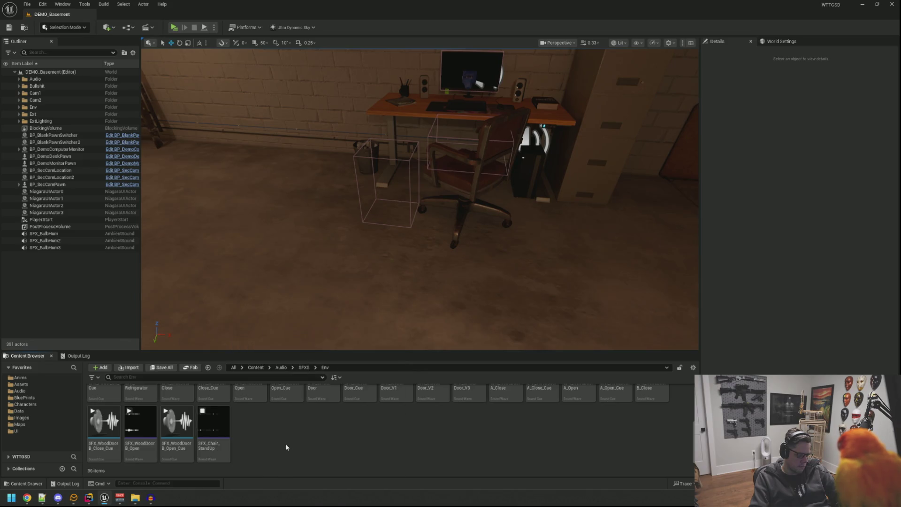
- Check the log, then open LevelSeq_Demo_StandToSit_MainChair from Anims/LevelSequences
{"action": "left_click", "coordinate": [78, 356]}
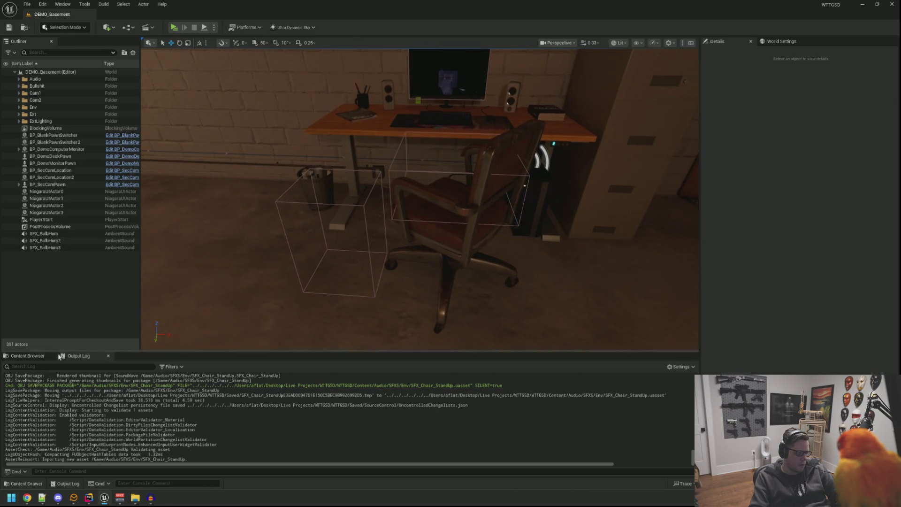
{"action": "left_click", "coordinate": [27, 356]}
{"action": "left_click", "coordinate": [20, 378]}
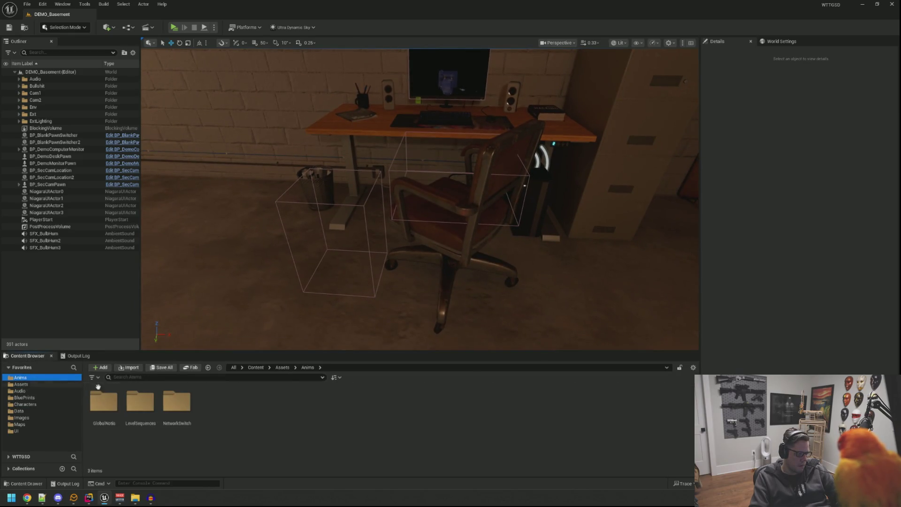
{"action": "double_click", "coordinate": [133, 394]}
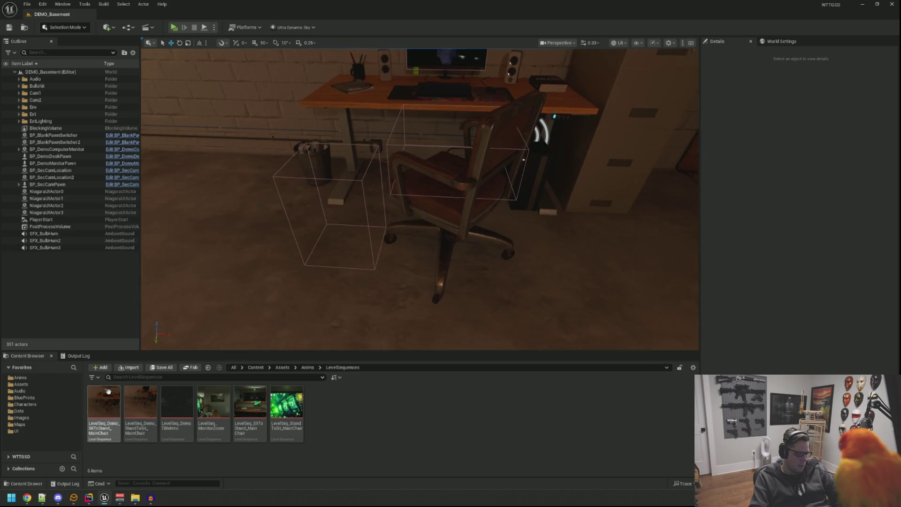
{"action": "double_click", "coordinate": [133, 426]}
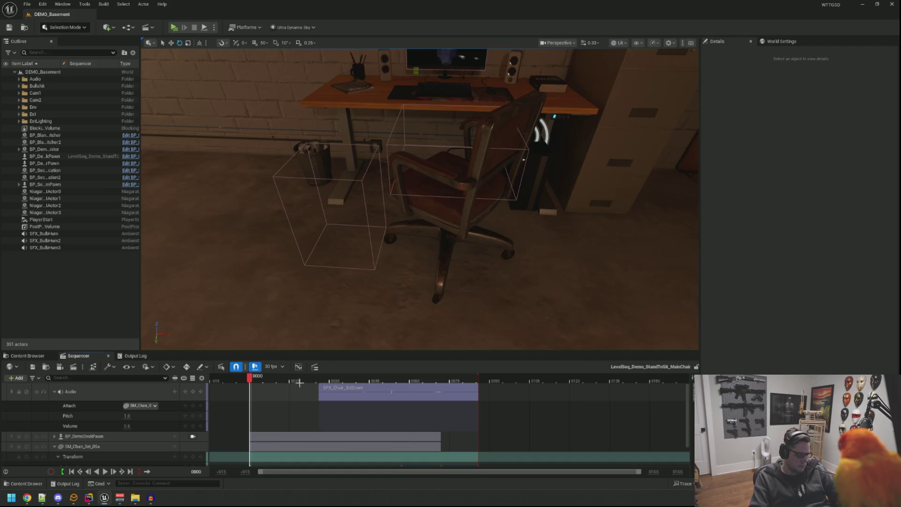
{"action": "left_click", "coordinate": [105, 472]}
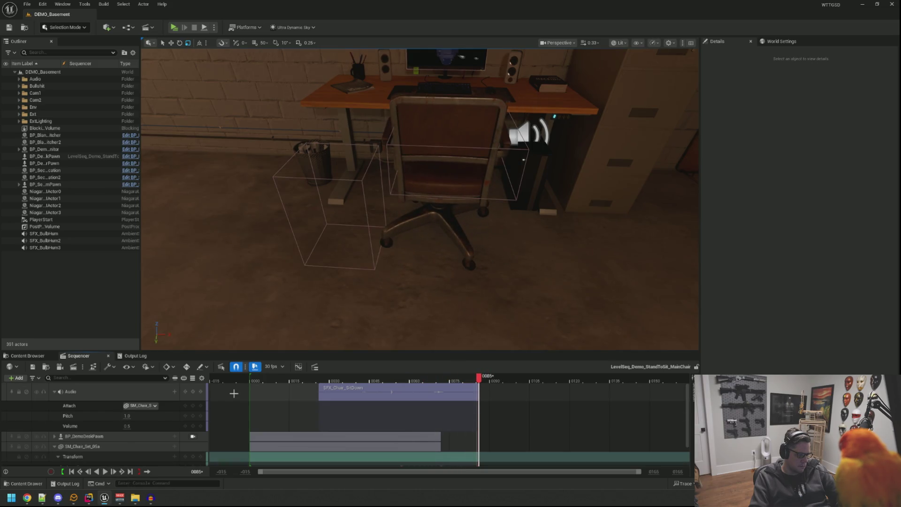
{"action": "left_click", "coordinate": [108, 355]}
{"action": "double_click", "coordinate": [104, 408]}
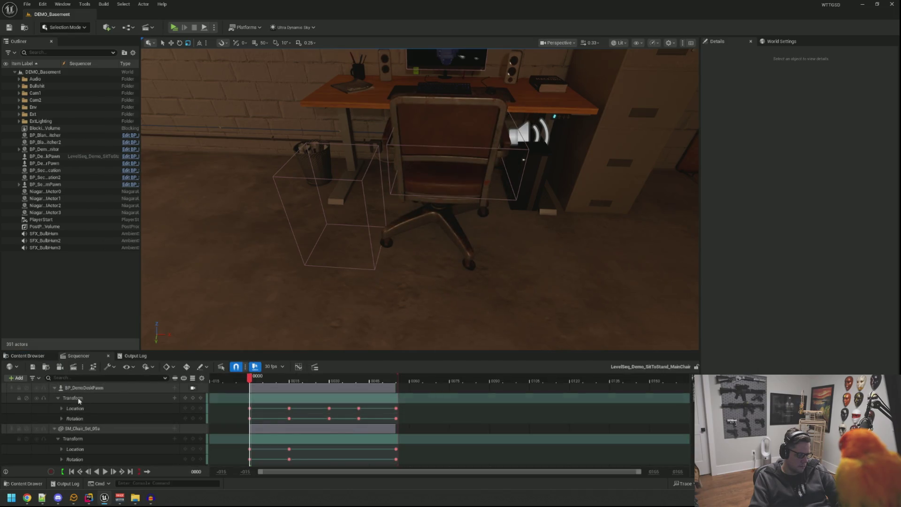
{"action": "left_click", "coordinate": [54, 388]}
{"action": "left_click", "coordinate": [55, 398]}
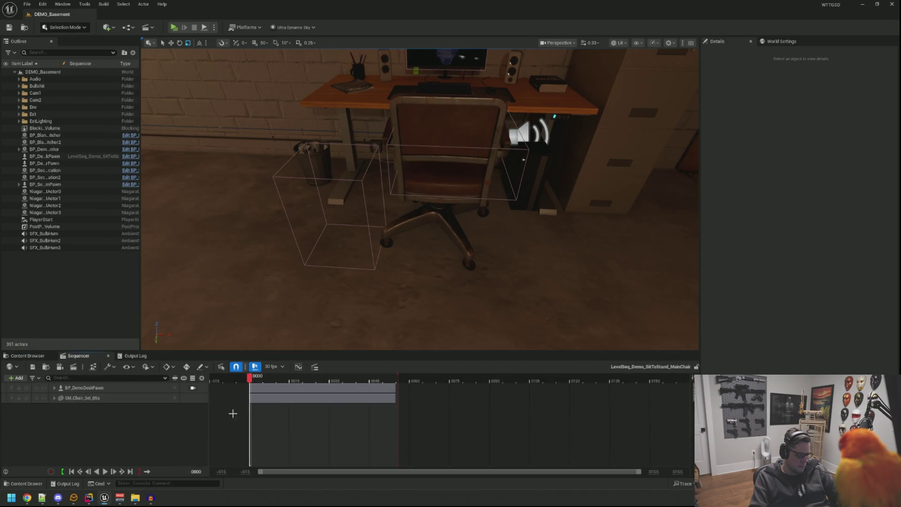
{"action": "left_click", "coordinate": [104, 471]}
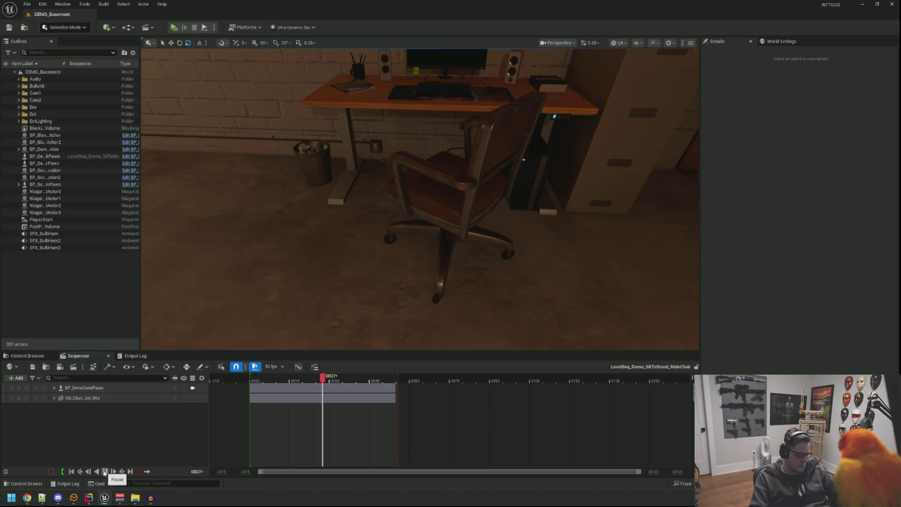
{"action": "left_click_drag", "start_coordinate": [398, 380], "coordinate": [250, 378]}
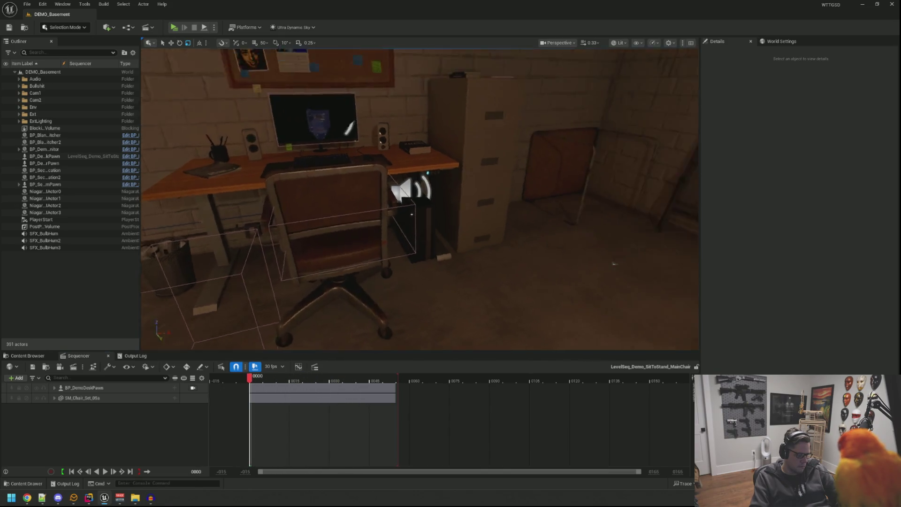
{"action": "mouse_move", "coordinate": [253, 383]}
{"action": "left_mouse_down"}
{"action": "mouse_move", "coordinate": [400, 377]}
{"action": "mouse_move", "coordinate": [252, 375]}
{"action": "left_mouse_up"}
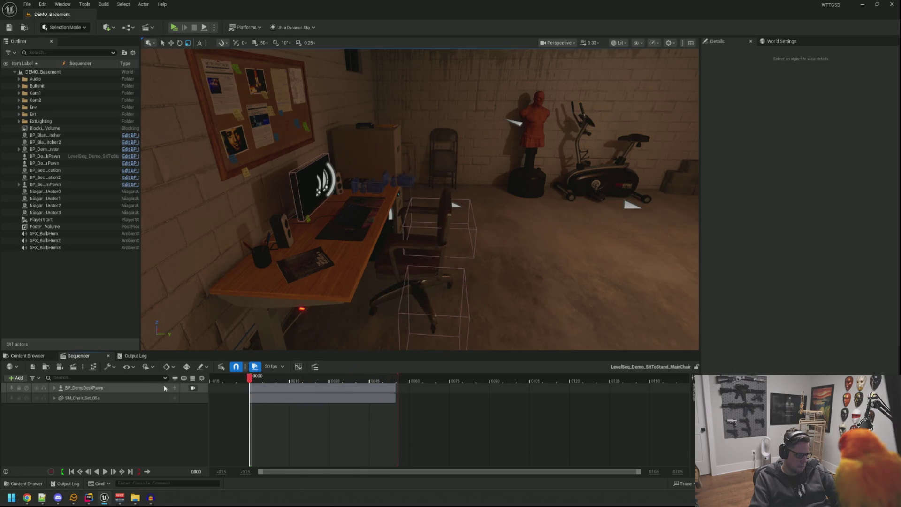
- Add an Audio track using the audio clock source and place SFX_Chair_StandUp on it
{"action": "left_click", "coordinate": [14, 380]}
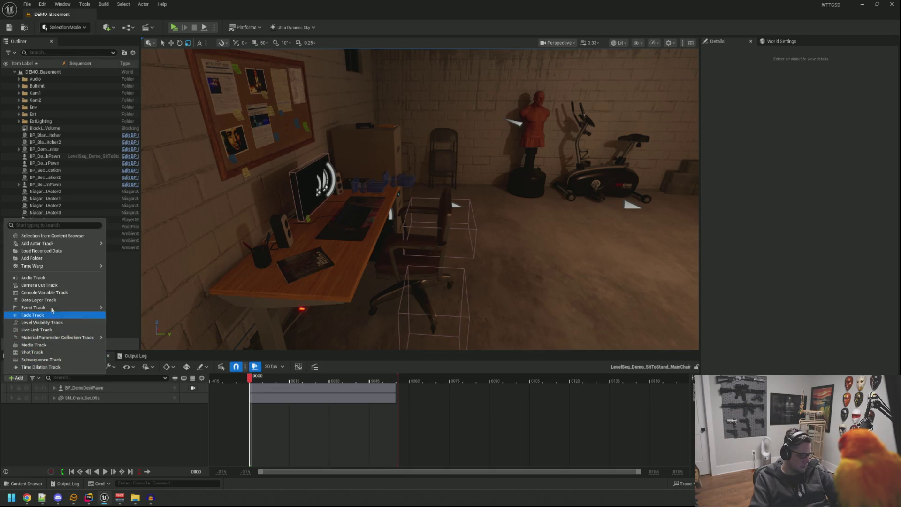
{"action": "left_click", "coordinate": [69, 278]}
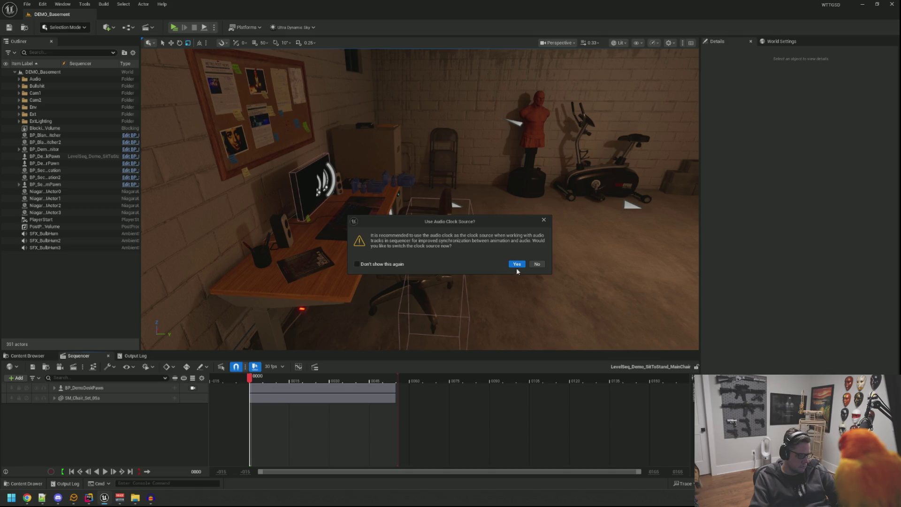
{"action": "left_click", "coordinate": [537, 264]}
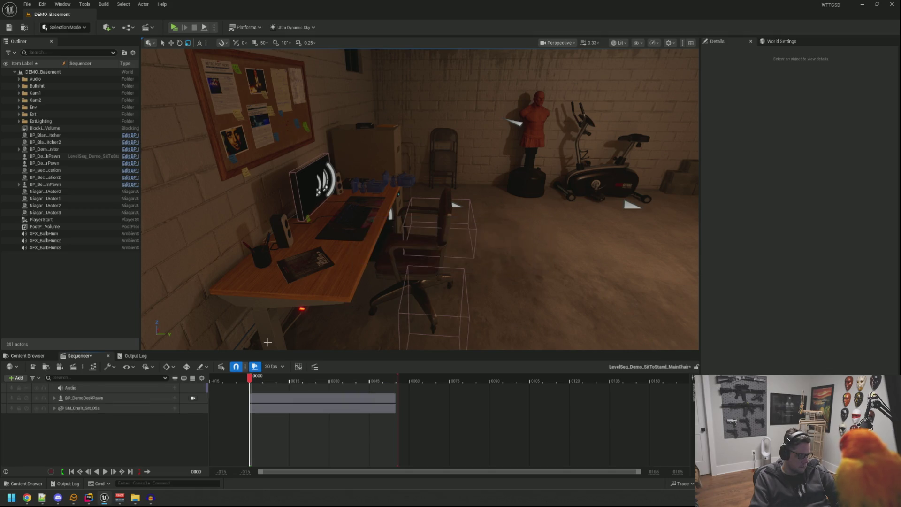
{"action": "left_click", "coordinate": [175, 389]}
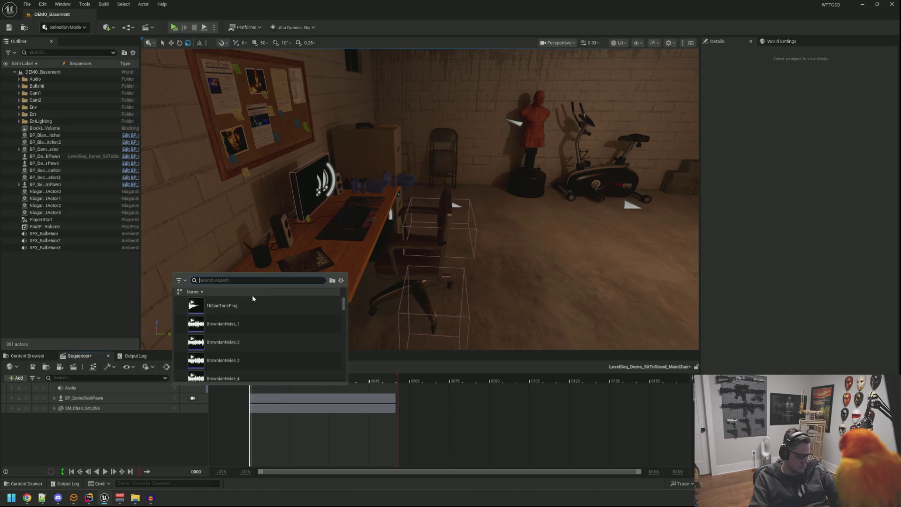
{"action": "type", "text": "acol"}
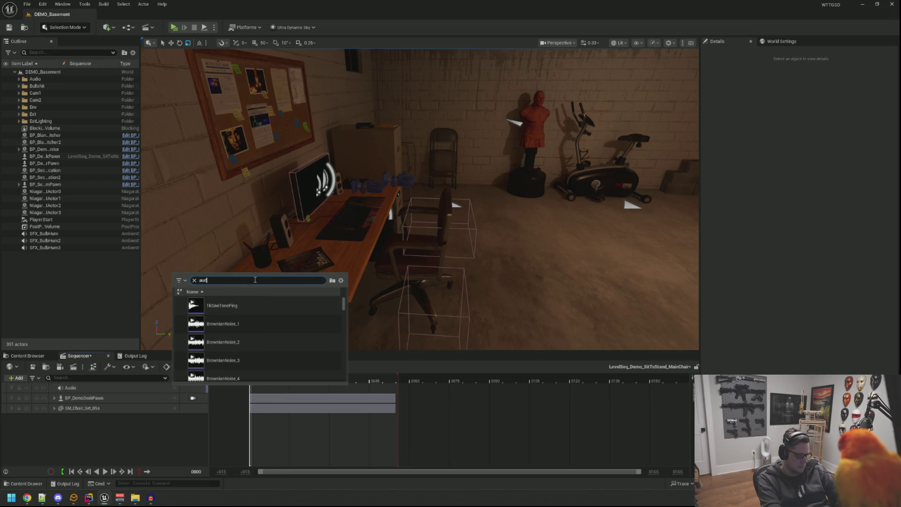
{"action": "key", "text": "BackSpace"}
{"action": "key", "text": "BackSpace"}
{"action": "key", "text": "BackSpace"}
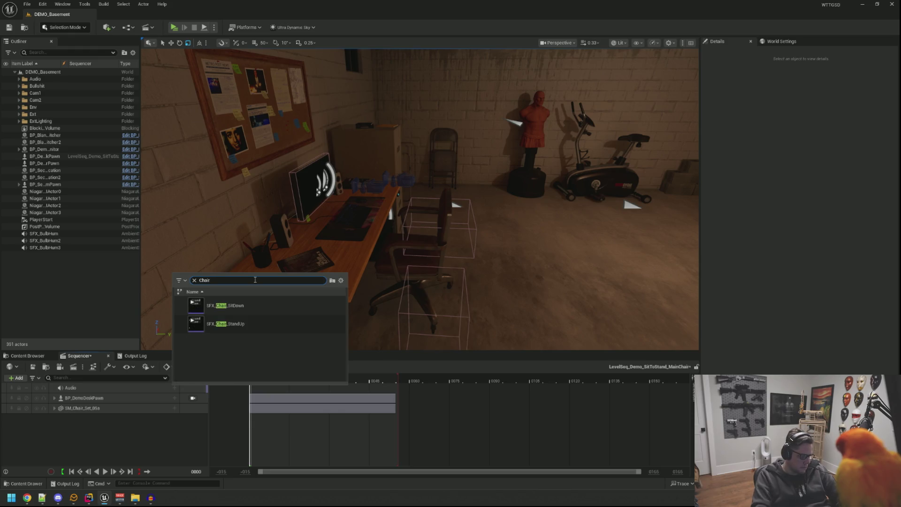
{"action": "left_click", "coordinate": [266, 324]}
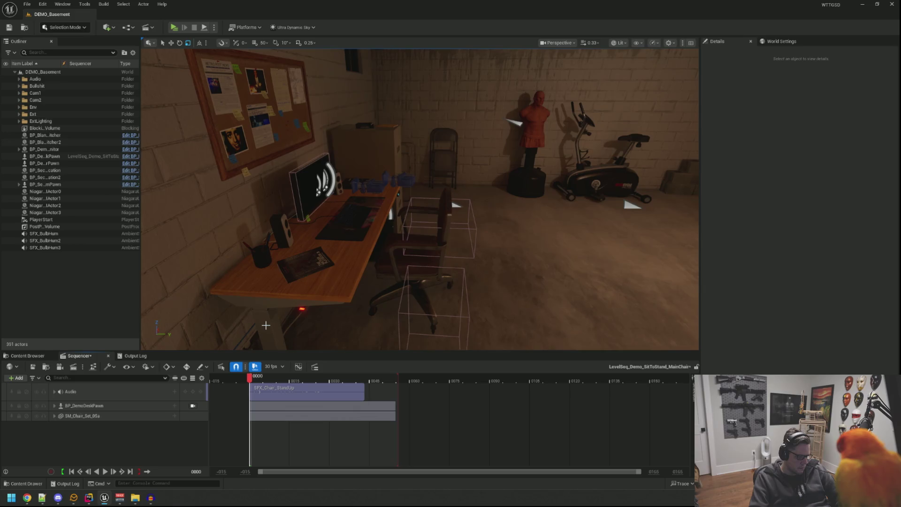
- Attach the stand-up sound to SM_Chair_Set_05a and set its volume to 0.5
{"action": "left_click", "coordinate": [55, 392]}
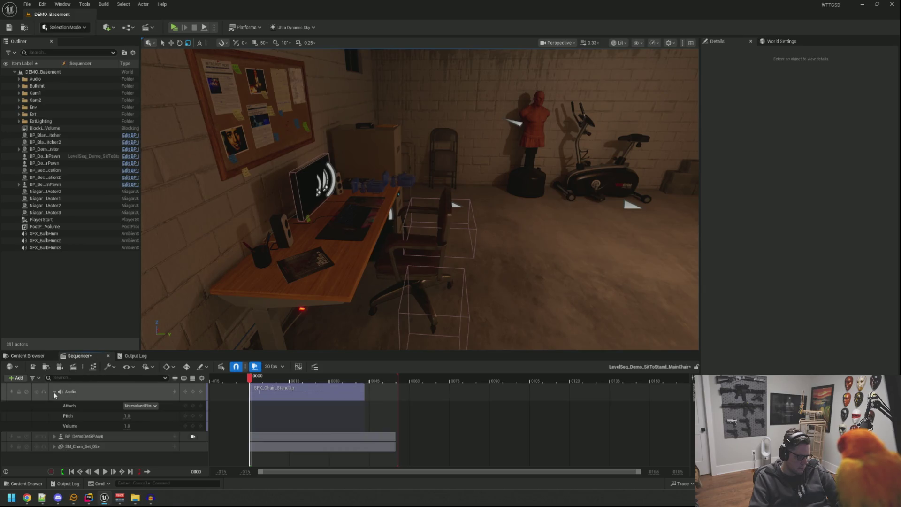
{"action": "left_click", "coordinate": [148, 407]}
{"action": "left_click", "coordinate": [159, 425]}
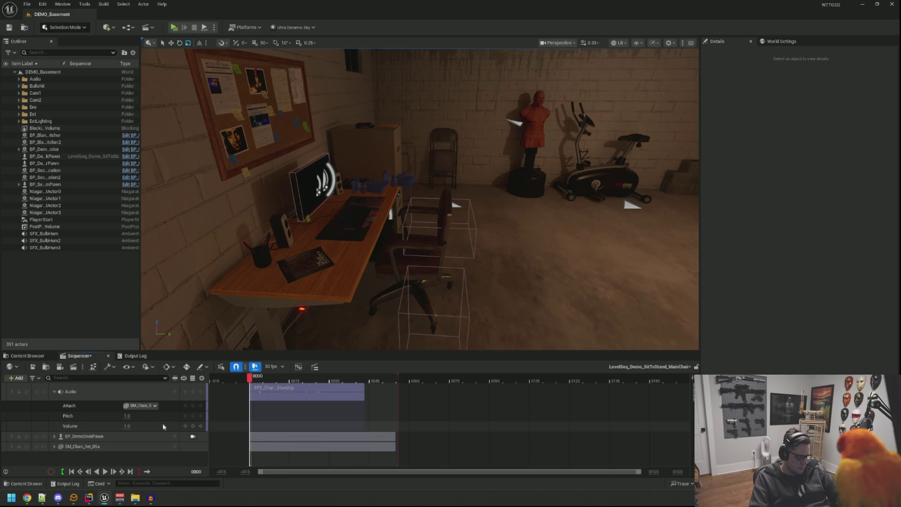
{"action": "left_click", "coordinate": [127, 425]}
{"action": "type", "text": "0"}
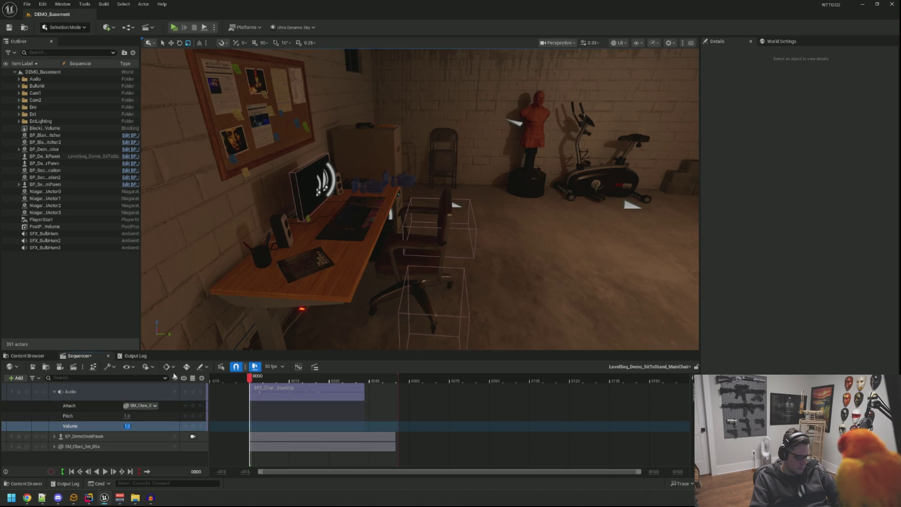
{"action": "type", "text": ".5"}
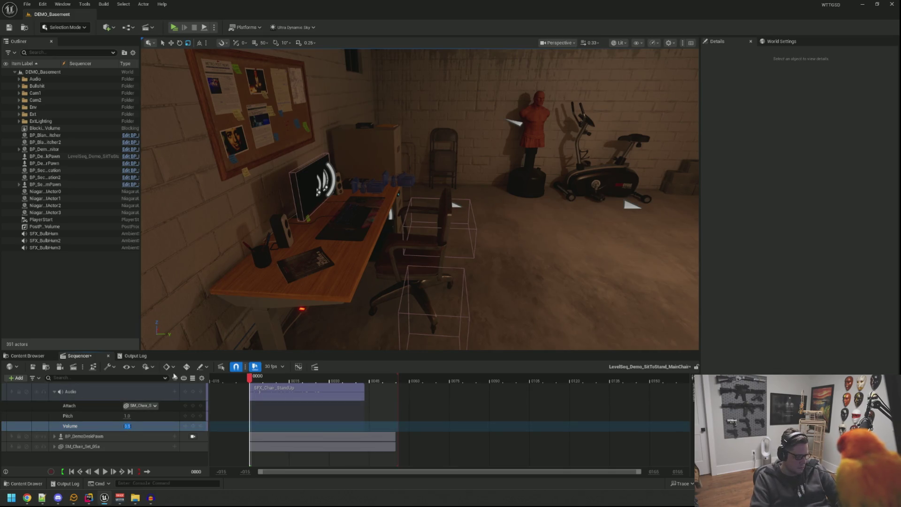
{"action": "key", "text": "Return"}
{"action": "left_click_drag", "start_coordinate": [248, 174], "coordinate": [248, 174]}
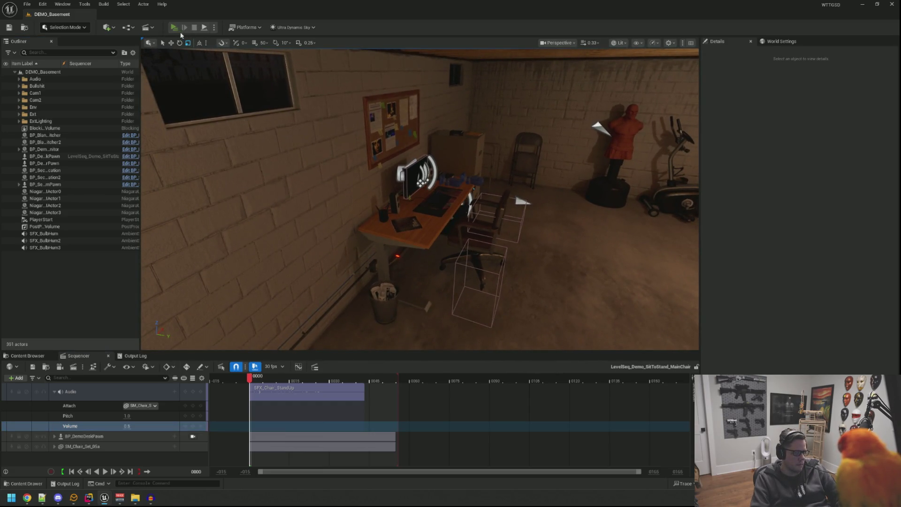
- Start a quick play test, close Sequencer, then play again and use the A.D.O.S computer
{"action": "left_click", "coordinate": [174, 28]}
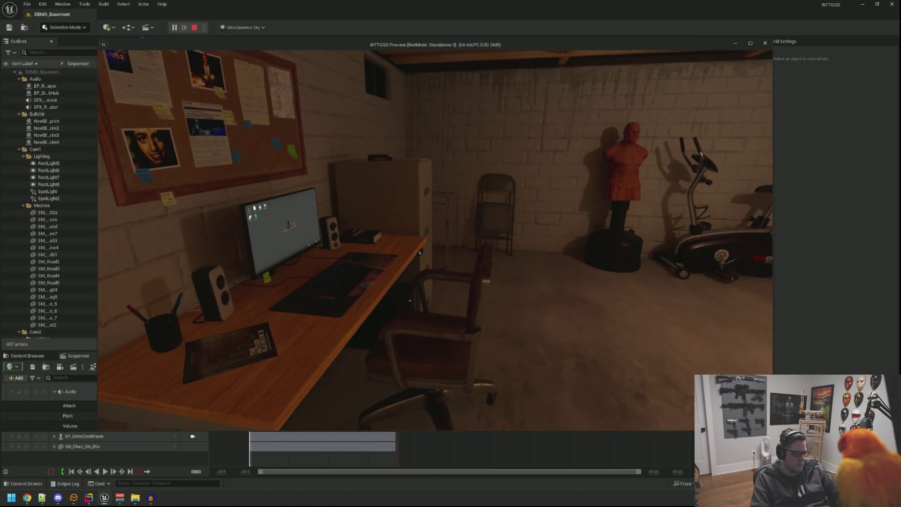
{"action": "key", "text": "Escape"}
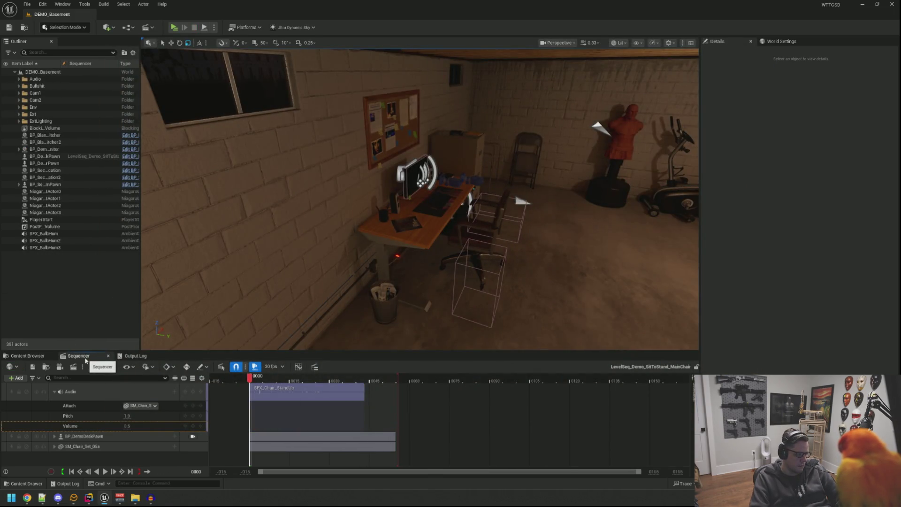
{"action": "left_click", "coordinate": [108, 355]}
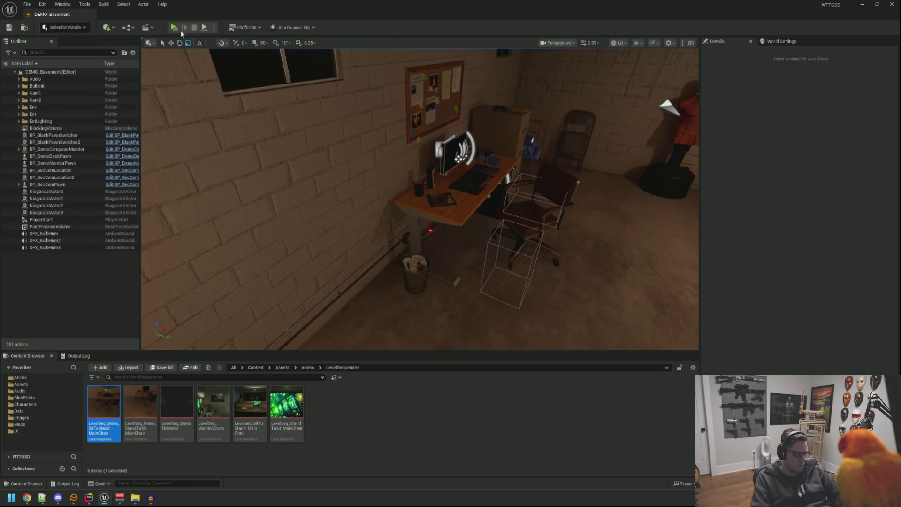
{"action": "left_click", "coordinate": [173, 28]}
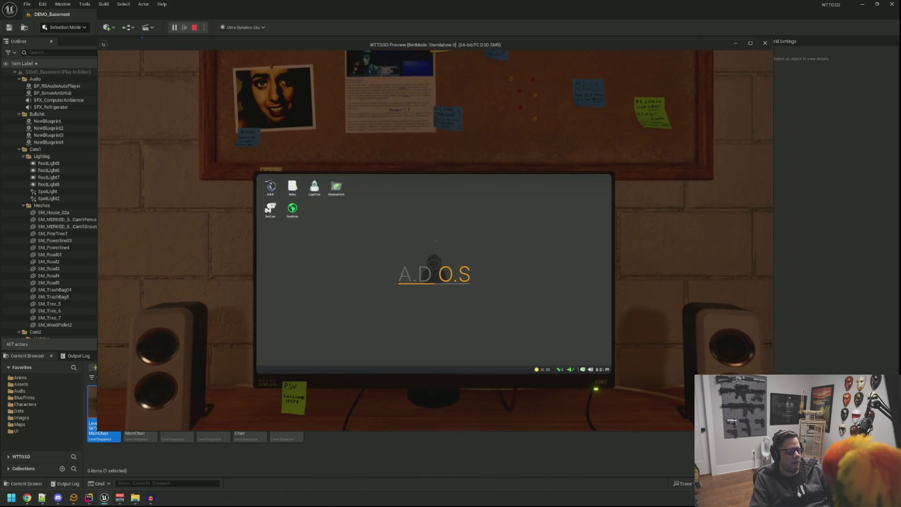
{"action": "left_click", "coordinate": [435, 241]}
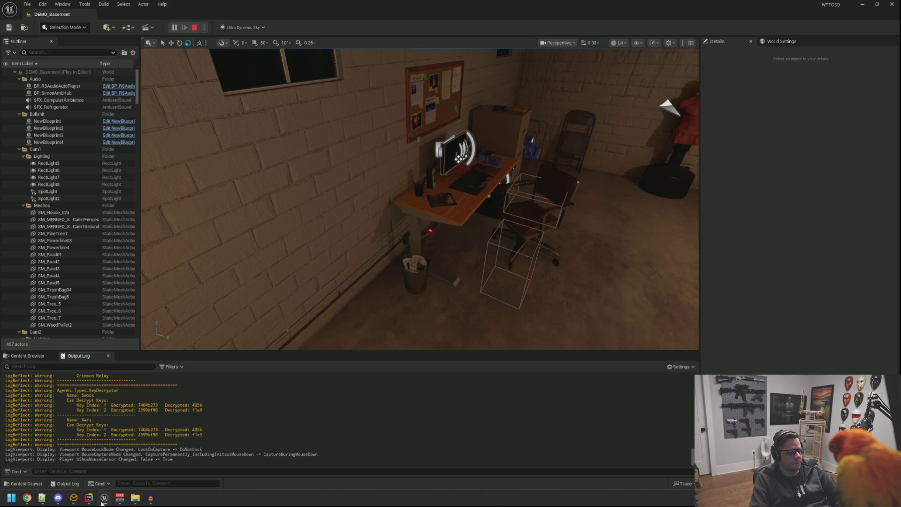
{"action": "left_click", "coordinate": [102, 502]}
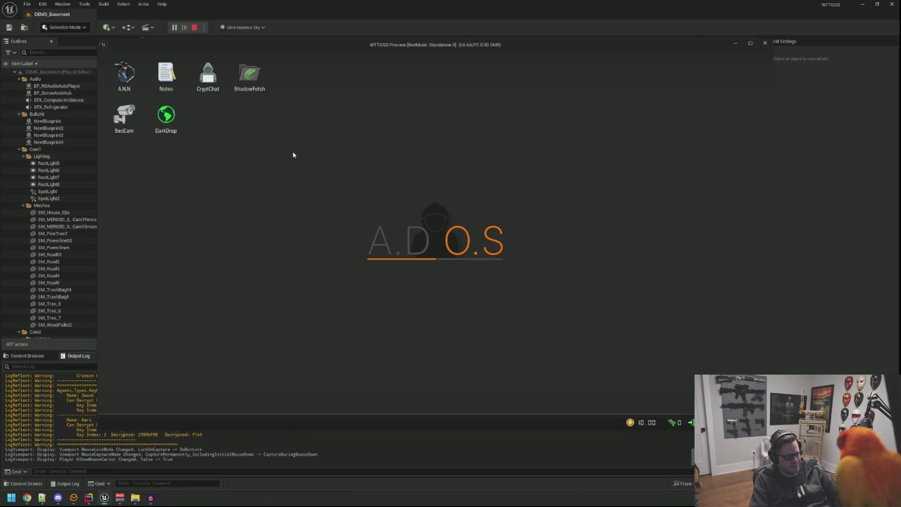
{"action": "right_click", "coordinate": [422, 189]}
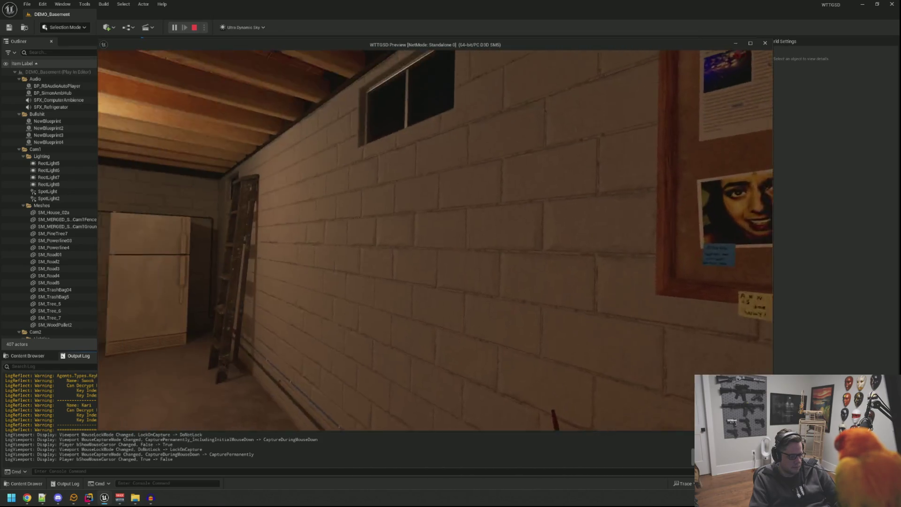
- Sit at the desk again, enter and leave the A.D.O.S desktop, then stop the play test
{"action": "left_click", "coordinate": [435, 239]}
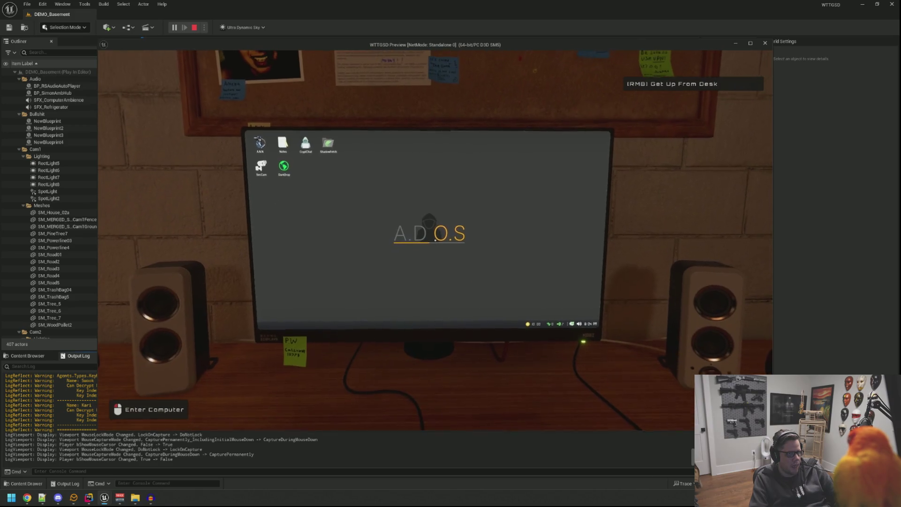
{"action": "left_click", "coordinate": [436, 240]}
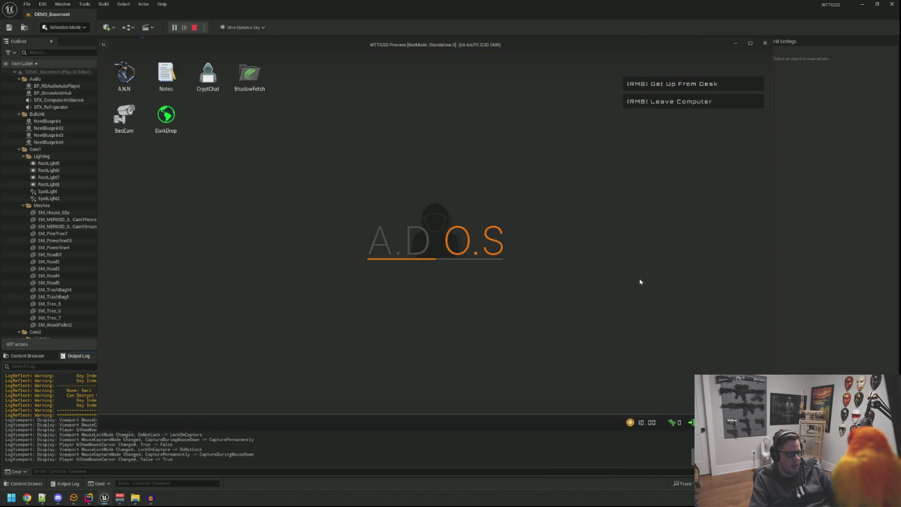
{"action": "right_click", "coordinate": [641, 281]}
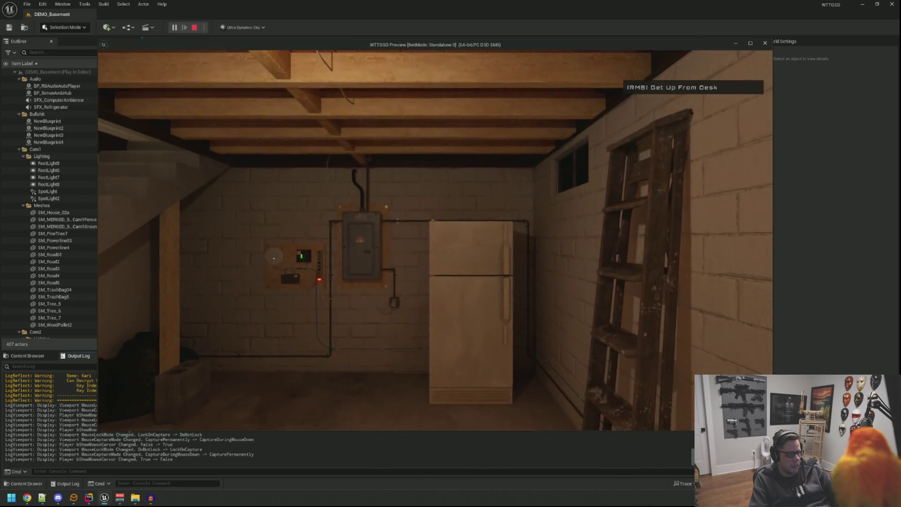
{"action": "key", "text": "Escape"}
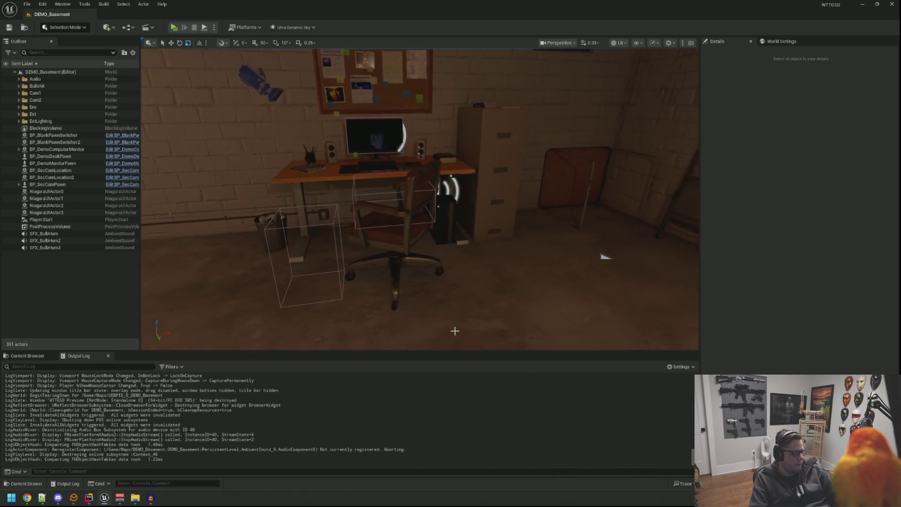
{"action": "left_click", "coordinate": [49, 358]}
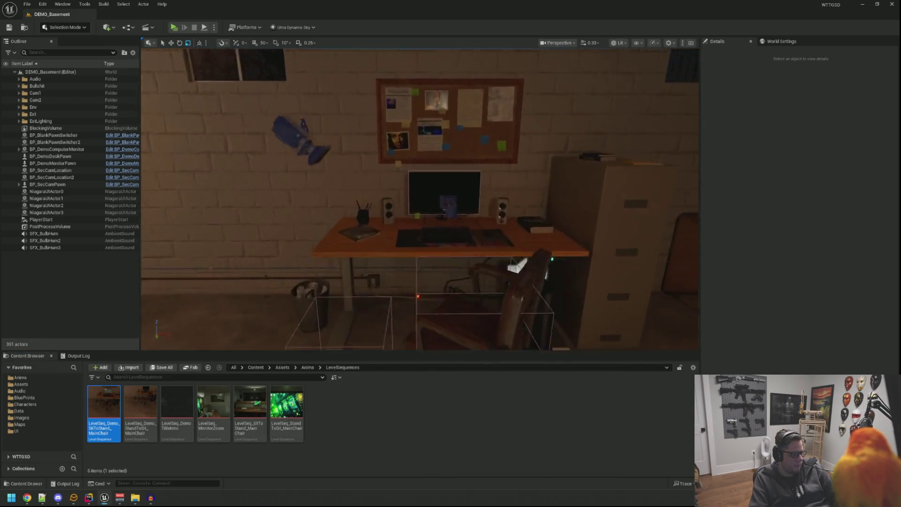
{"action": "left_click_drag", "start_coordinate": [265, 316], "coordinate": [244, 338]}
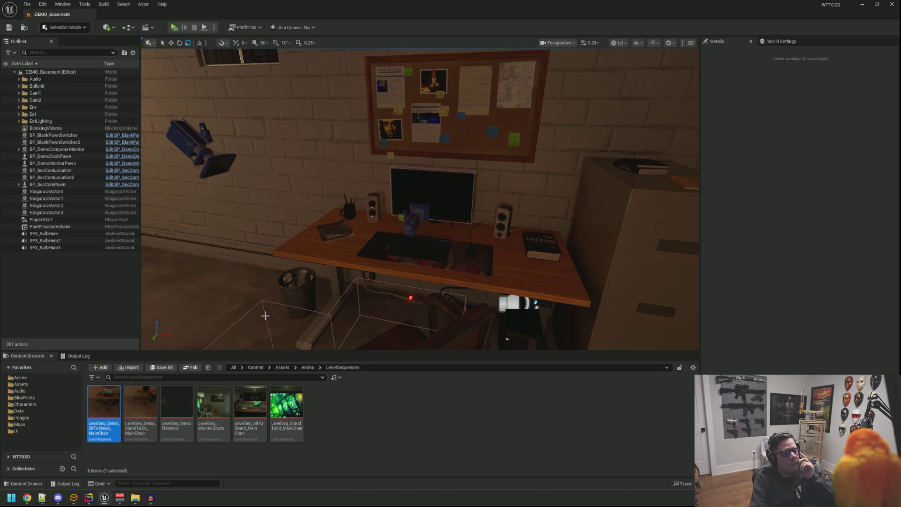
{"action": "left_click_drag", "start_coordinate": [352, 296], "coordinate": [353, 291]}
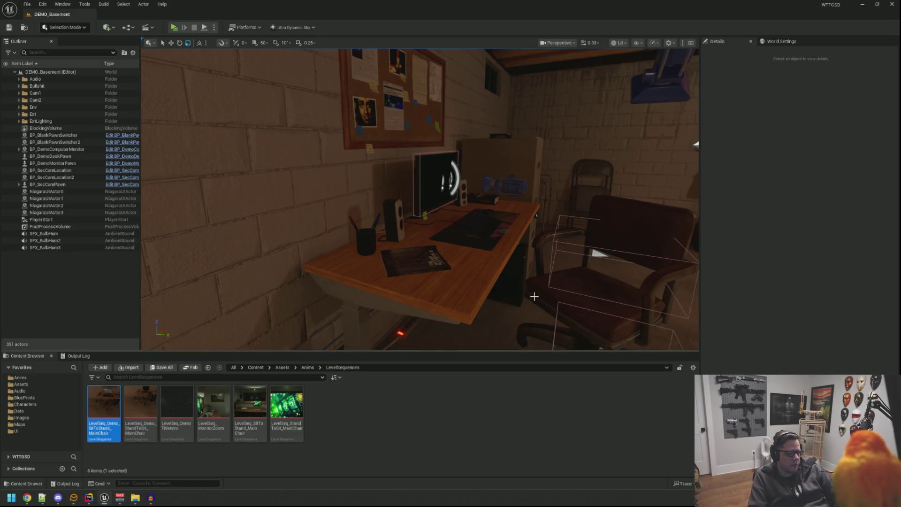
{"action": "mouse_move", "coordinate": [420, 200]}
{"action": "left_mouse_down"}
{"action": "mouse_move", "coordinate": [403, 206]}
{"action": "mouse_move", "coordinate": [399, 179]}
{"action": "mouse_move", "coordinate": [389, 211]}
{"action": "mouse_move", "coordinate": [362, 207]}
{"action": "mouse_move", "coordinate": [497, 302]}
{"action": "left_mouse_up"}
{"action": "left_click_drag", "start_coordinate": [333, 261], "coordinate": [338, 301]}
{"action": "left_click", "coordinate": [173, 28]}
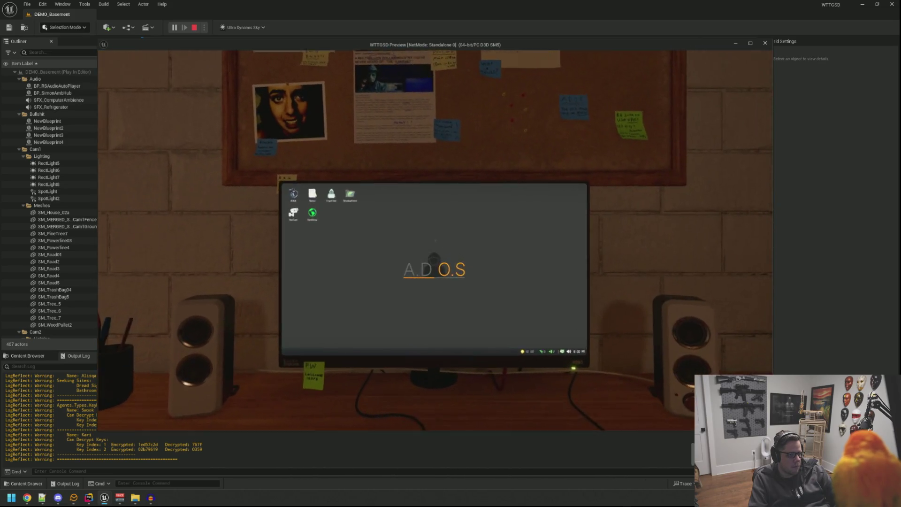
- Leave the A.D.O.S computer, get up from the basement desk, and stop the play session
{"action": "left_click", "coordinate": [436, 241]}
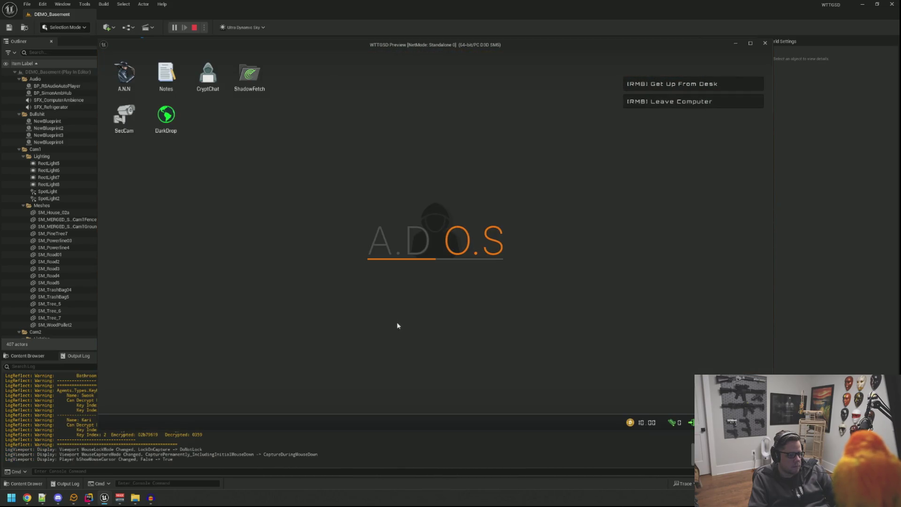
{"action": "right_click", "coordinate": [412, 264]}
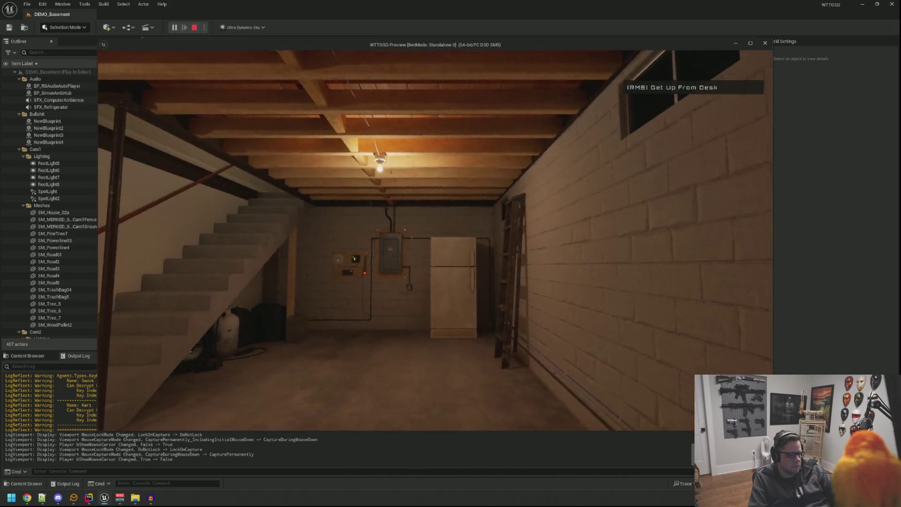
{"action": "right_click", "coordinate": [436, 239]}
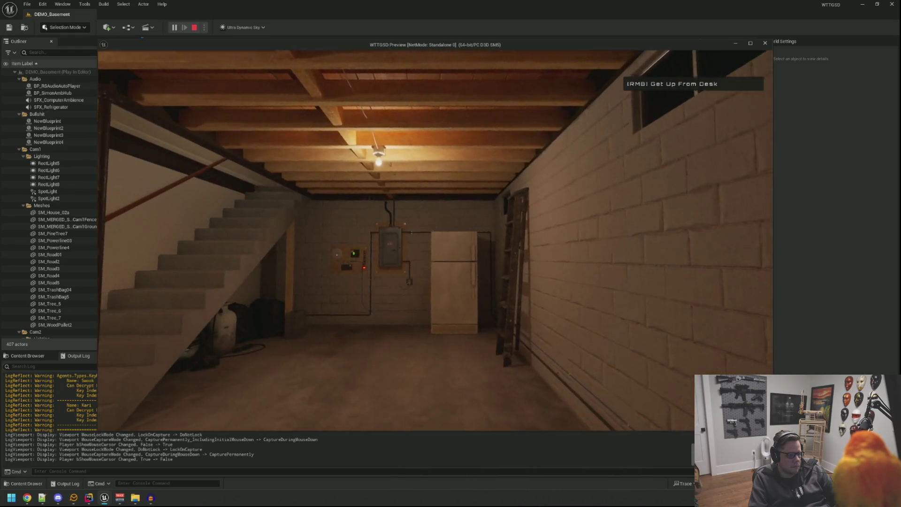
{"action": "key", "text": "Escape"}
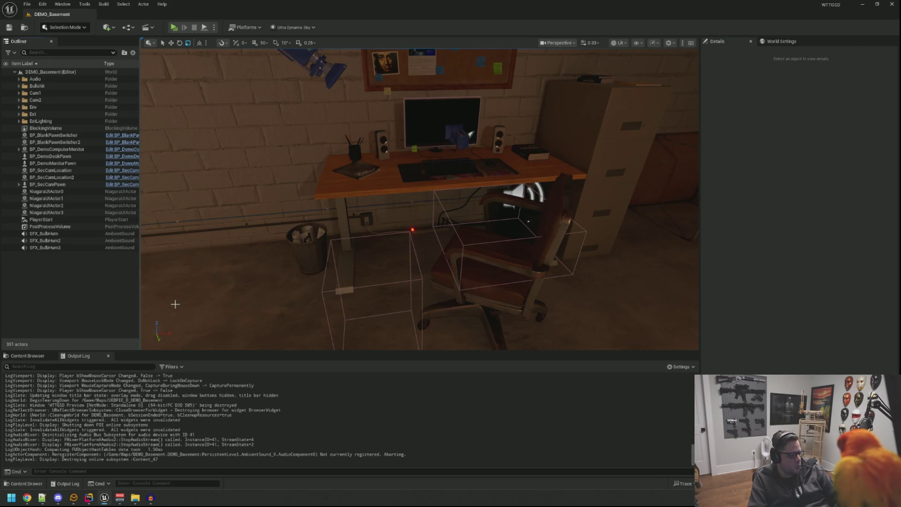
{"action": "left_click", "coordinate": [35, 357]}
- Browse to Audio > SFXS > Hacking and inspect the SFX_DOSCoinDeduct sound cue, then close it
{"action": "left_click", "coordinate": [20, 391]}
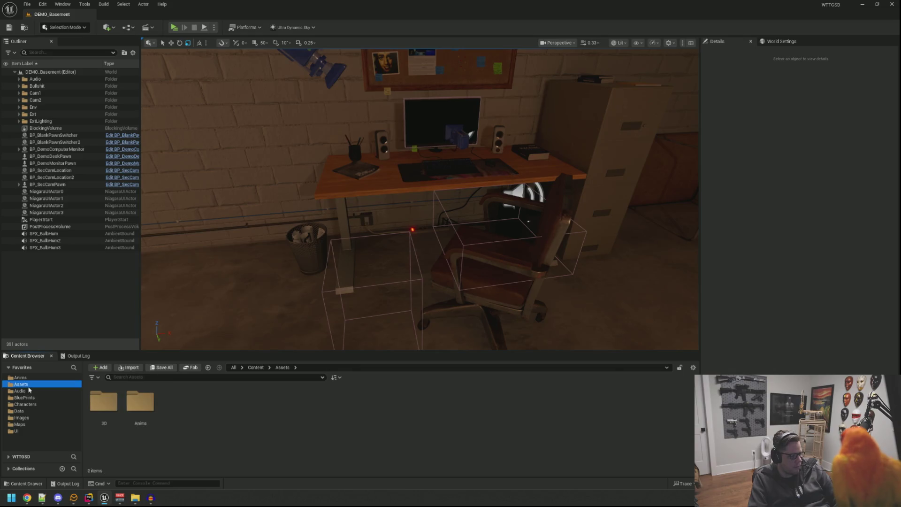
{"action": "double_click", "coordinate": [100, 398]}
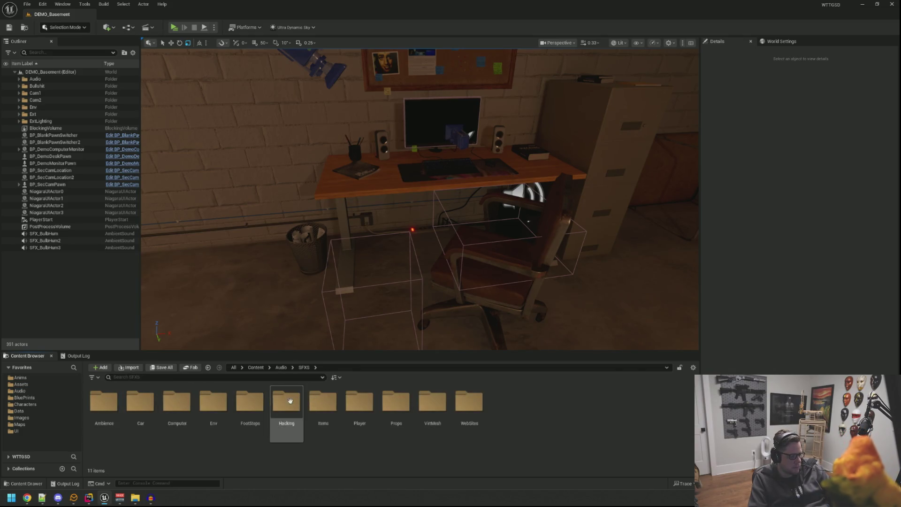
{"action": "double_click", "coordinate": [286, 401]}
{"action": "scroll", "coordinate": [308, 431], "scroll_direction": "down", "scroll_amount": 2}
{"action": "double_click", "coordinate": [214, 409]}
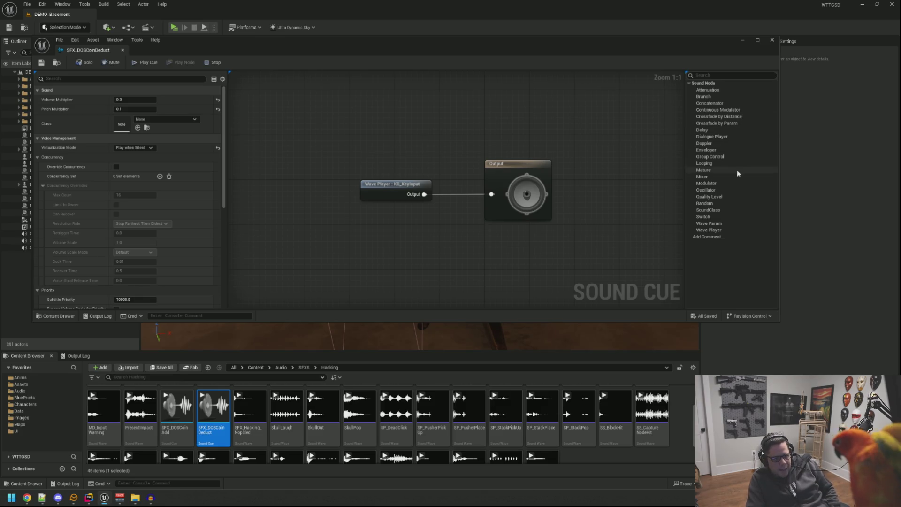
{"action": "left_click", "coordinate": [773, 40]}
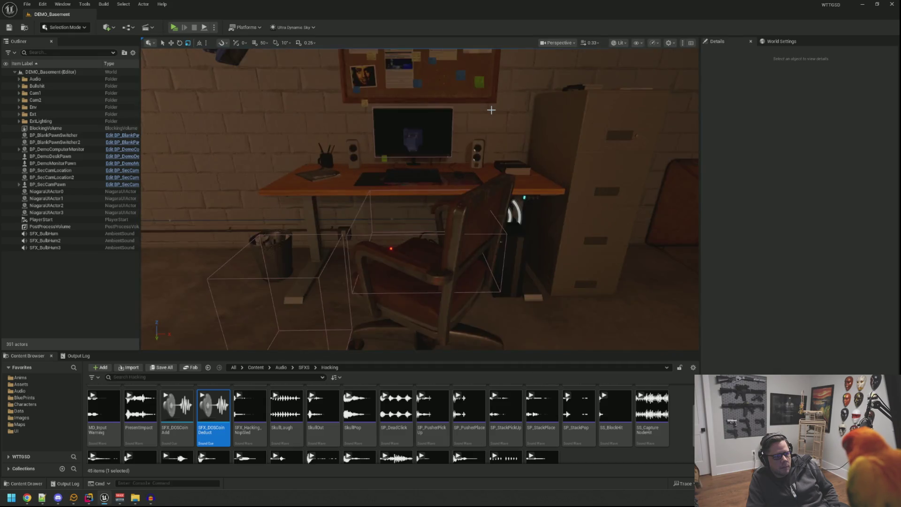
{"action": "left_click", "coordinate": [863, 8]}
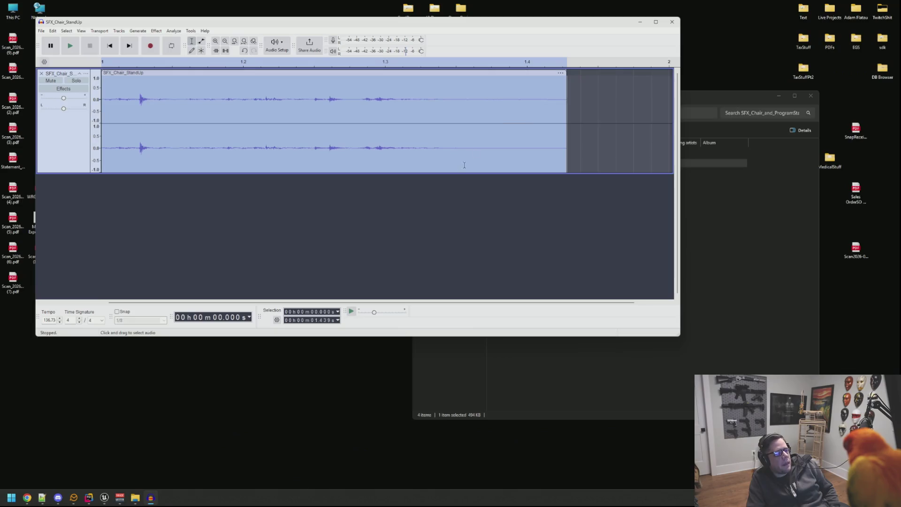
- Select the whole SFX_Chair_StandUp clip and play it twice
{"action": "double_click", "coordinate": [397, 104]}
{"action": "key", "text": "space"}
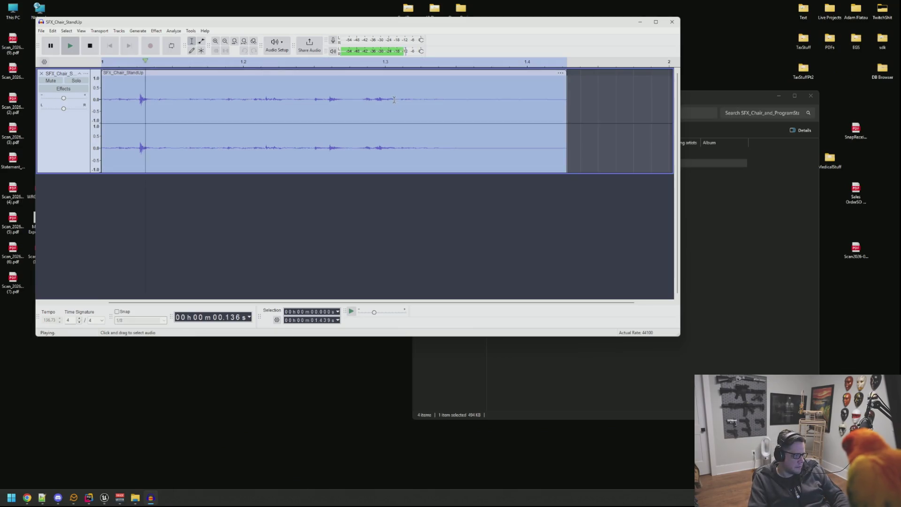
{"action": "key", "text": "space"}
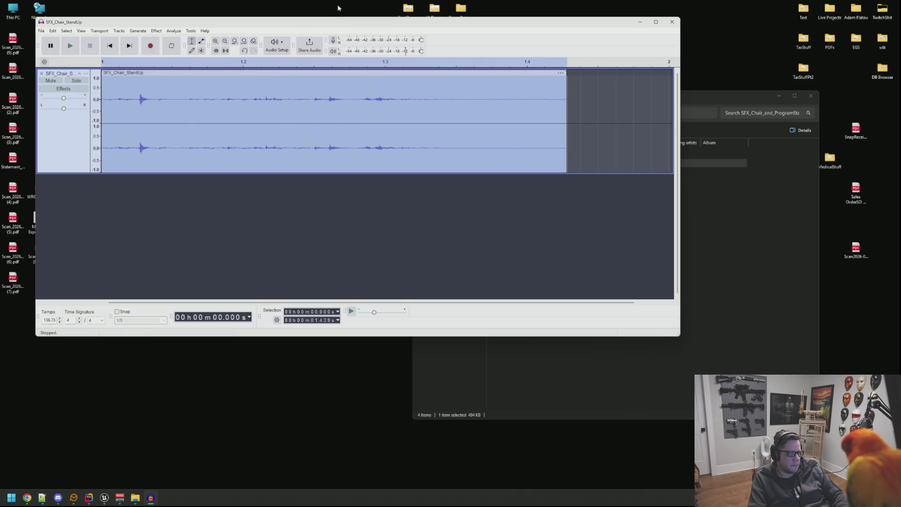
- Bring up the Effect > Delay and Reverb > Reverb settings for the clip
{"action": "left_click_drag", "start_coordinate": [156, 21], "coordinate": [194, 27]}
{"action": "left_click", "coordinate": [195, 36]}
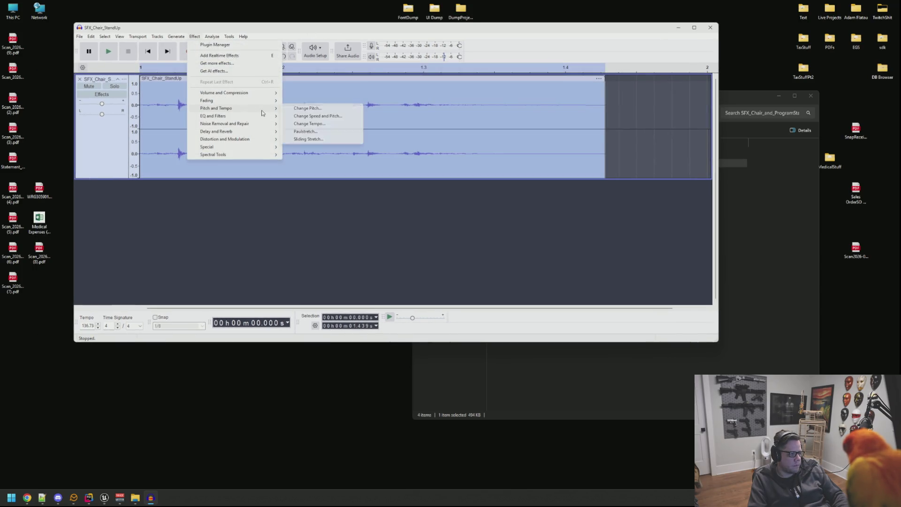
{"action": "mouse_move", "coordinate": [263, 132]}
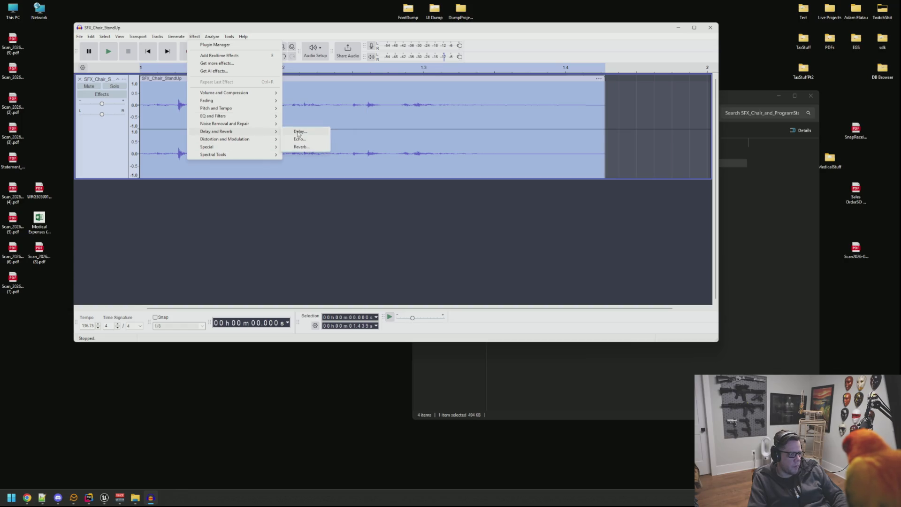
{"action": "left_click", "coordinate": [303, 147]}
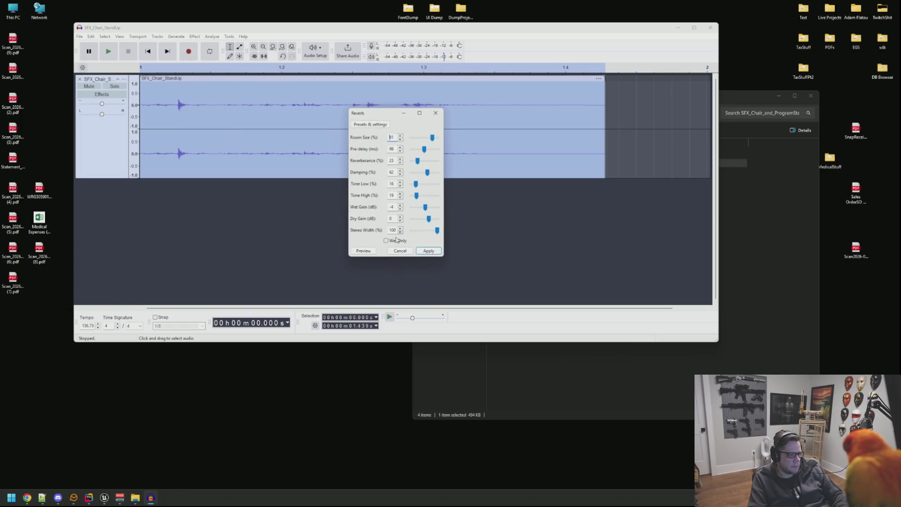
- Preview the default reverb, then audition the Modern and Artificial factory presets
{"action": "left_click", "coordinate": [365, 254]}
{"action": "left_click", "coordinate": [370, 247]}
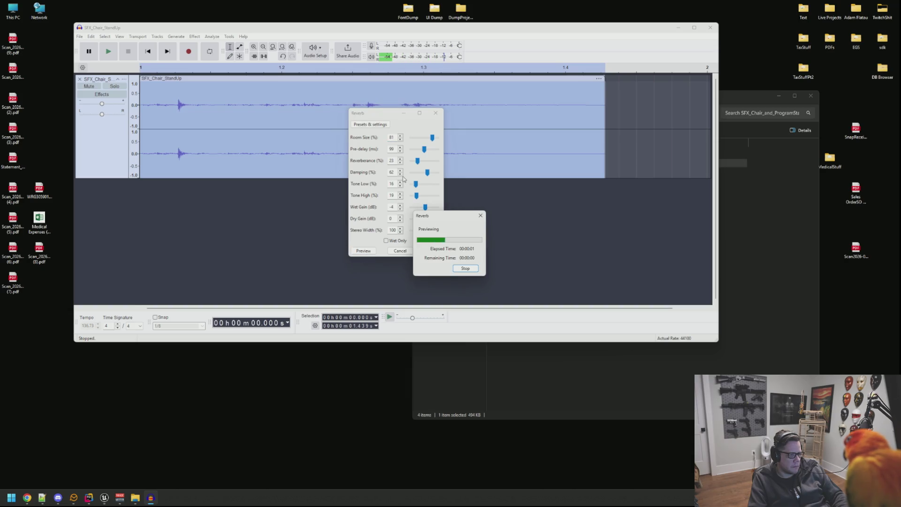
{"action": "left_click", "coordinate": [370, 125]}
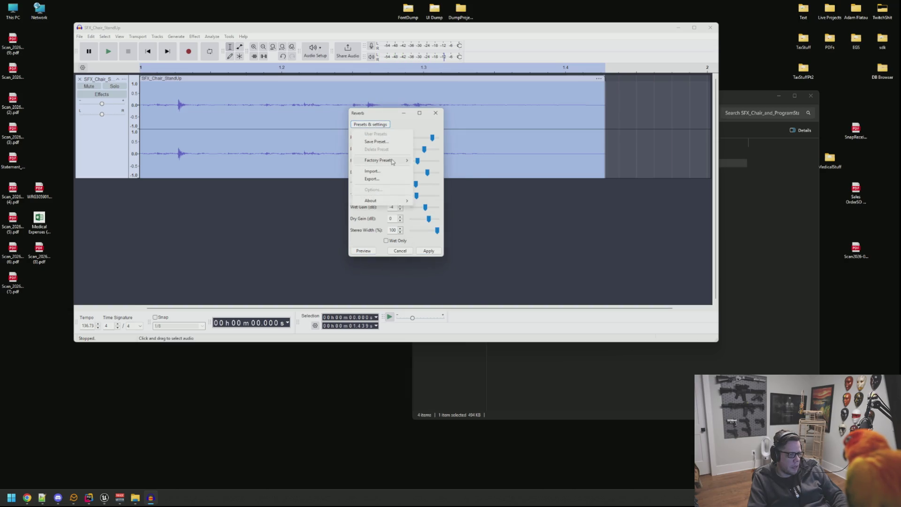
{"action": "mouse_move", "coordinate": [402, 162]}
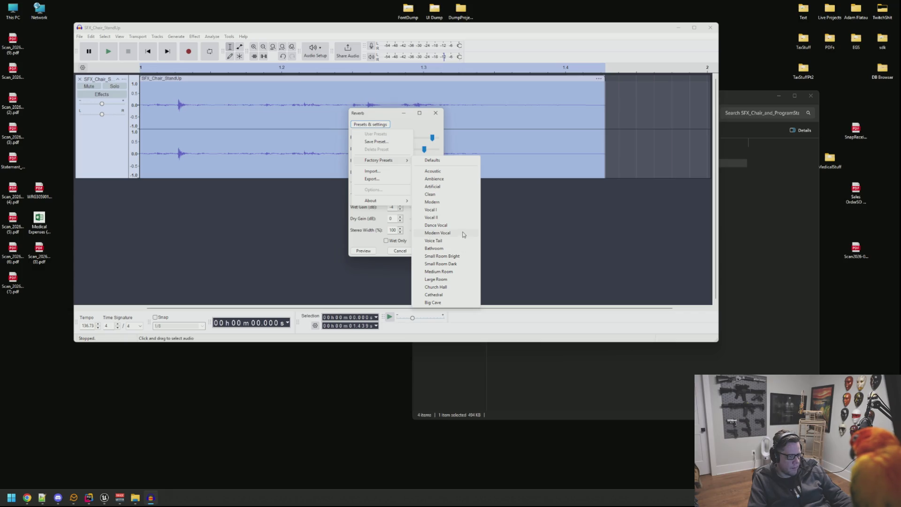
{"action": "left_click", "coordinate": [454, 205]}
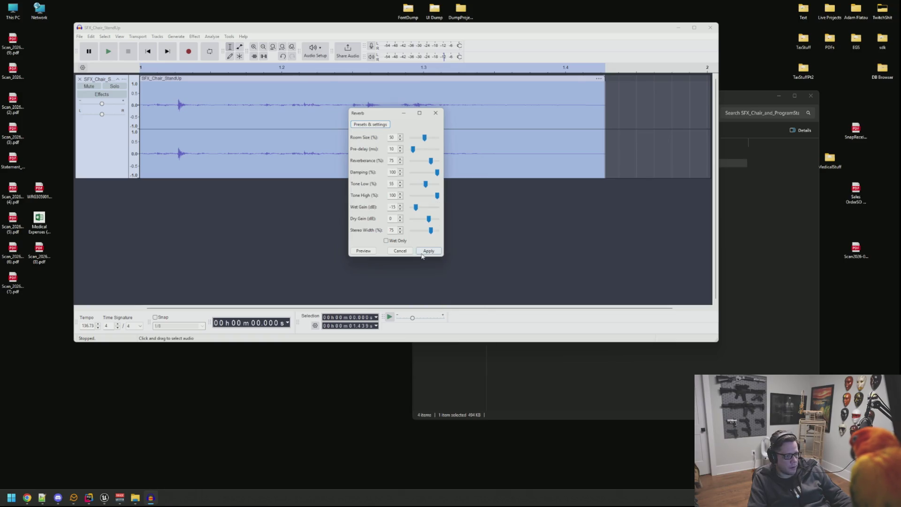
{"action": "left_click", "coordinate": [365, 252]}
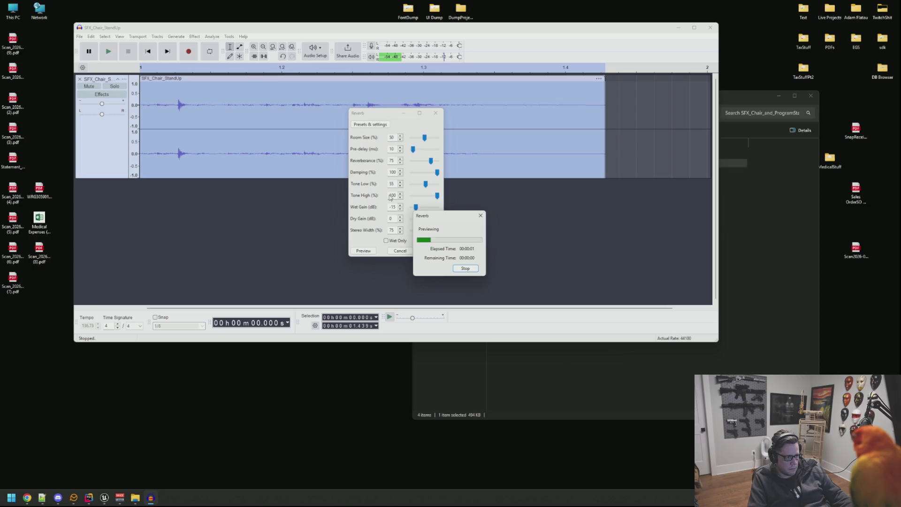
{"action": "left_click", "coordinate": [376, 124]}
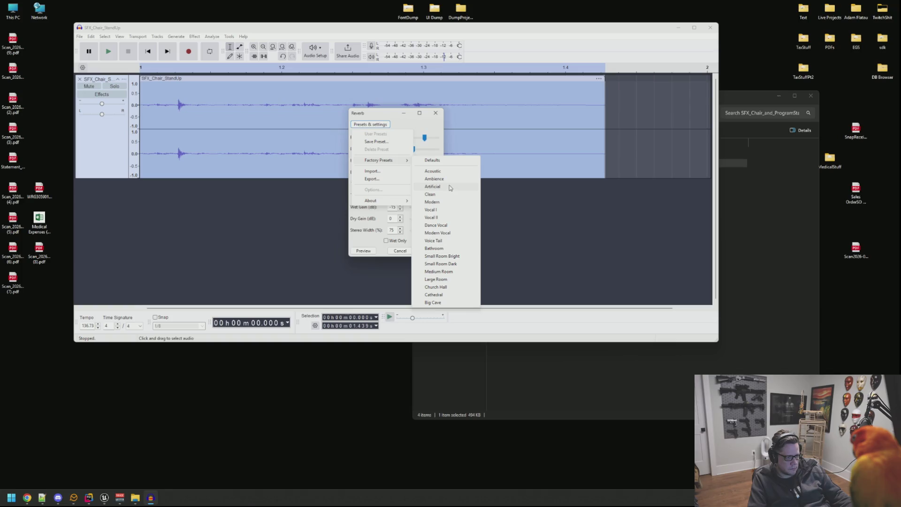
{"action": "left_click", "coordinate": [451, 187]}
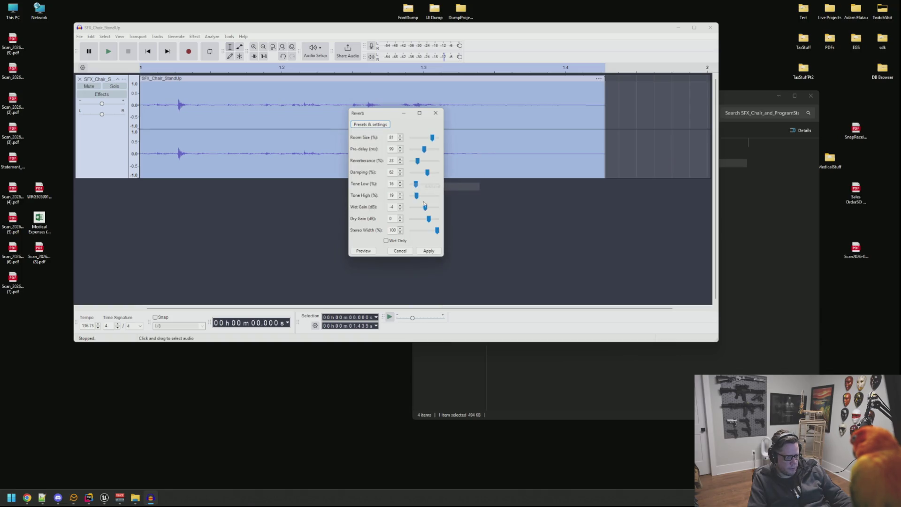
{"action": "left_click", "coordinate": [363, 250]}
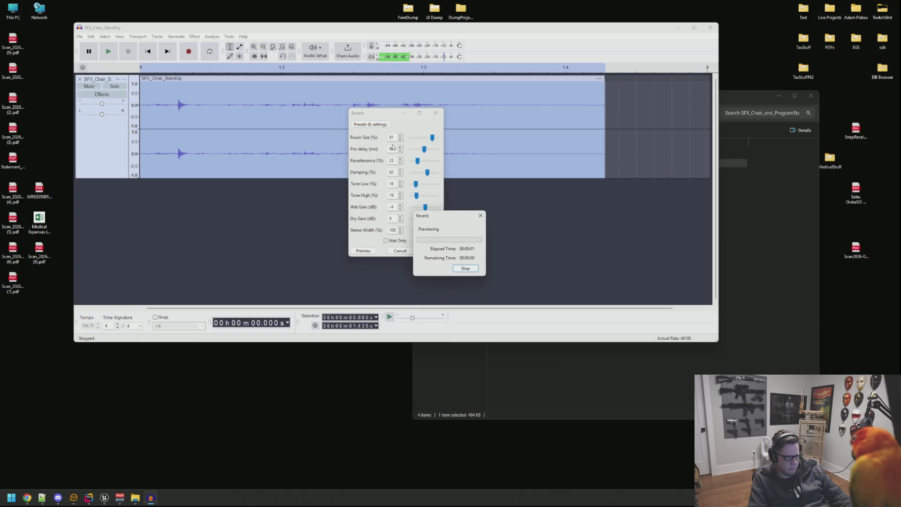
- Audition the Small Room Dark, Small Room Bright and Cathedral reverb presets
{"action": "left_click", "coordinate": [370, 125]}
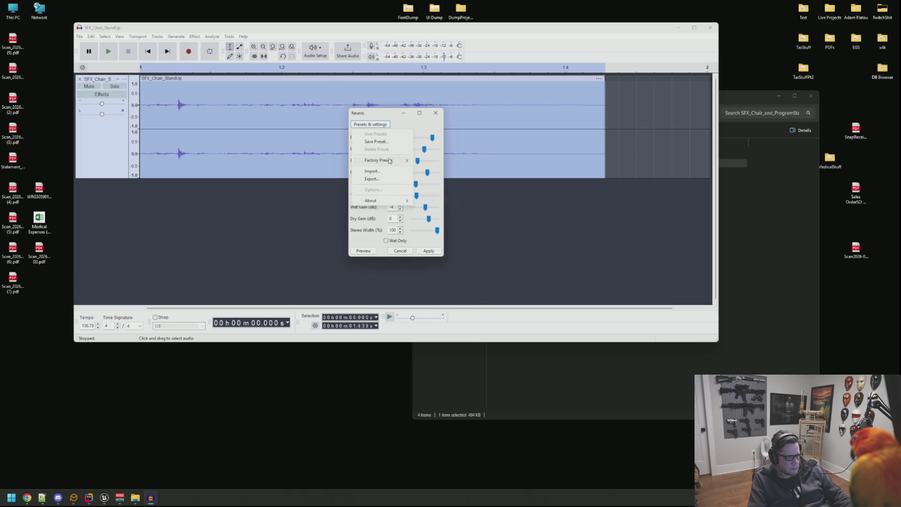
{"action": "mouse_move", "coordinate": [389, 161]}
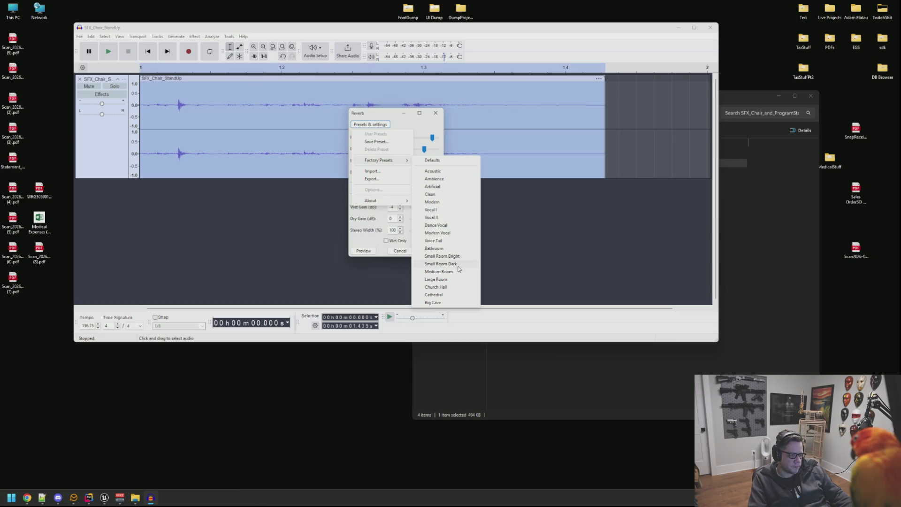
{"action": "left_click", "coordinate": [442, 264]}
{"action": "left_click", "coordinate": [364, 251]}
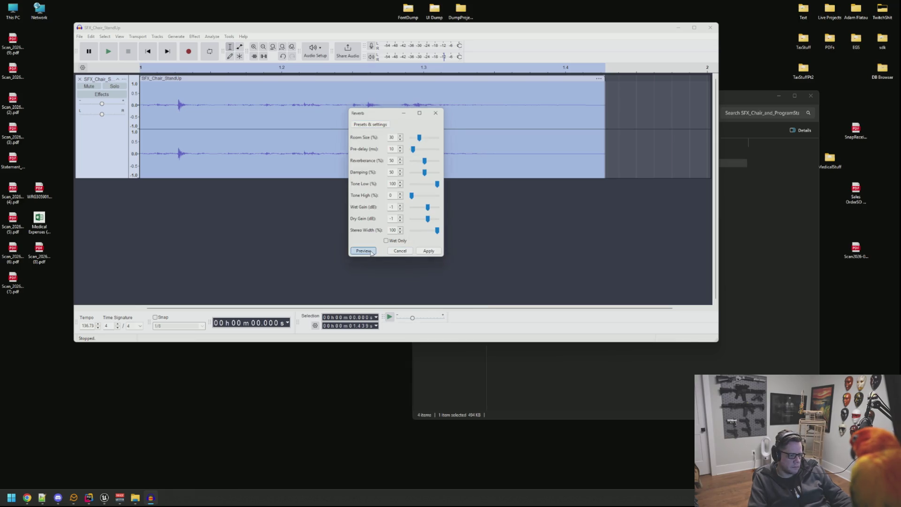
{"action": "left_click", "coordinate": [377, 127]}
{"action": "mouse_move", "coordinate": [409, 164]}
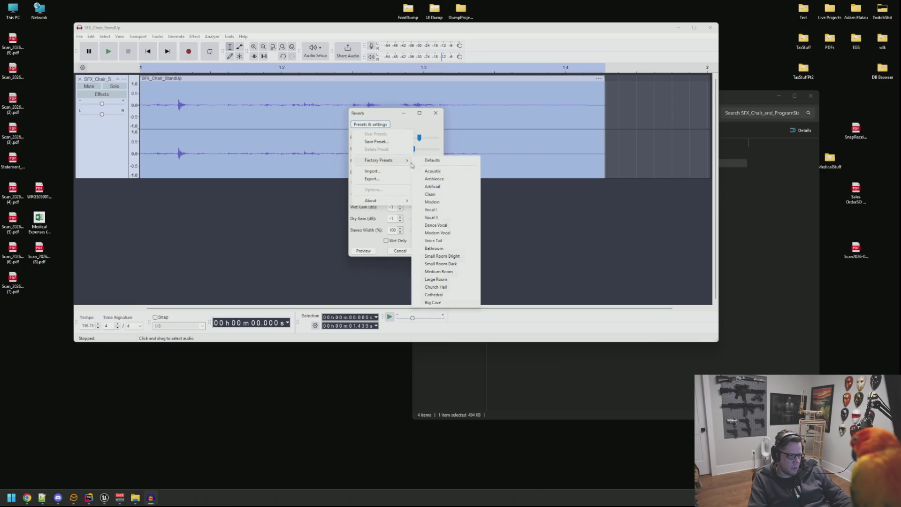
{"action": "left_click", "coordinate": [454, 257]}
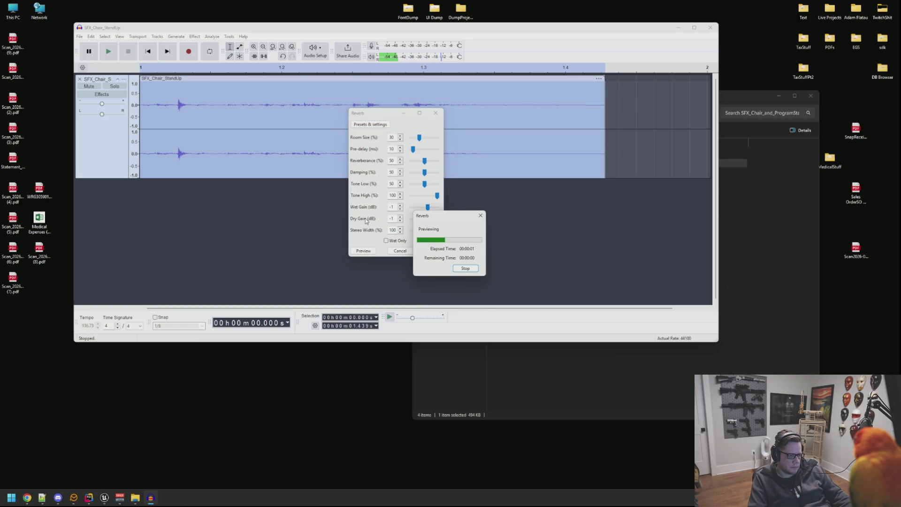
{"action": "left_click", "coordinate": [370, 124]}
{"action": "mouse_move", "coordinate": [384, 162]}
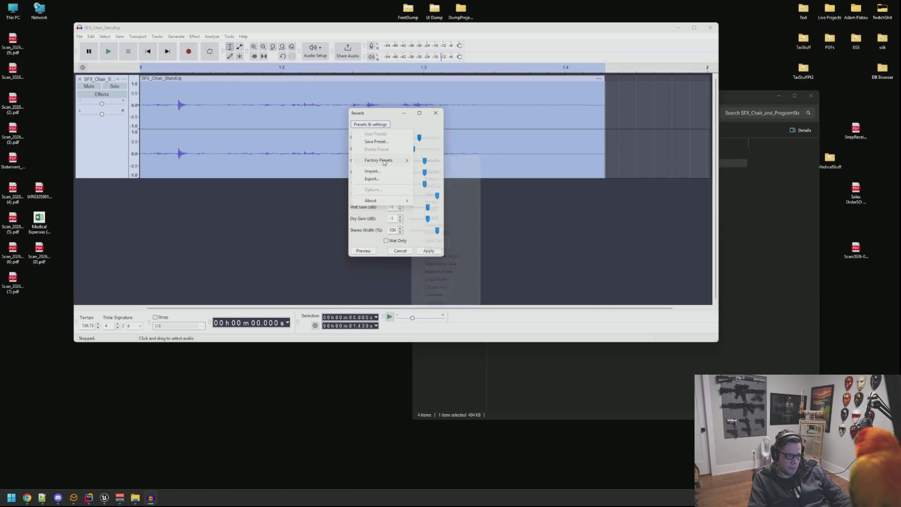
{"action": "left_click", "coordinate": [447, 296]}
{"action": "left_click", "coordinate": [365, 252]}
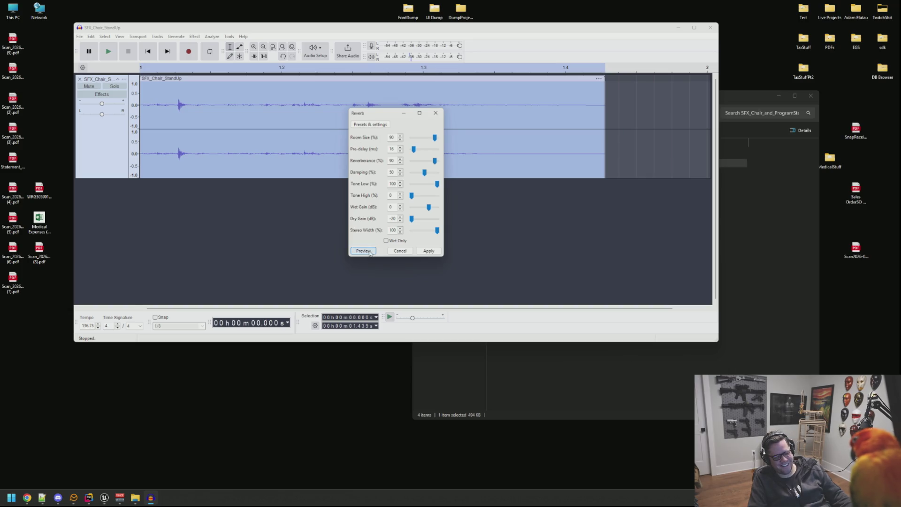
{"action": "left_click", "coordinate": [370, 249]}
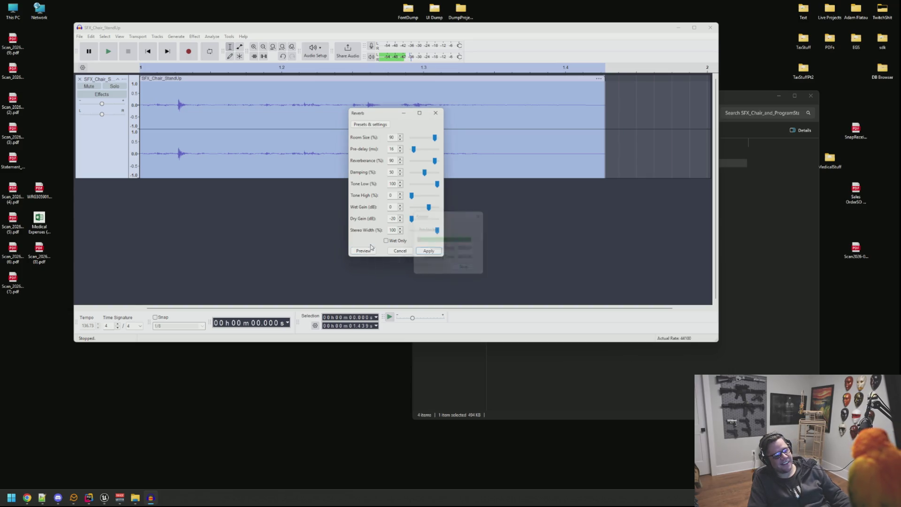
- Load the Medium Room preset, preview it, apply it, and play the result
{"action": "left_click", "coordinate": [370, 125]}
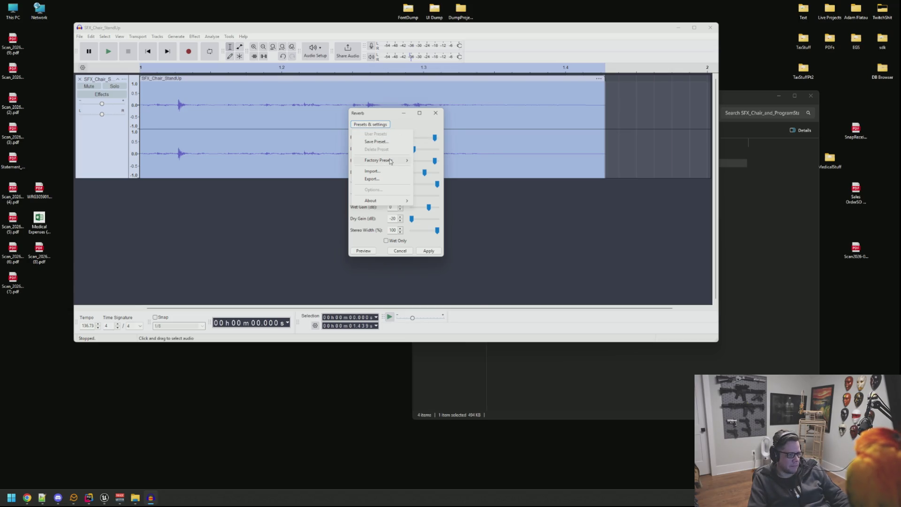
{"action": "mouse_move", "coordinate": [391, 161]}
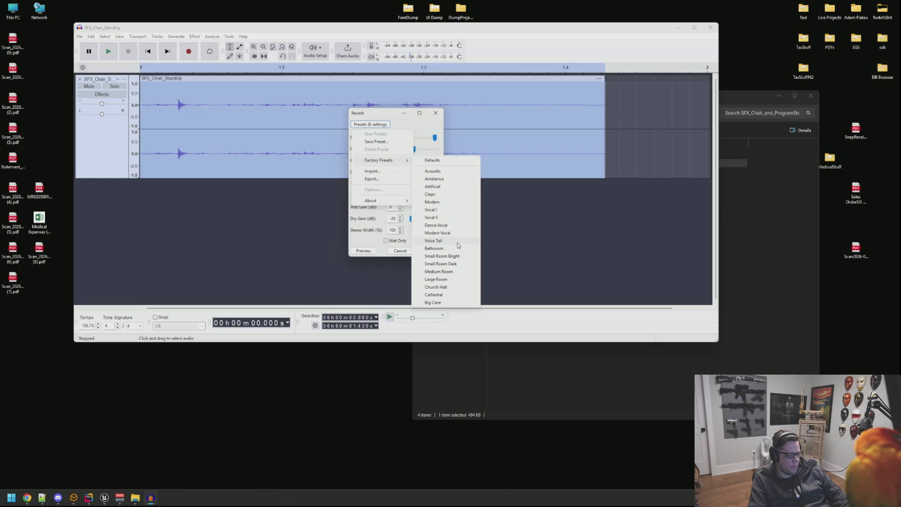
{"action": "left_click", "coordinate": [460, 274]}
{"action": "left_click", "coordinate": [370, 254]}
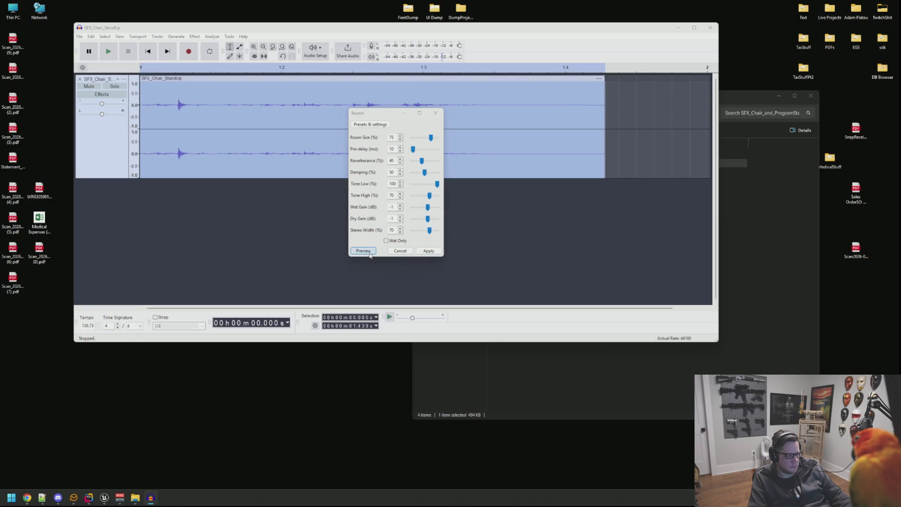
{"action": "left_click", "coordinate": [370, 253]}
{"action": "left_click", "coordinate": [429, 251]}
{"action": "key", "text": "space"}
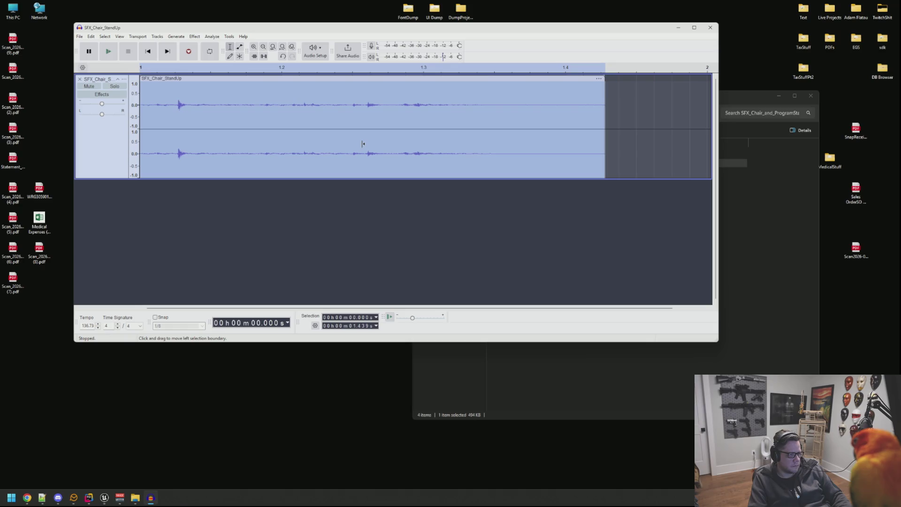
- Export the audio over SFX_Chair_StandUp.wav in Content/Audio/SFXS/Env, confirming the replacement
{"action": "key", "text": "ctrl+shift+e"}
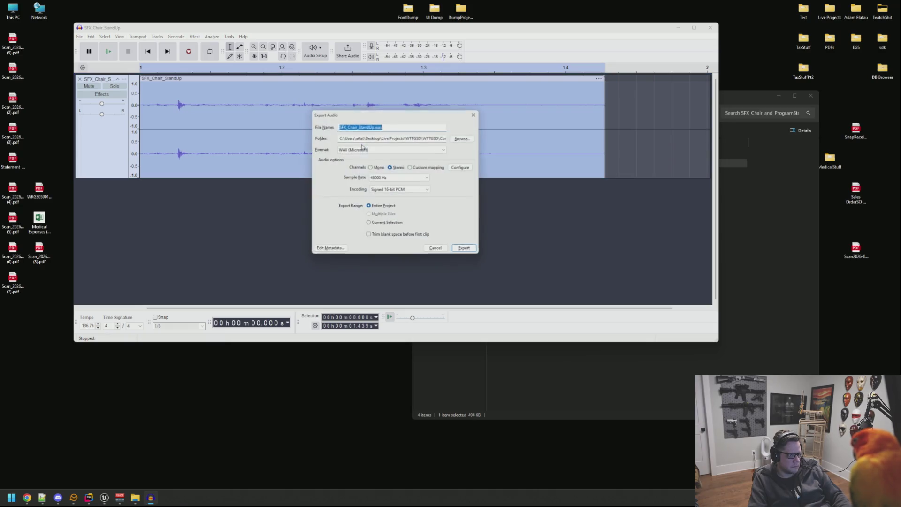
{"action": "left_click", "coordinate": [466, 137]}
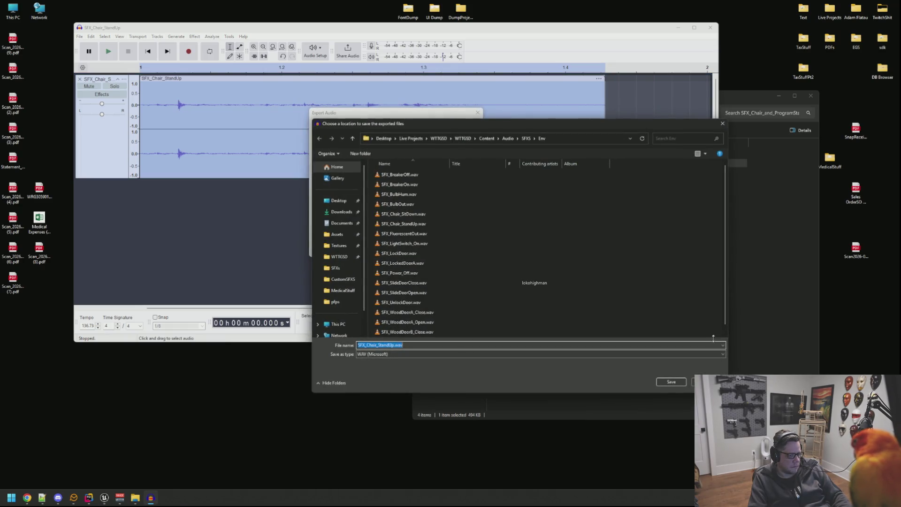
{"action": "left_click", "coordinate": [681, 381]}
{"action": "left_click", "coordinate": [463, 247]}
{"action": "left_click", "coordinate": [447, 190]}
- Return to Unreal, reframe the viewport on the desk, and start a play test with Alt+P
{"action": "left_click", "coordinate": [105, 498]}
{"action": "mouse_move", "coordinate": [311, 303]}
{"action": "left_mouse_down"}
{"action": "mouse_move", "coordinate": [291, 301]}
{"action": "mouse_move", "coordinate": [324, 305]}
{"action": "left_mouse_up"}
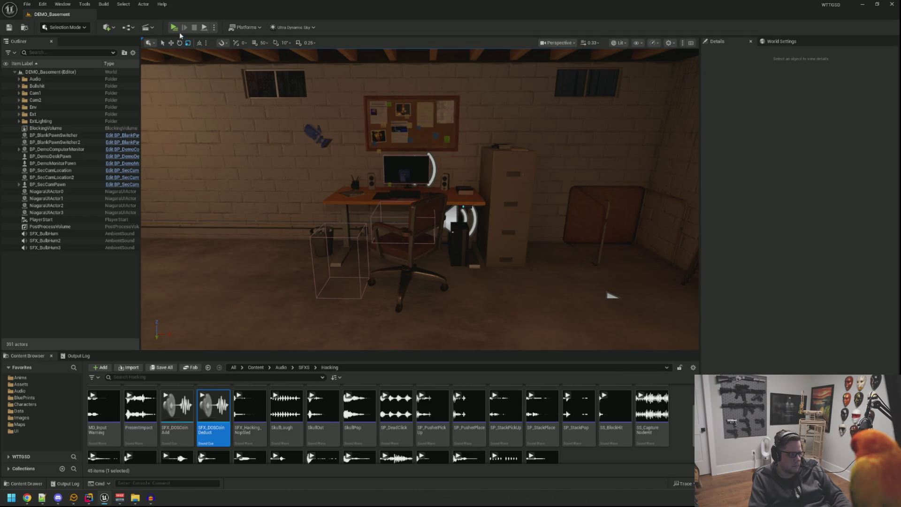
{"action": "key", "text": "alt+p"}
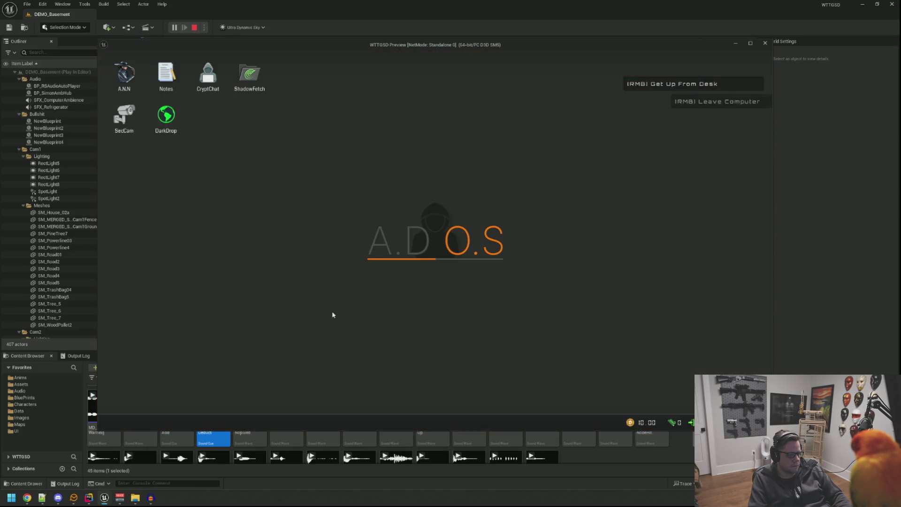
- Step back from the computer, stand up from the chair, then sit down at the monitor again
{"action": "right_click", "coordinate": [392, 254]}
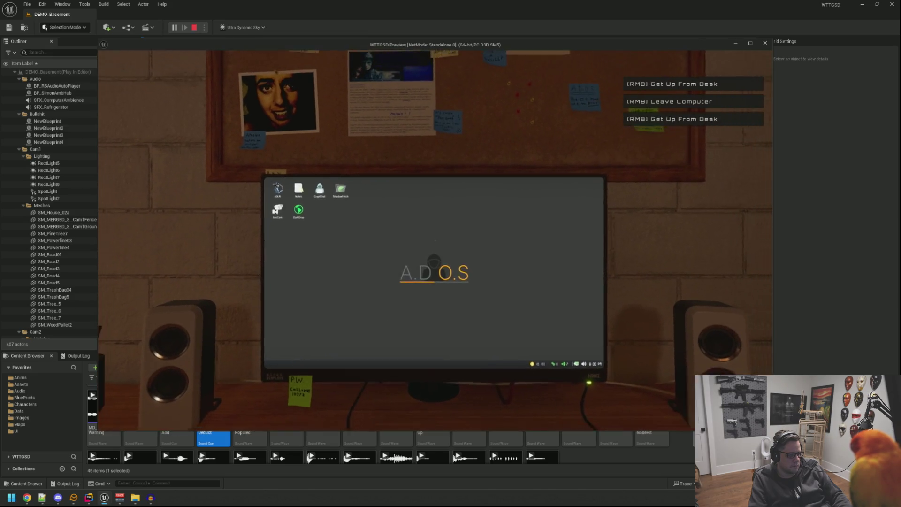
{"action": "right_click", "coordinate": [435, 240]}
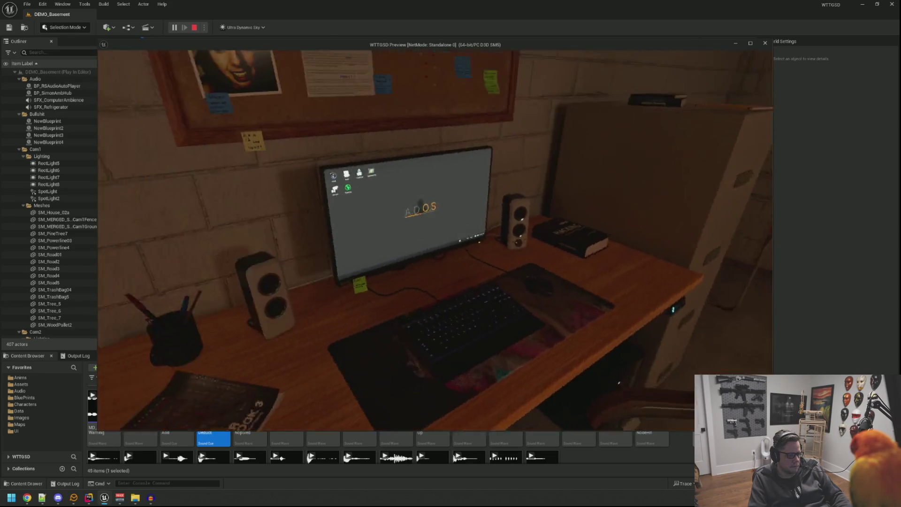
{"action": "left_click", "coordinate": [436, 240]}
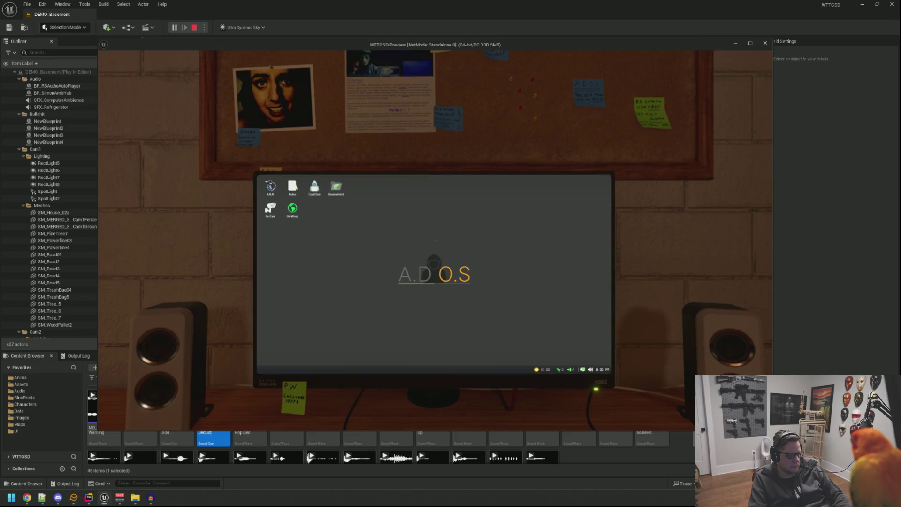
{"action": "left_click", "coordinate": [436, 240]}
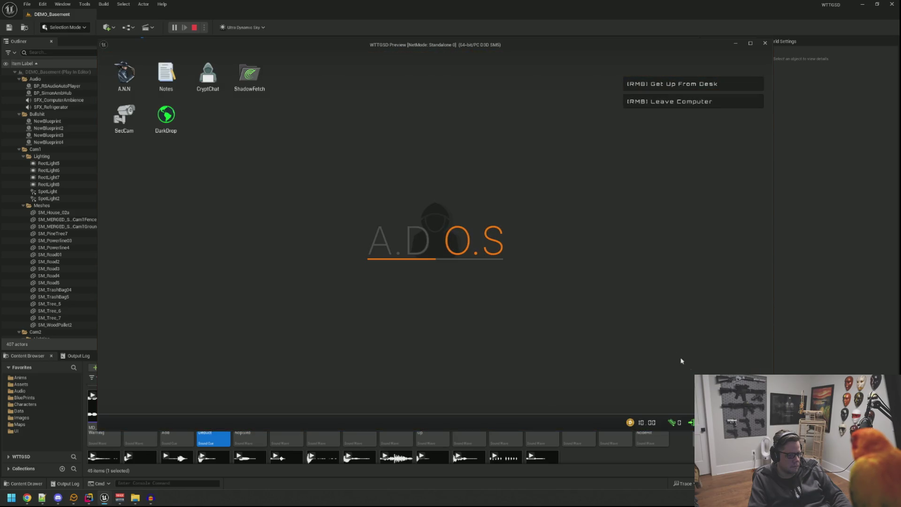
- Leave the computer, get up again, stop the play test, and return to Audacity
{"action": "right_click", "coordinate": [682, 361]}
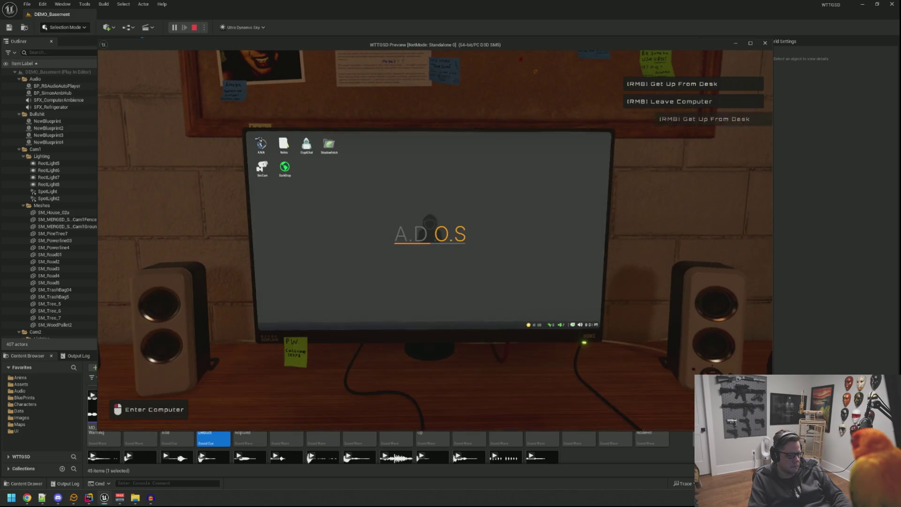
{"action": "right_click", "coordinate": [435, 240]}
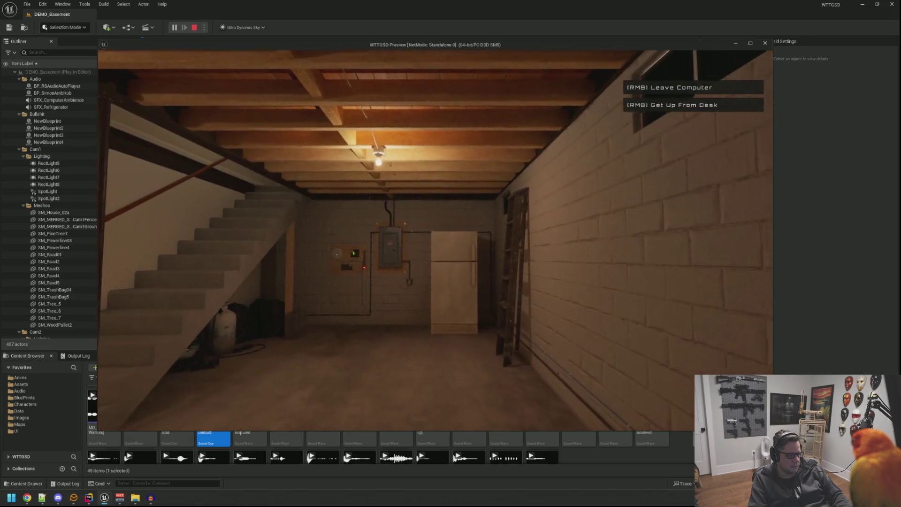
{"action": "key", "text": "Escape"}
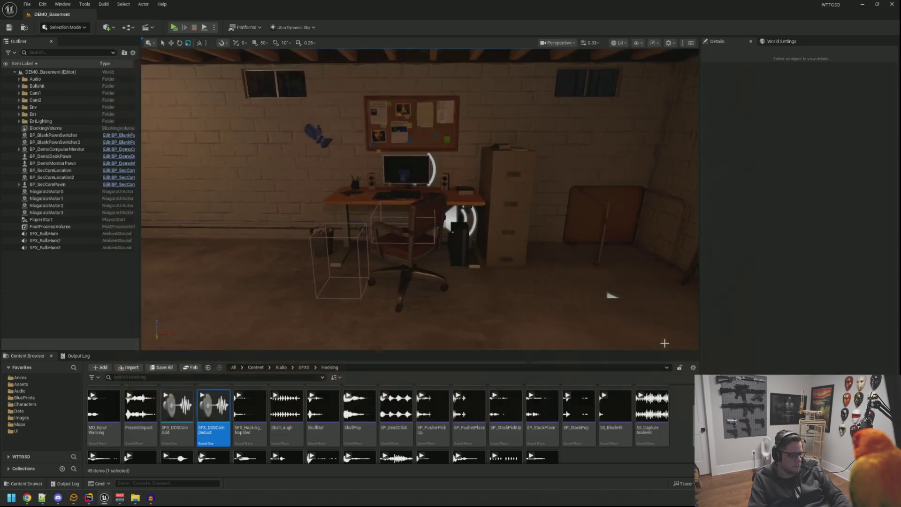
{"action": "scroll", "coordinate": [563, 262], "scroll_direction": "up", "scroll_amount": 5}
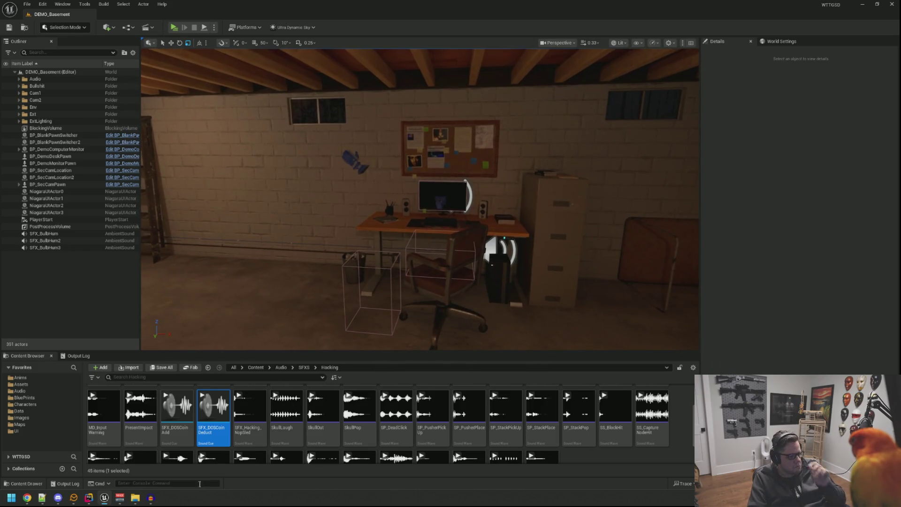
{"action": "left_click", "coordinate": [156, 499]}
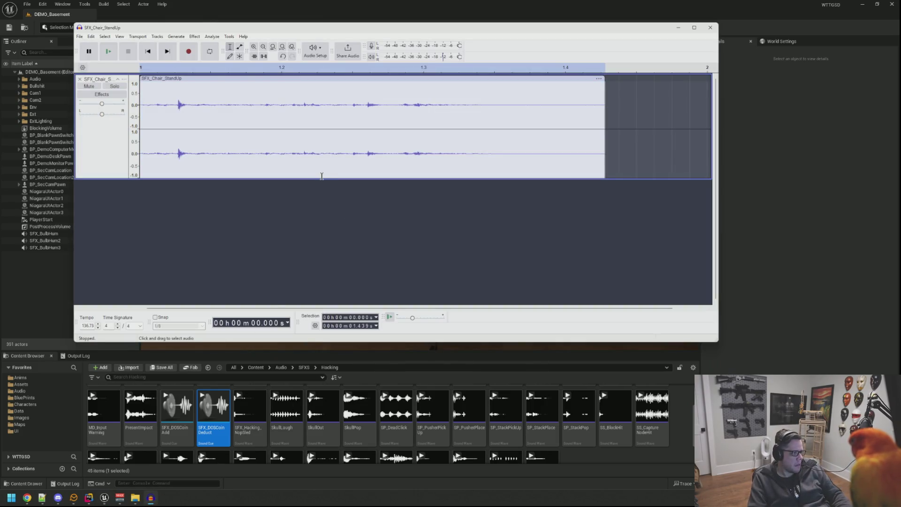
- Undo the last edit and apply Repeat Reverb to the sit-down sound, listening before and after
{"action": "key", "text": "ctrl+z"}
{"action": "key", "text": "ctrl+z"}
{"action": "key", "text": "ctrl+z"}
{"action": "key", "text": "ctrl+z"}
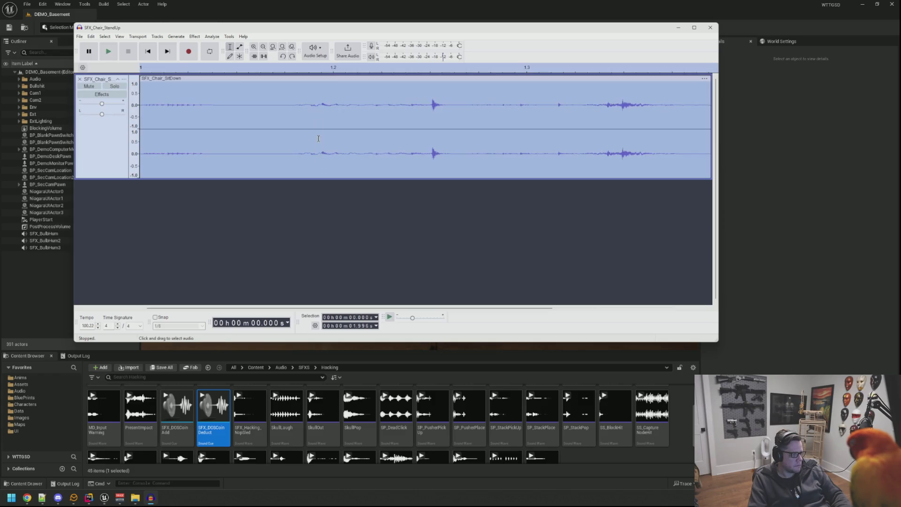
{"action": "key", "text": "space"}
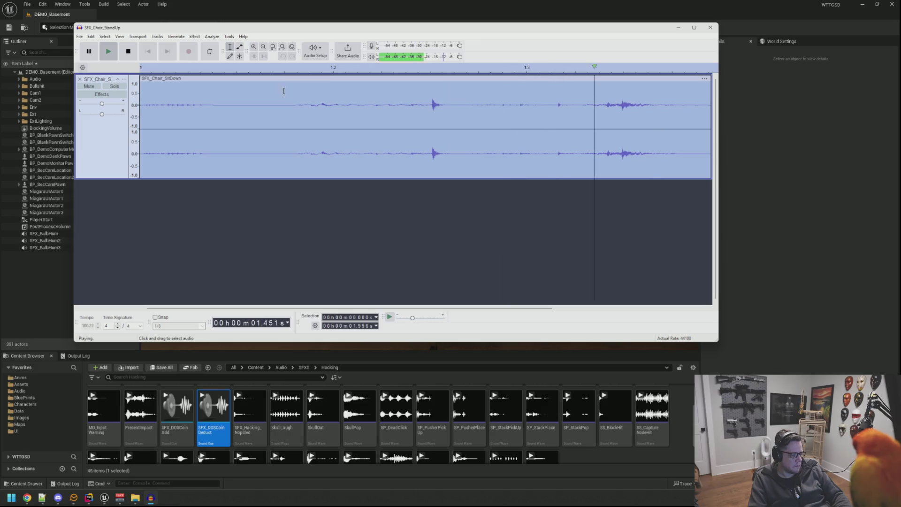
{"action": "left_click", "coordinate": [193, 36]}
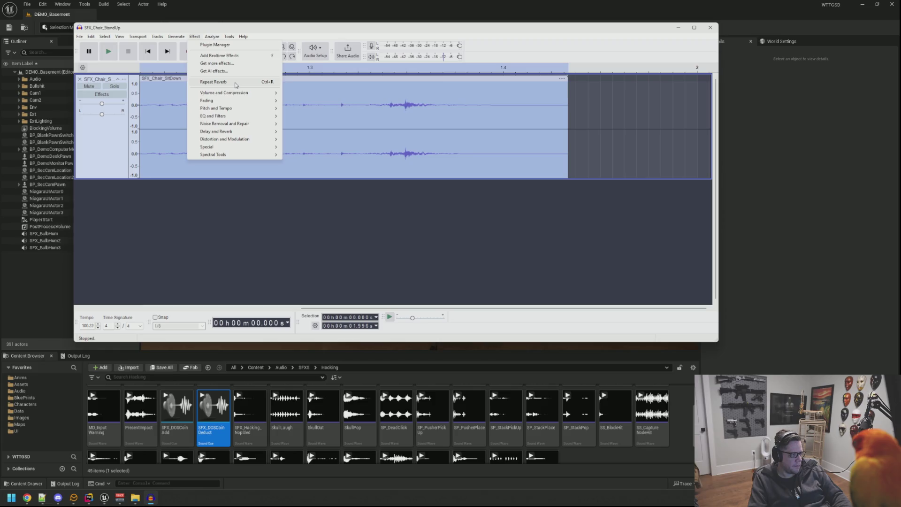
{"action": "left_click", "coordinate": [236, 84]}
{"action": "key", "text": "space"}
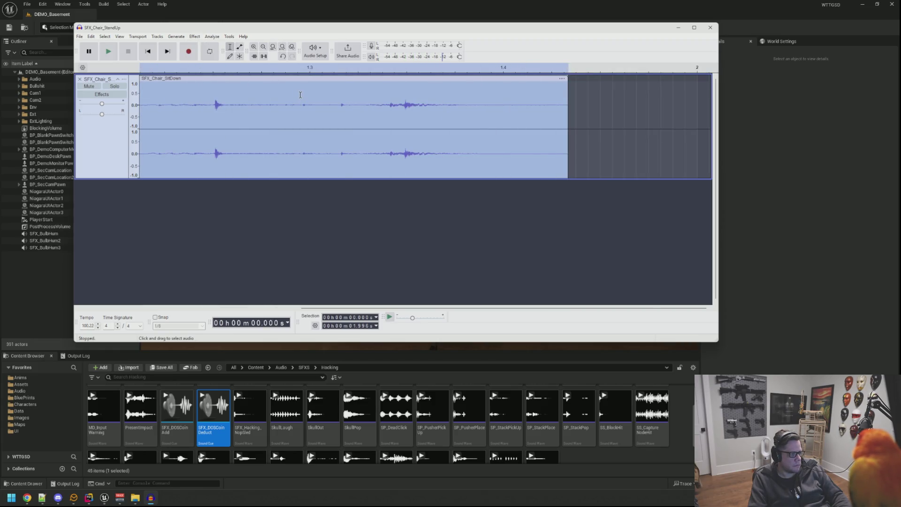
{"action": "key", "text": "space"}
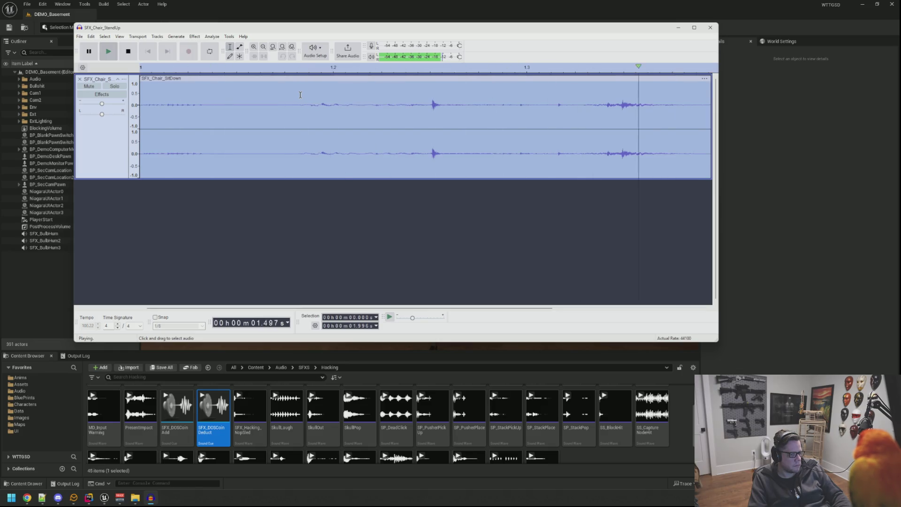
- Export the result over SFX_Chair_SitDown.wav, confirming the replacement
{"action": "key", "text": "ctrl+shift+e"}
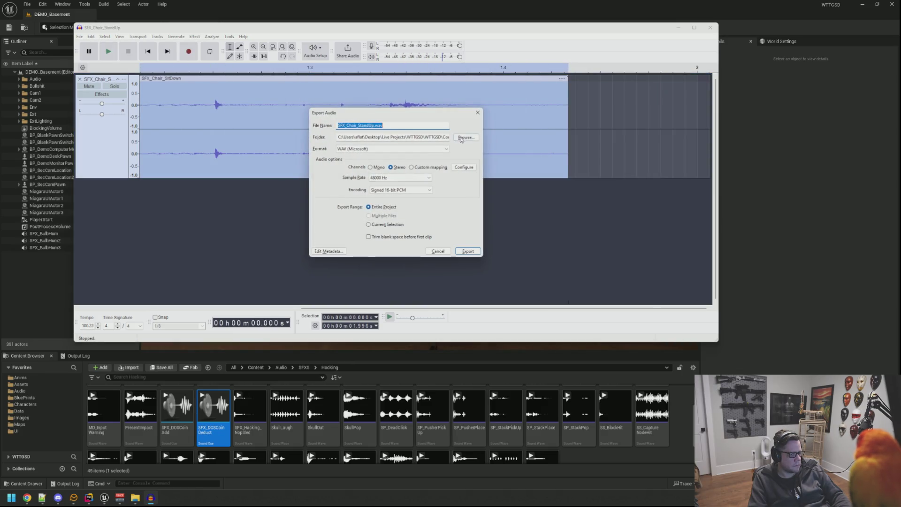
{"action": "left_click", "coordinate": [463, 138]}
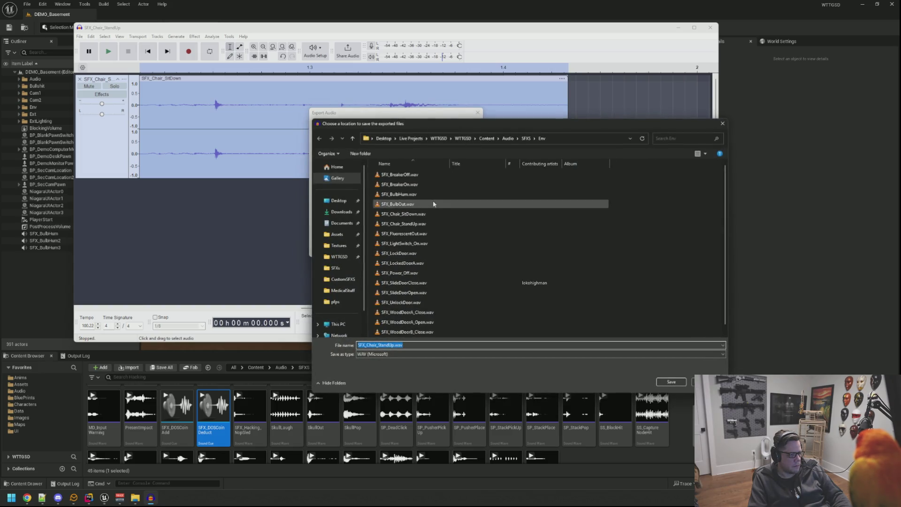
{"action": "left_click", "coordinate": [442, 215]}
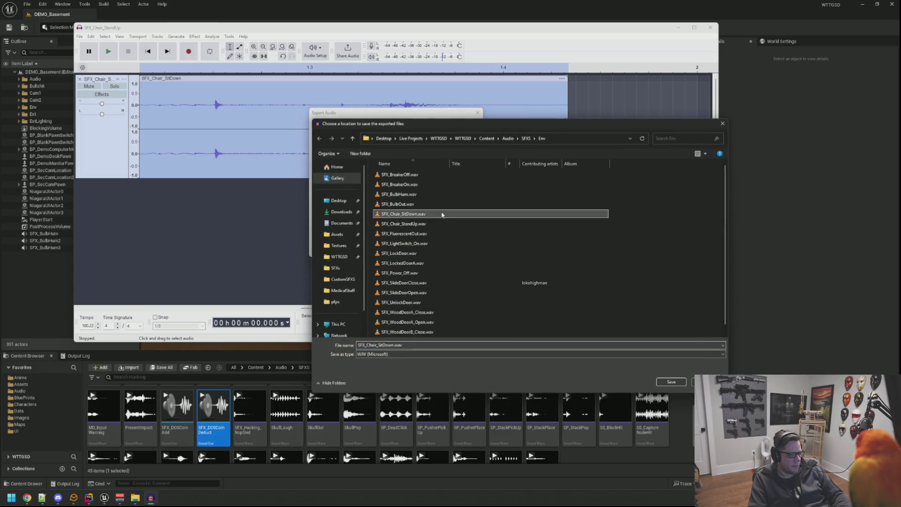
{"action": "left_click", "coordinate": [670, 383]}
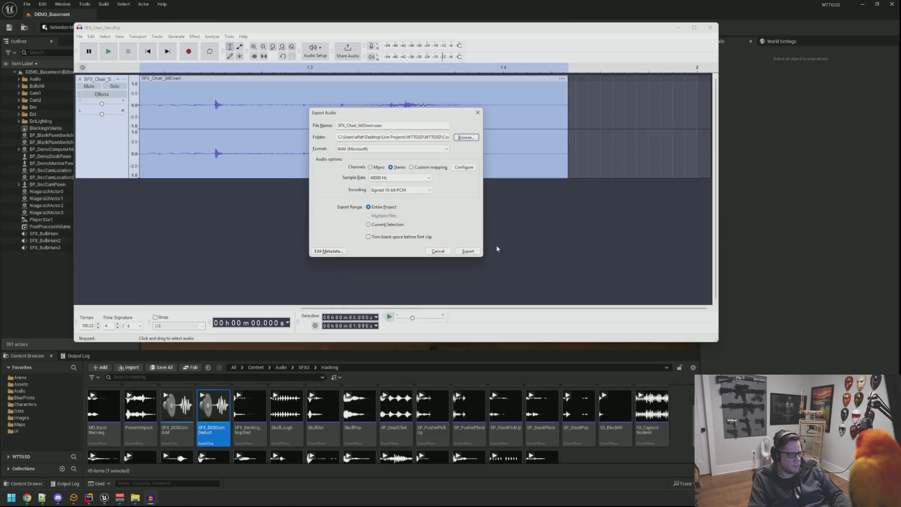
{"action": "left_click", "coordinate": [468, 252]}
{"action": "left_click", "coordinate": [449, 191]}
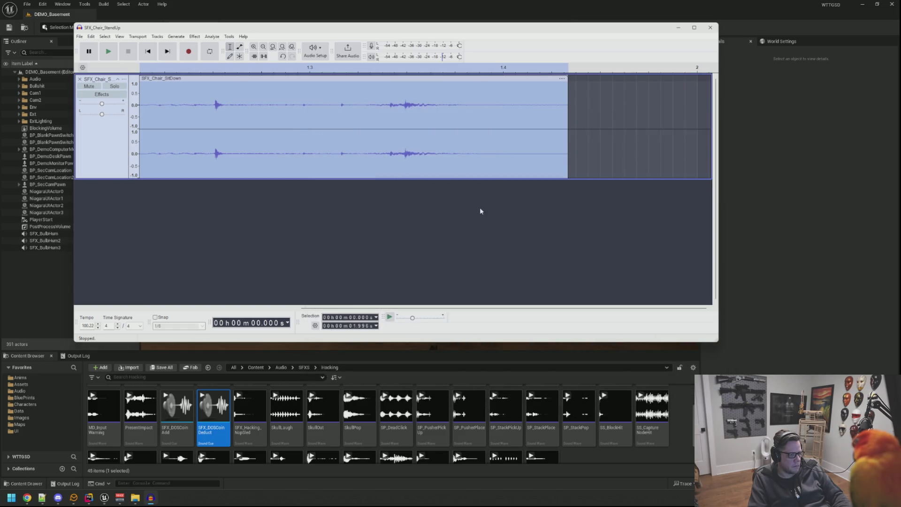
{"action": "left_click", "coordinate": [775, 263]}
- Reframe the viewport on the desk, play-test the sit-down, then stop with Esc
{"action": "mouse_move", "coordinate": [423, 164]}
{"action": "left_mouse_down"}
{"action": "mouse_move", "coordinate": [413, 155]}
{"action": "mouse_move", "coordinate": [428, 161]}
{"action": "mouse_move", "coordinate": [428, 151]}
{"action": "mouse_move", "coordinate": [323, 252]}
{"action": "mouse_move", "coordinate": [362, 223]}
{"action": "left_mouse_up"}
{"action": "left_click", "coordinate": [173, 27]}
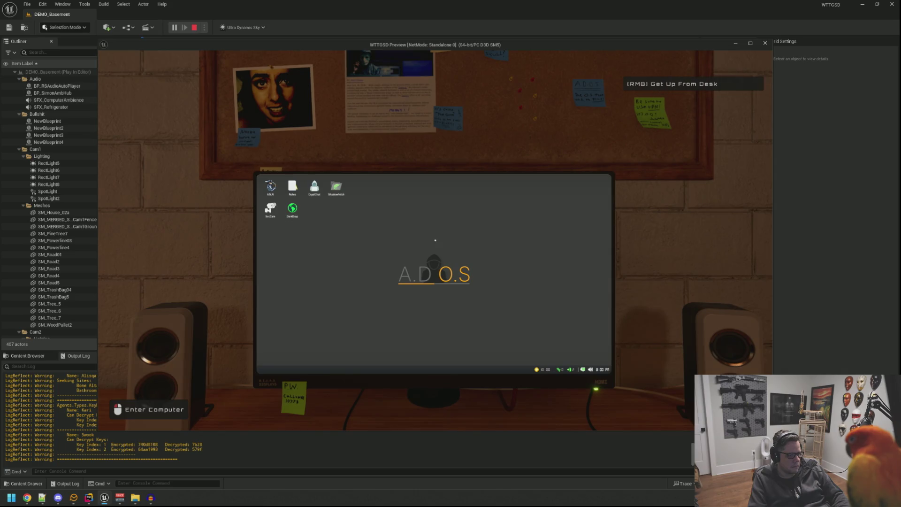
{"action": "key", "text": "Escape"}
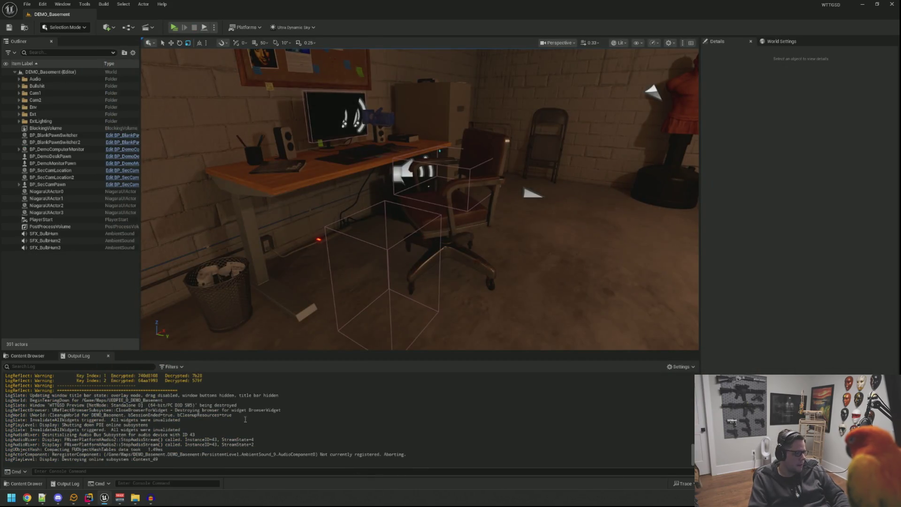
- Open Anims > LevelSequences > LevelSeq_Demo_StandToSit_MainChair and set its Audio Volume to 0.35
{"action": "left_click", "coordinate": [40, 357]}
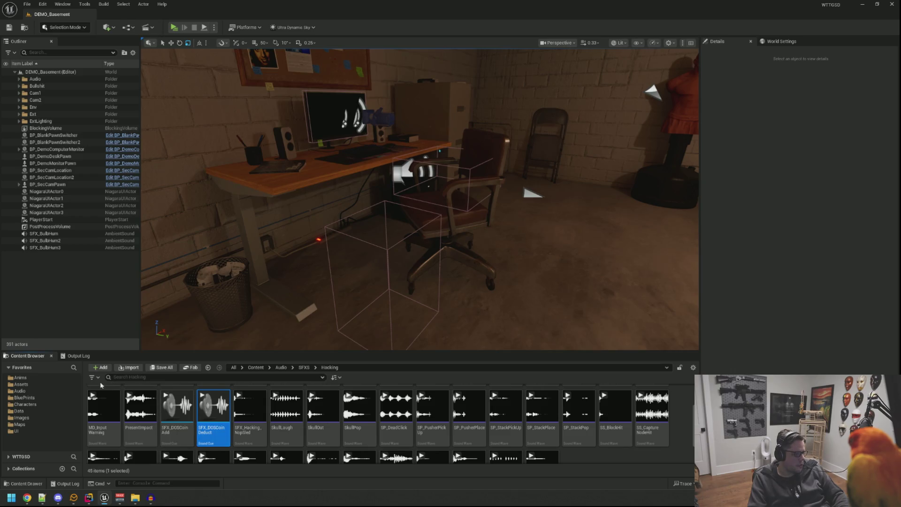
{"action": "left_click", "coordinate": [29, 378]}
{"action": "left_click", "coordinate": [126, 400]}
{"action": "double_click", "coordinate": [125, 398]}
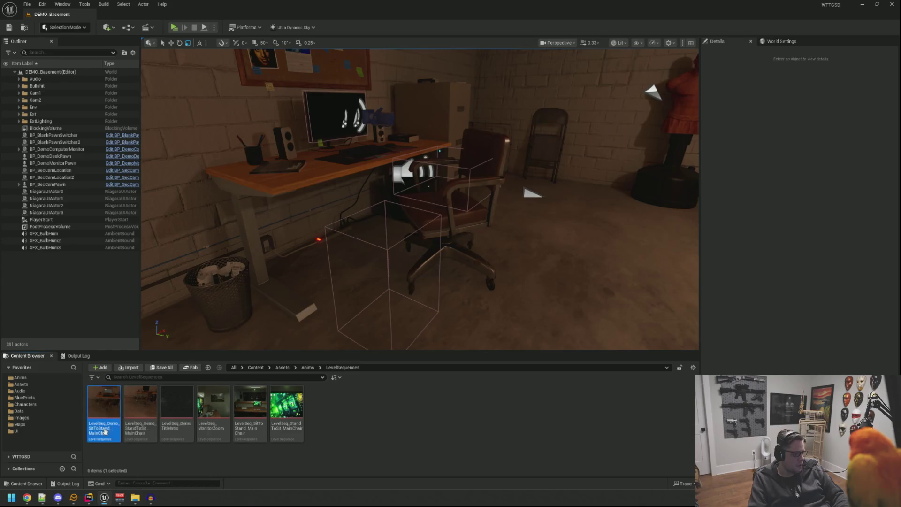
{"action": "double_click", "coordinate": [141, 409]}
{"action": "left_click", "coordinate": [126, 426]}
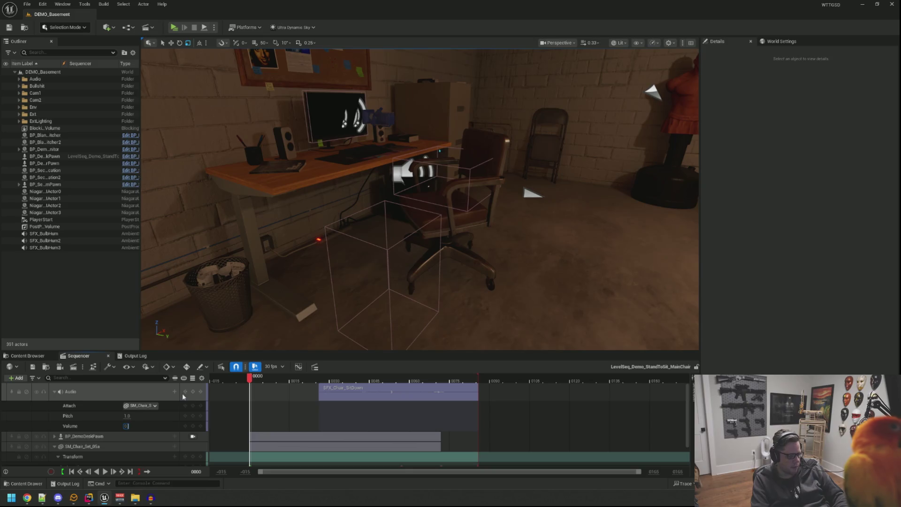
{"action": "key", "text": "Return"}
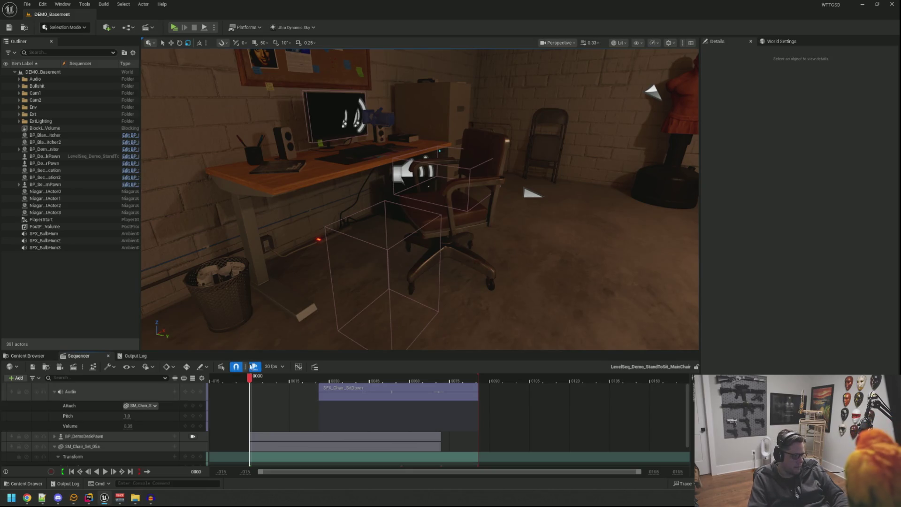
- Scrub the sequence to preview the chair motion, then play-test the level and stop
{"action": "mouse_move", "coordinate": [327, 381]}
{"action": "left_mouse_down"}
{"action": "mouse_move", "coordinate": [477, 378]}
{"action": "mouse_move", "coordinate": [345, 379]}
{"action": "left_mouse_up"}
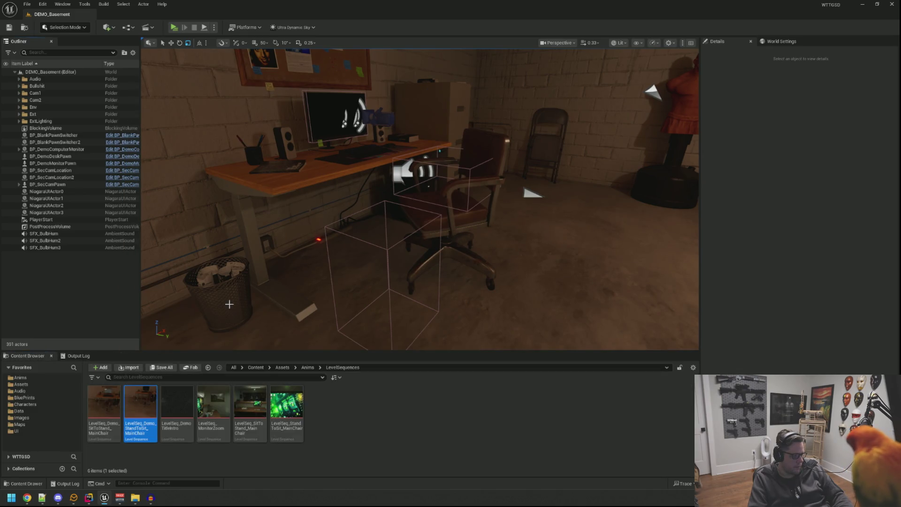
{"action": "left_click", "coordinate": [178, 29]}
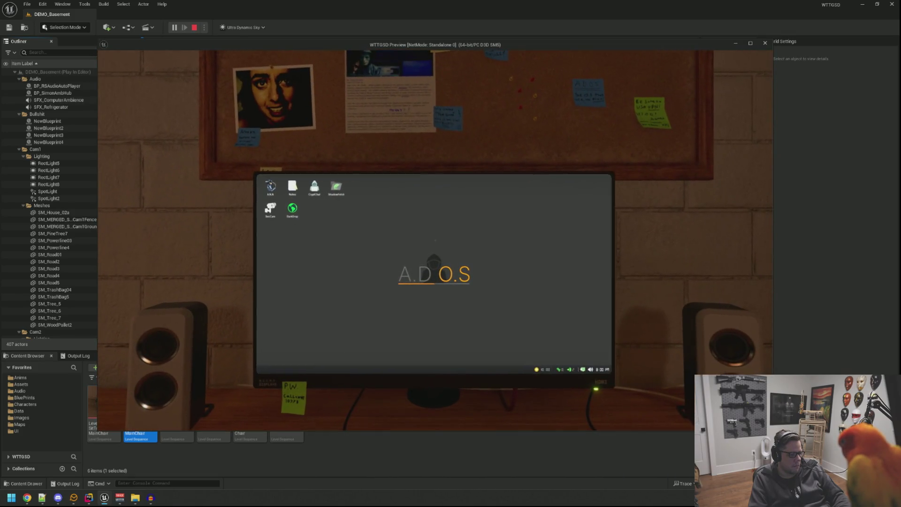
{"action": "key", "text": "Escape"}
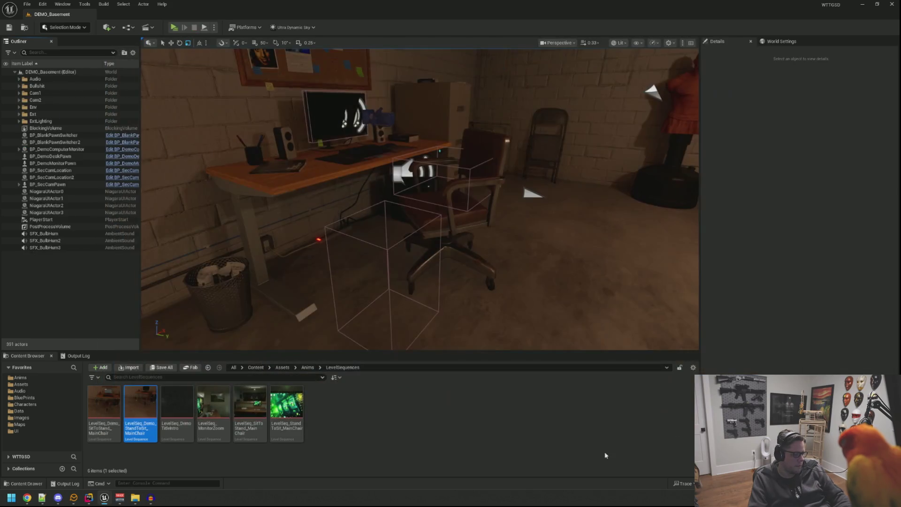
- Set the StandToSit main-chair sequence volume to 0.4, close it, and play-test
{"action": "double_click", "coordinate": [155, 414]}
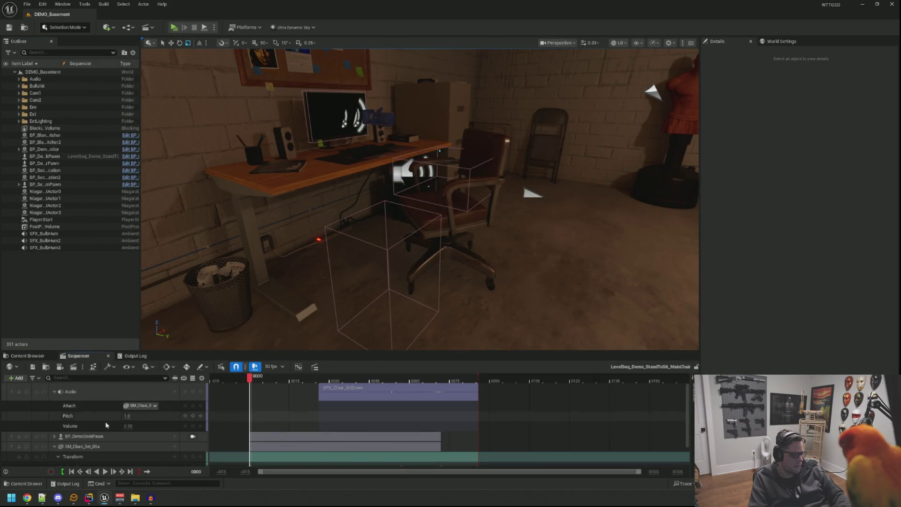
{"action": "left_click", "coordinate": [125, 426]}
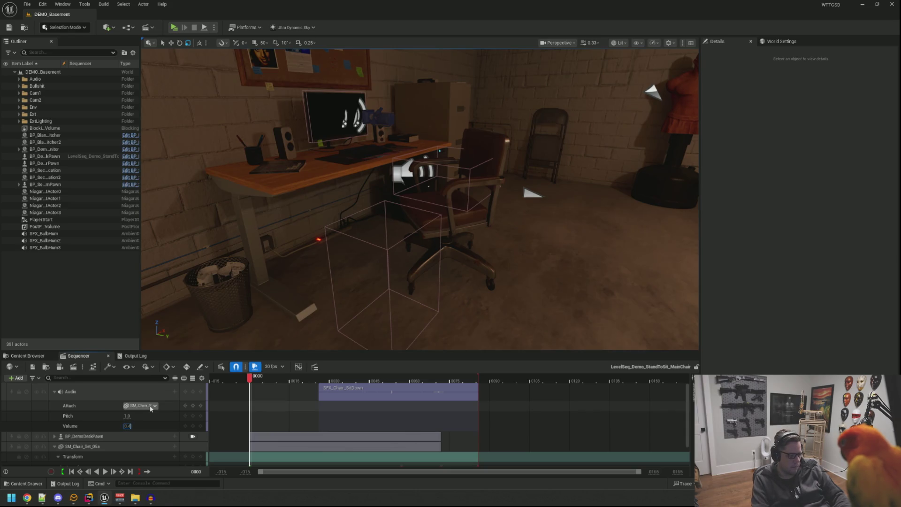
{"action": "key", "text": "Return"}
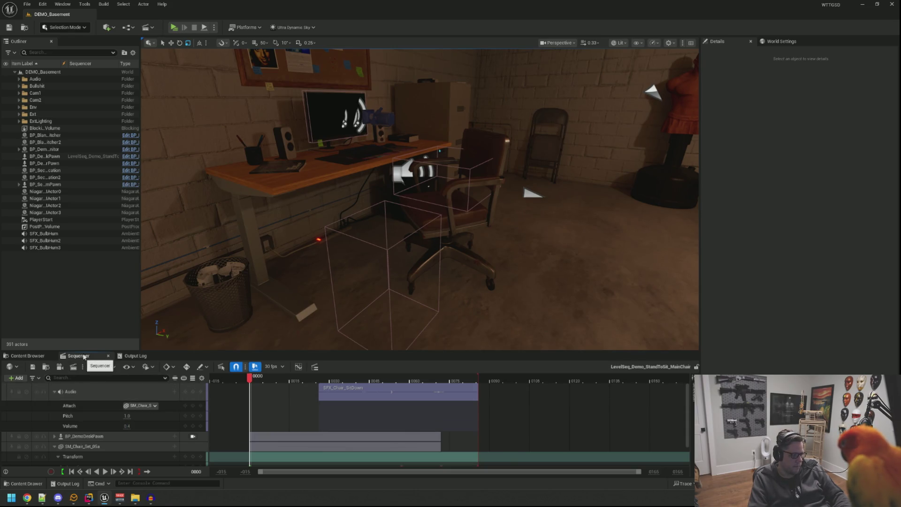
{"action": "left_click", "coordinate": [108, 355]}
{"action": "left_click", "coordinate": [173, 28]}
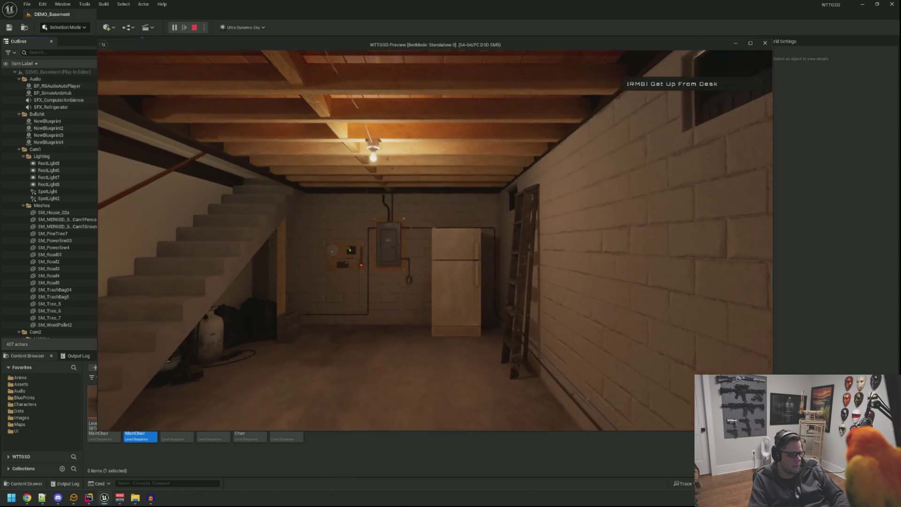
{"action": "key", "text": "Escape"}
- Set the SitToStand main-chair sequence volume to 0.4, close it, and start another play test
{"action": "left_click", "coordinate": [115, 420]}
{"action": "double_click", "coordinate": [116, 419]}
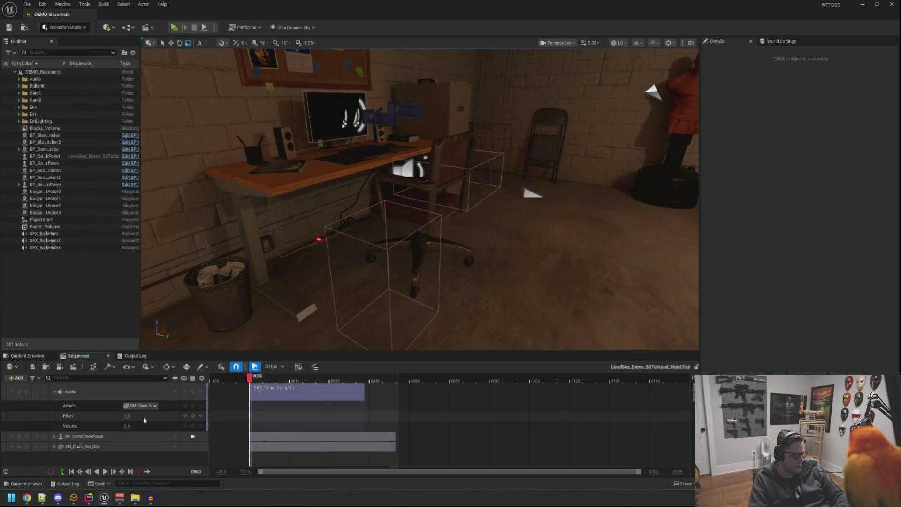
{"action": "left_click", "coordinate": [137, 426]}
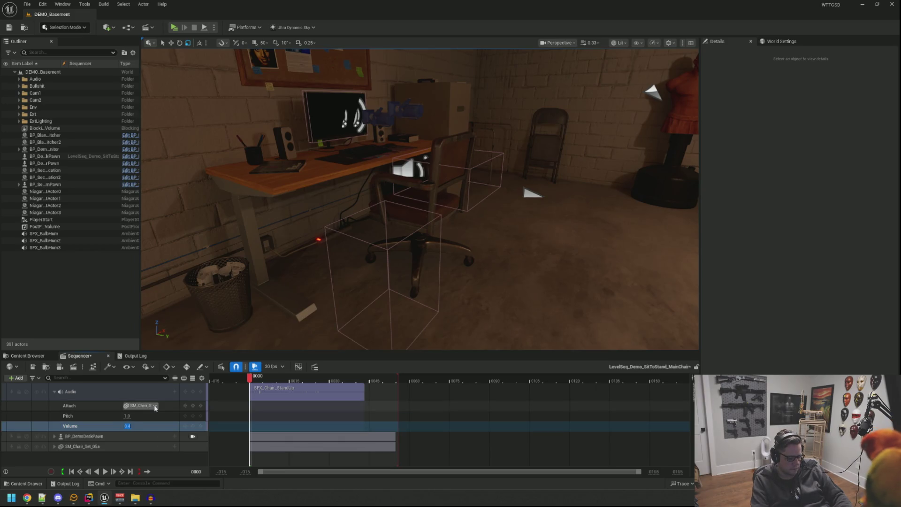
{"action": "type", "text": "0.4"}
{"action": "left_click_drag", "start_coordinate": [251, 256], "coordinate": [251, 256]}
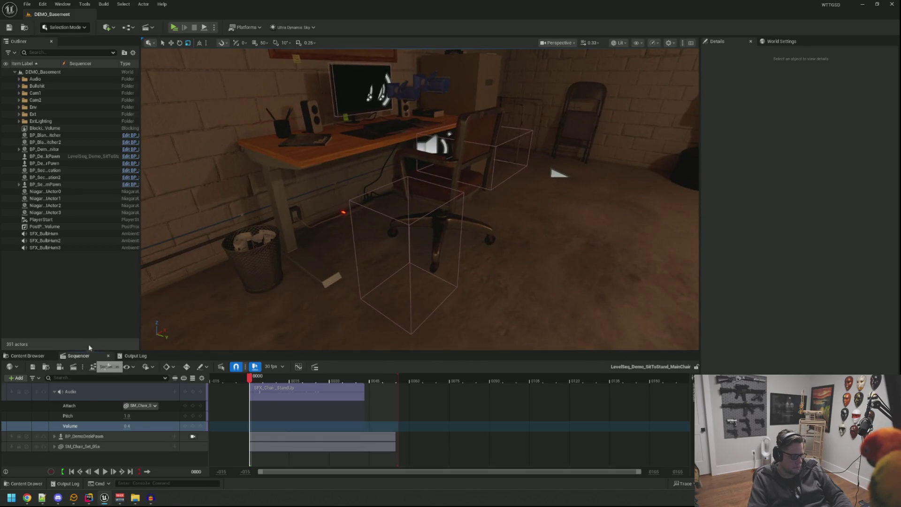
{"action": "left_click", "coordinate": [108, 356]}
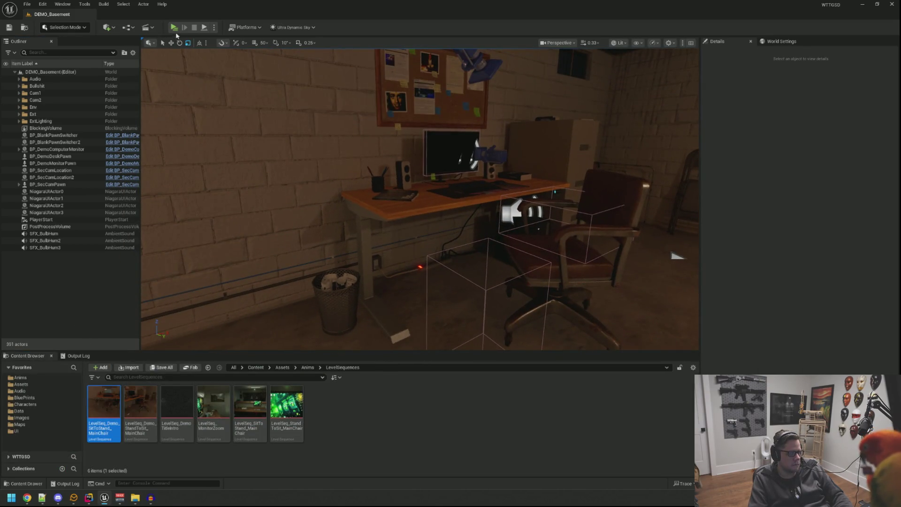
{"action": "left_click", "coordinate": [174, 28]}
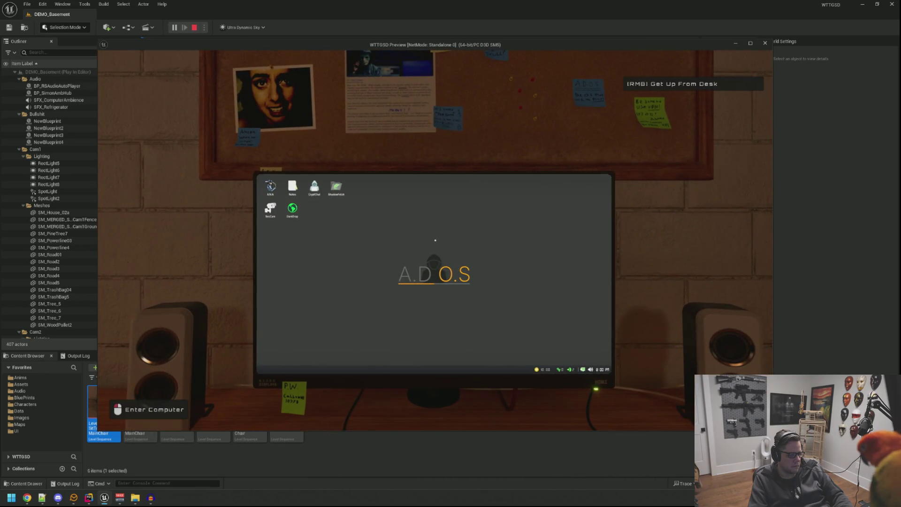
- Get up from the desk, walk toward the fridge, sit back down, and stand again
{"action": "right_click", "coordinate": [435, 241]}
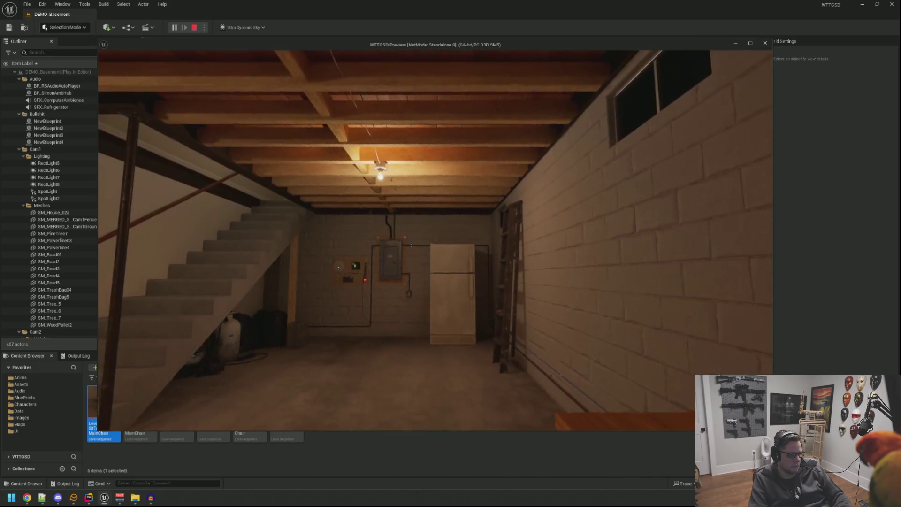
{"action": "key", "text": "w"}
{"action": "key", "text": "w"}
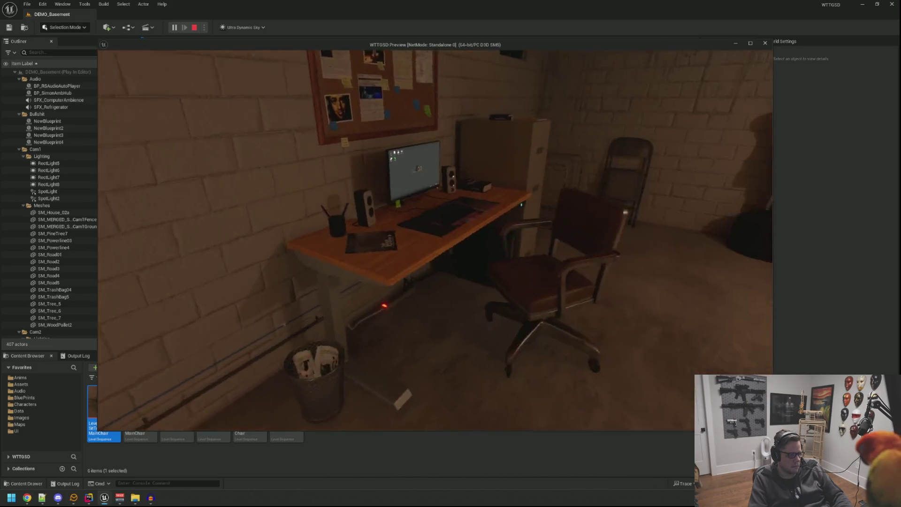
{"action": "left_click", "coordinate": [435, 240]}
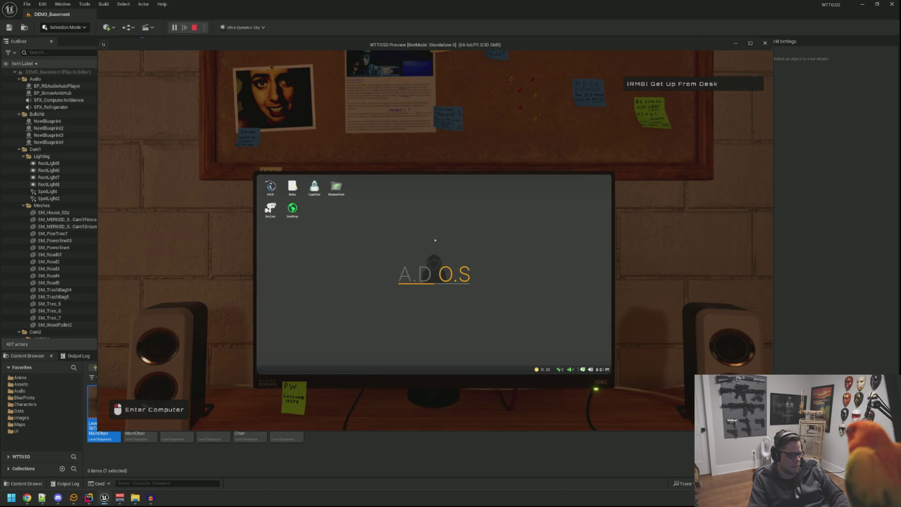
{"action": "right_click", "coordinate": [436, 240]}
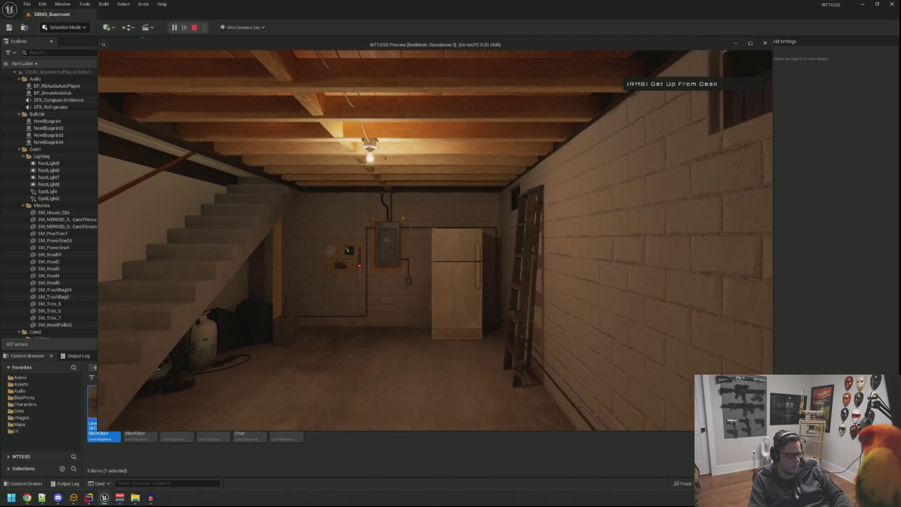
- Climb the basement stairs to the door, return to the desk, and enter the A.D.O.S desktop
{"action": "right_click", "coordinate": [435, 240]}
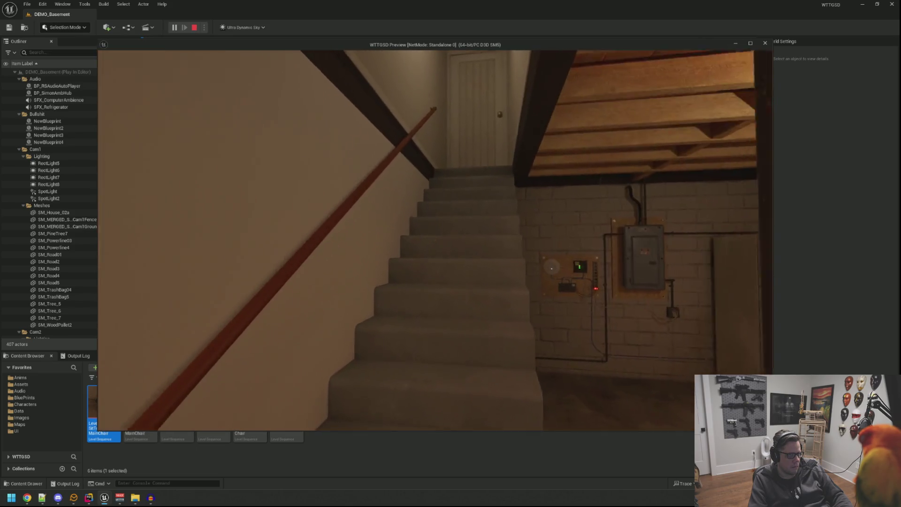
{"action": "key", "text": "w"}
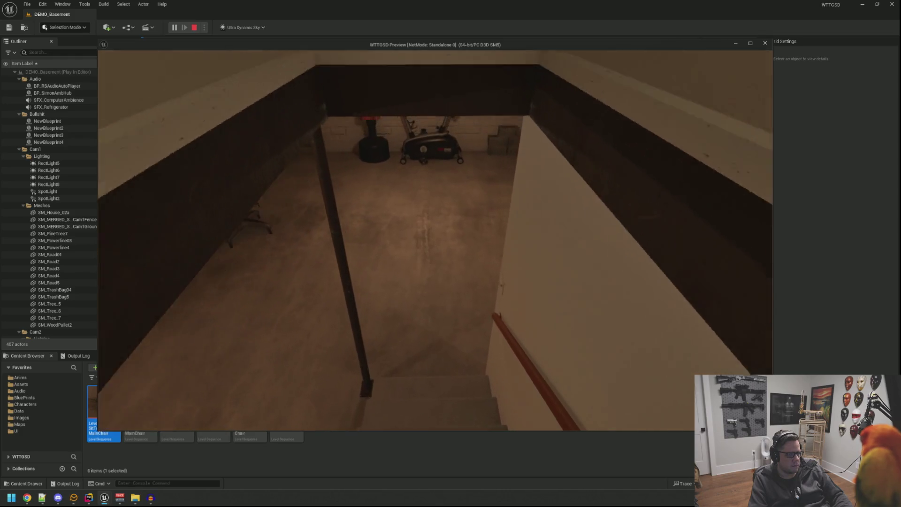
{"action": "key", "text": "w"}
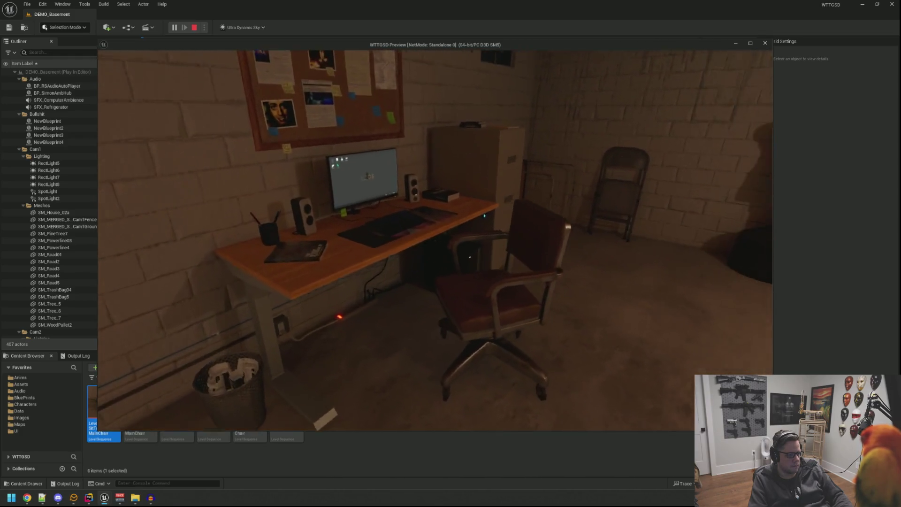
{"action": "key", "text": "w"}
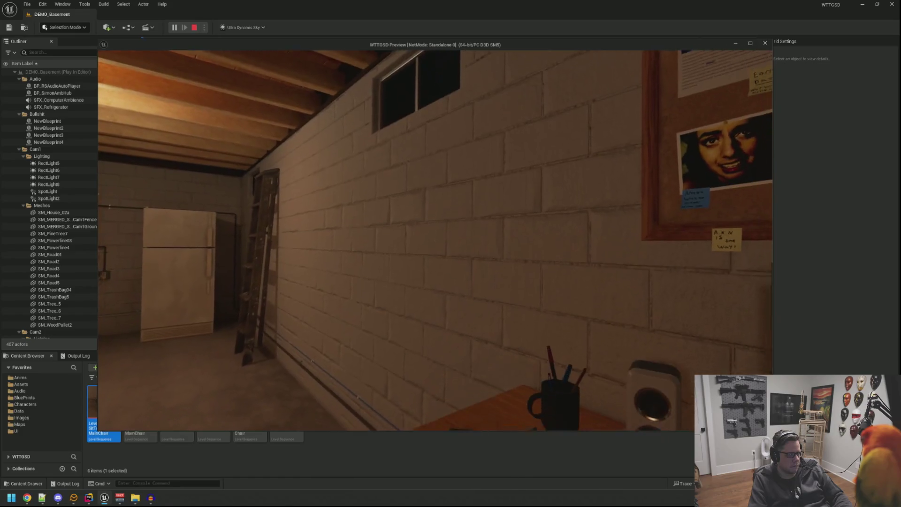
{"action": "key", "text": "e"}
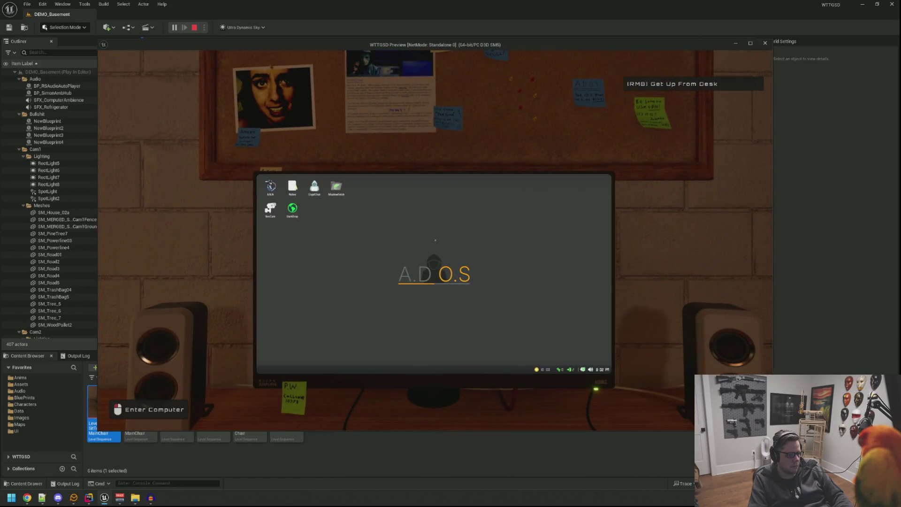
{"action": "left_click", "coordinate": [435, 240]}
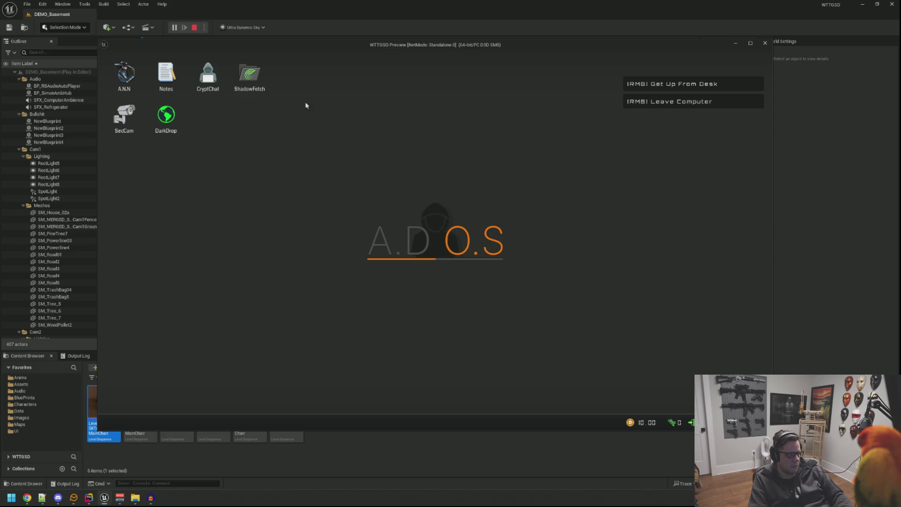
- Open ShadowFetch and move it lower right, then open, nudge and close the A.N.N browser
{"action": "double_click", "coordinate": [250, 77]}
{"action": "left_click_drag", "start_coordinate": [225, 88], "coordinate": [500, 131]}
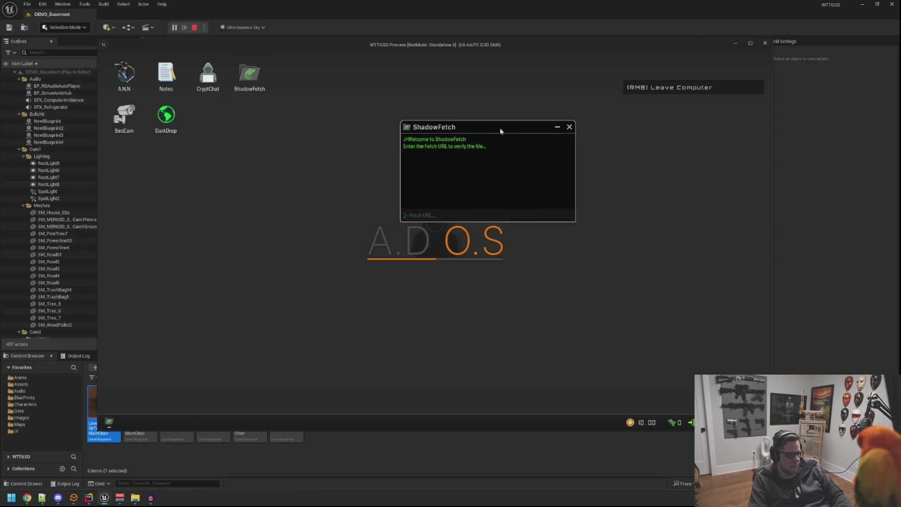
{"action": "double_click", "coordinate": [124, 74]}
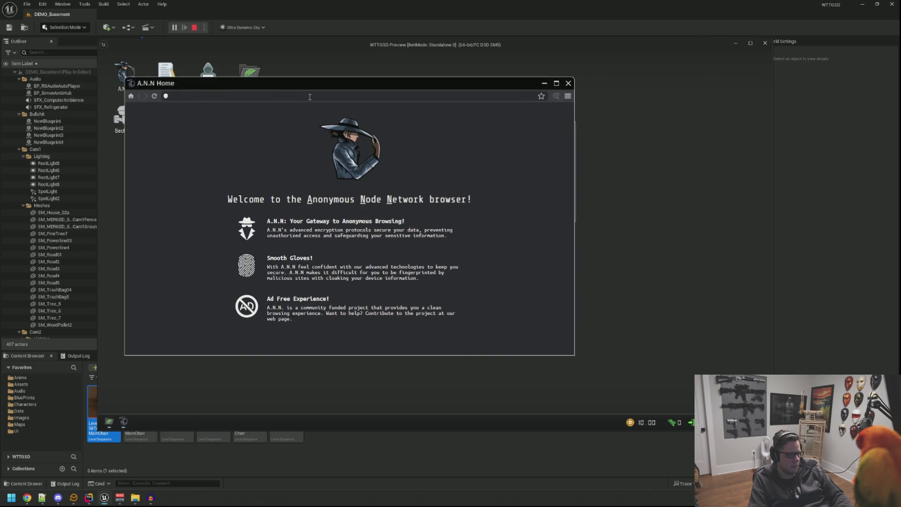
{"action": "left_click_drag", "start_coordinate": [308, 96], "coordinate": [300, 115]}
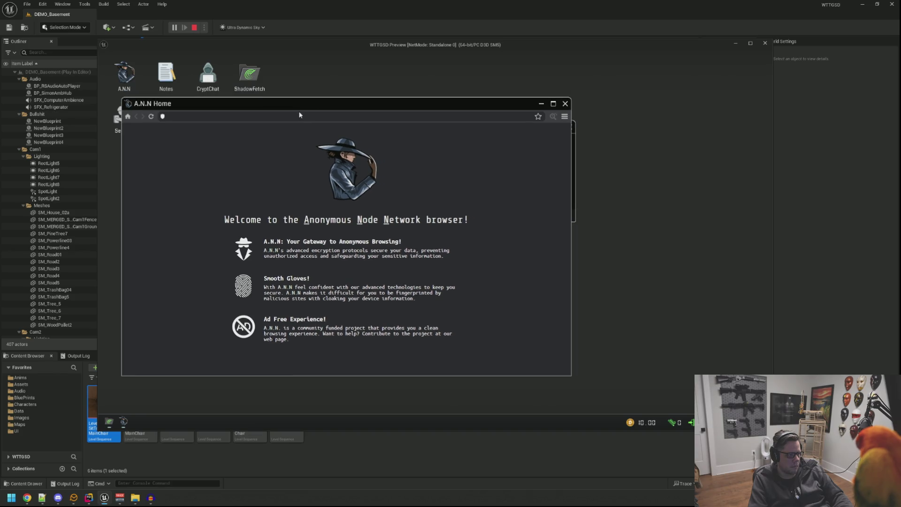
{"action": "left_click", "coordinate": [566, 104]}
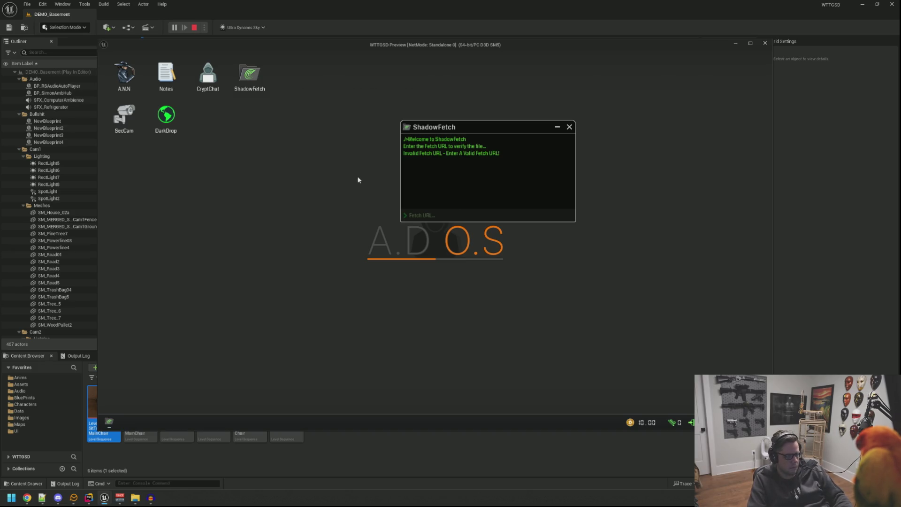
- Step back from the computer, sit down again, then get up facing the basement
{"action": "right_click", "coordinate": [363, 193]}
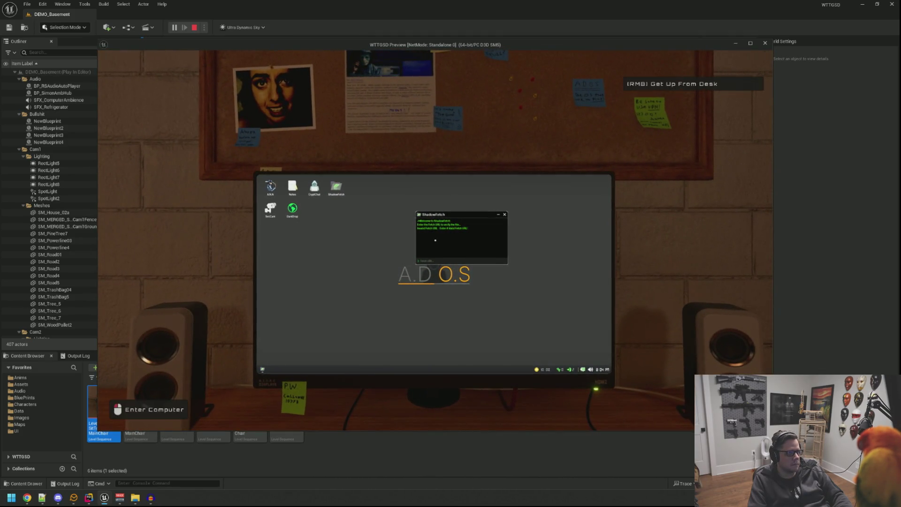
{"action": "left_click", "coordinate": [435, 241]}
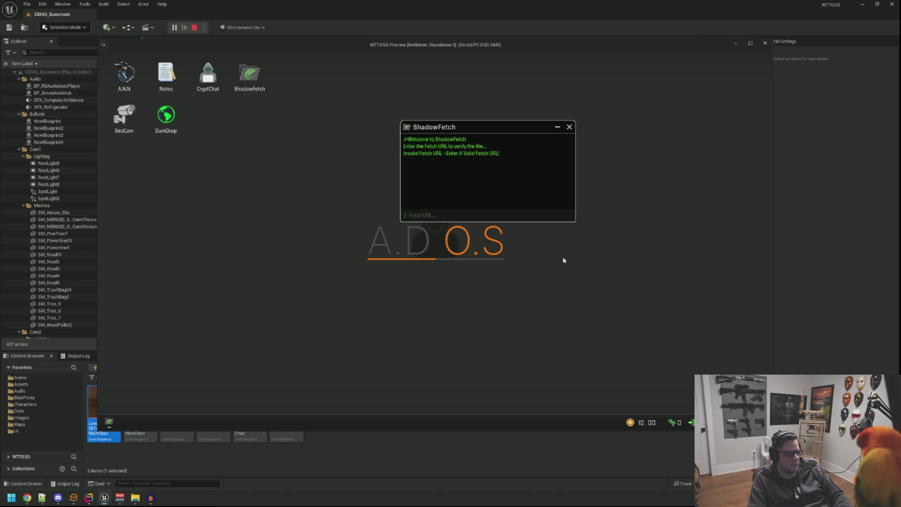
{"action": "right_click", "coordinate": [537, 264]}
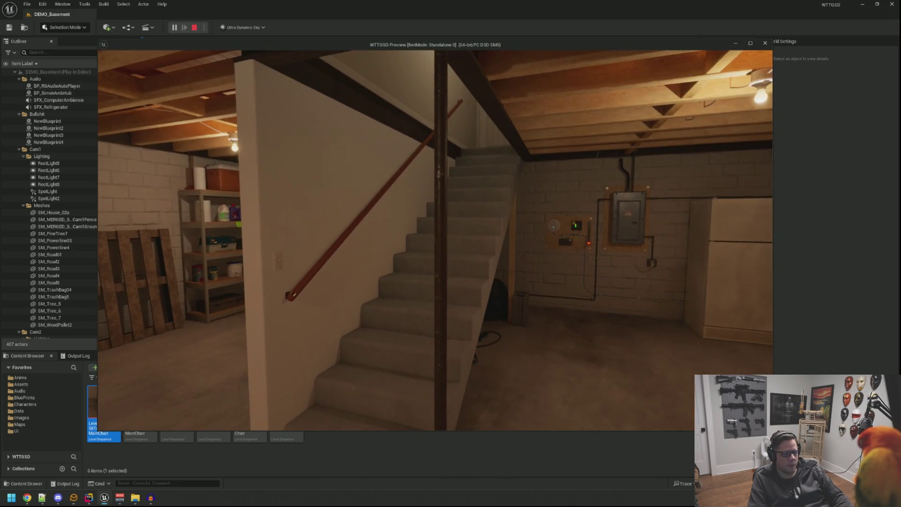
- Stop the play-test and fly the editor view back toward the desk
{"action": "key", "text": "Escape"}
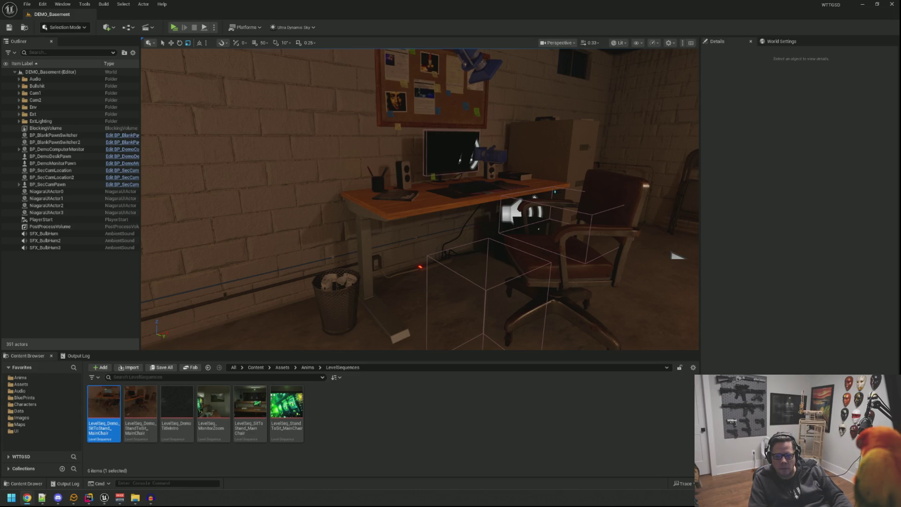
{"action": "key", "text": "s"}
{"action": "key", "text": "w"}
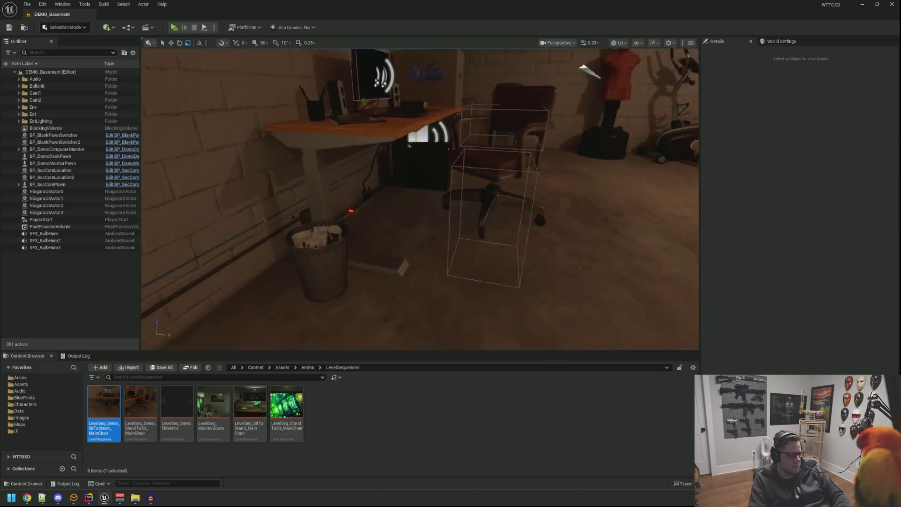
- Clear the Output Log and launch a new standalone play-test
{"action": "left_click", "coordinate": [78, 356]}
{"action": "right_click", "coordinate": [219, 377]}
{"action": "left_click", "coordinate": [248, 409]}
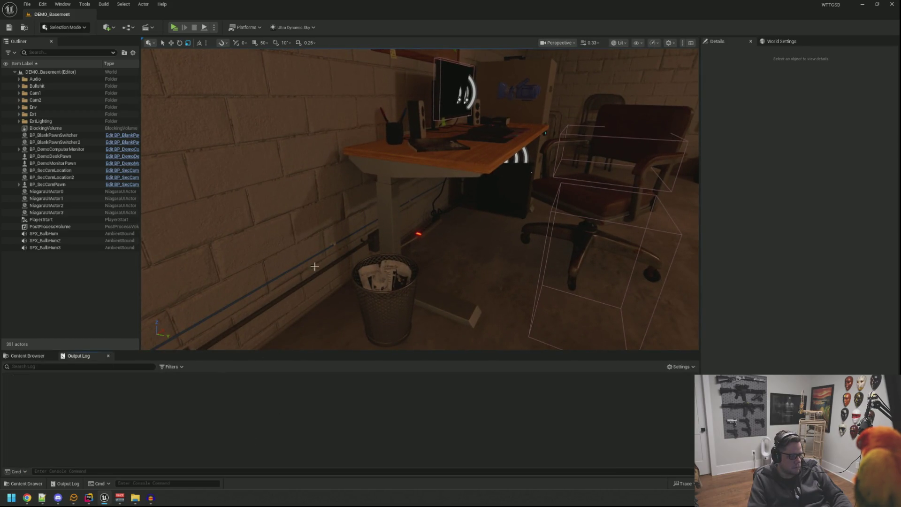
{"action": "key", "text": "s"}
{"action": "left_click", "coordinate": [174, 28]}
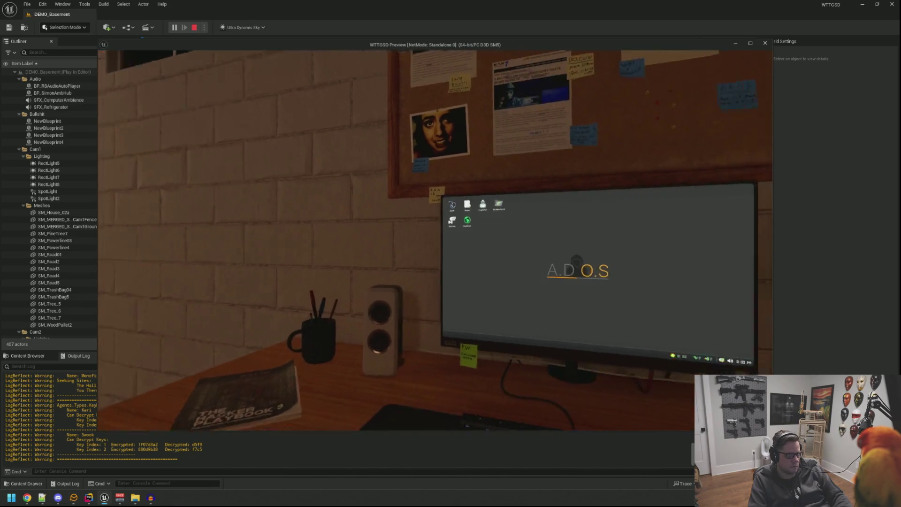
- Sit at the in-game computer, then back out of the screen and get up from the desk
{"action": "left_click", "coordinate": [435, 240]}
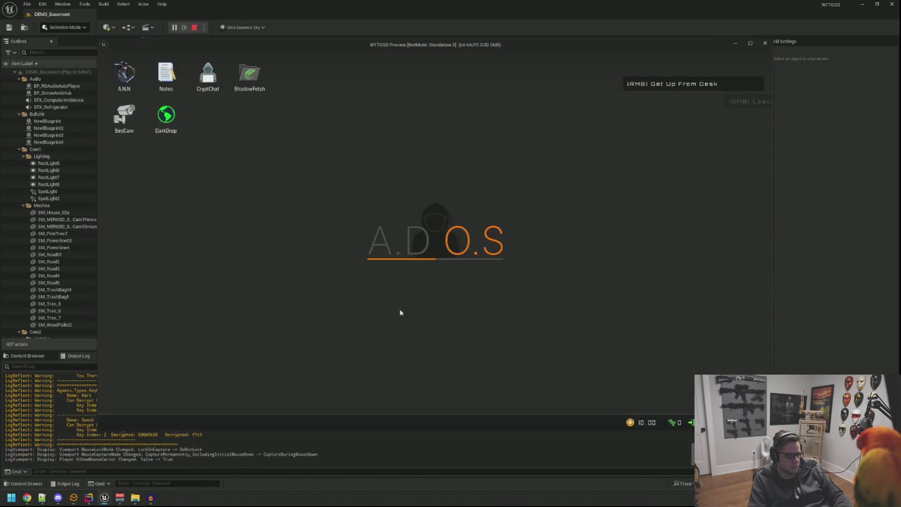
{"action": "right_click", "coordinate": [404, 272]}
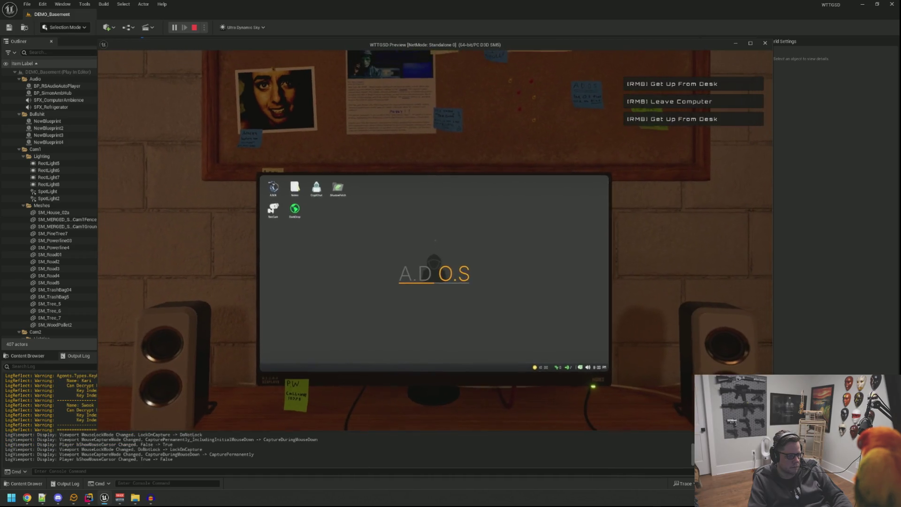
{"action": "right_click", "coordinate": [436, 241]}
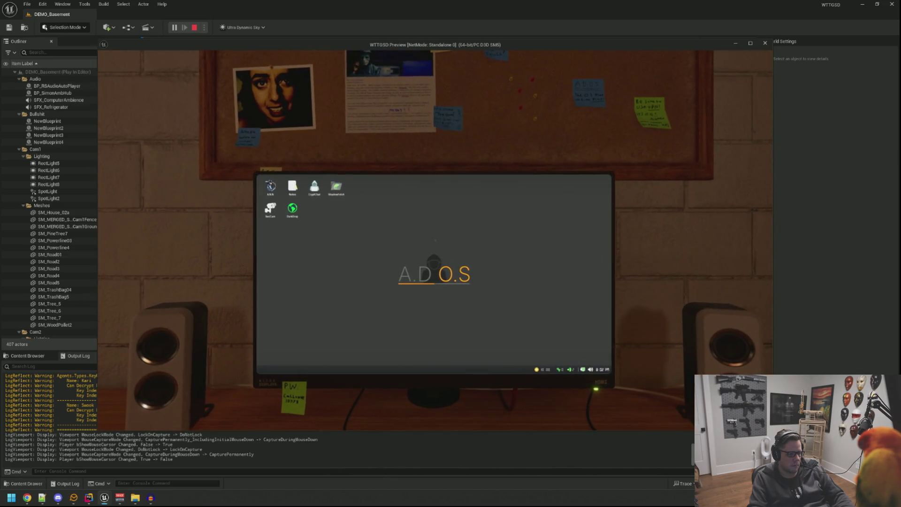
{"action": "right_click", "coordinate": [436, 241]}
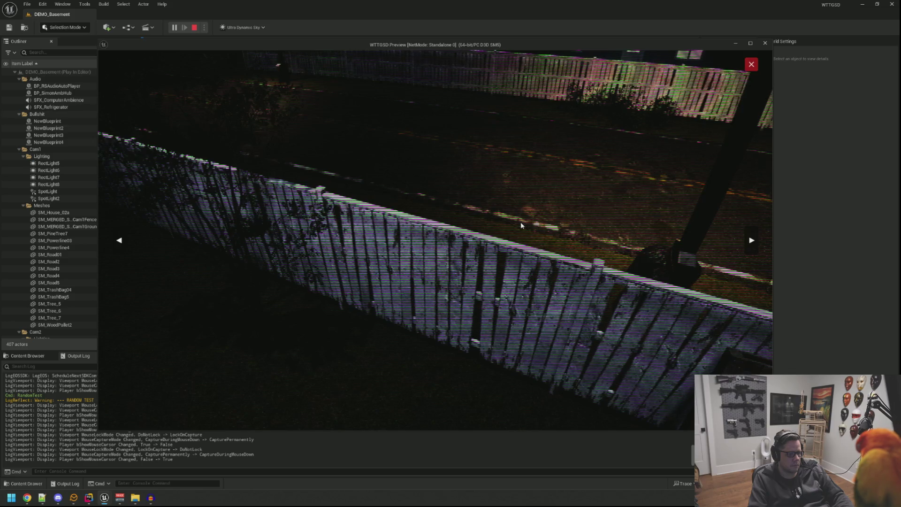
- Step through four SecCam camera feeds, close SecCam, and move ShadowFetch up and right
{"action": "left_click", "coordinate": [750, 240]}
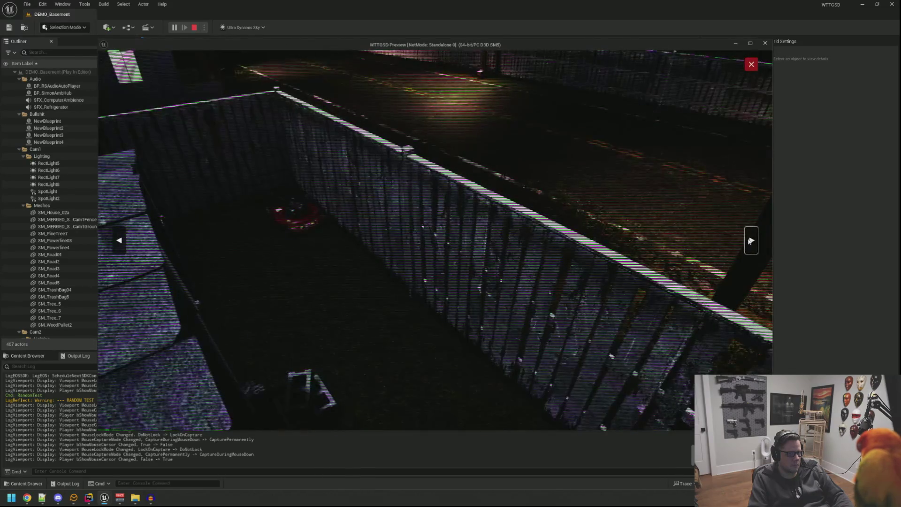
{"action": "left_click", "coordinate": [751, 241]}
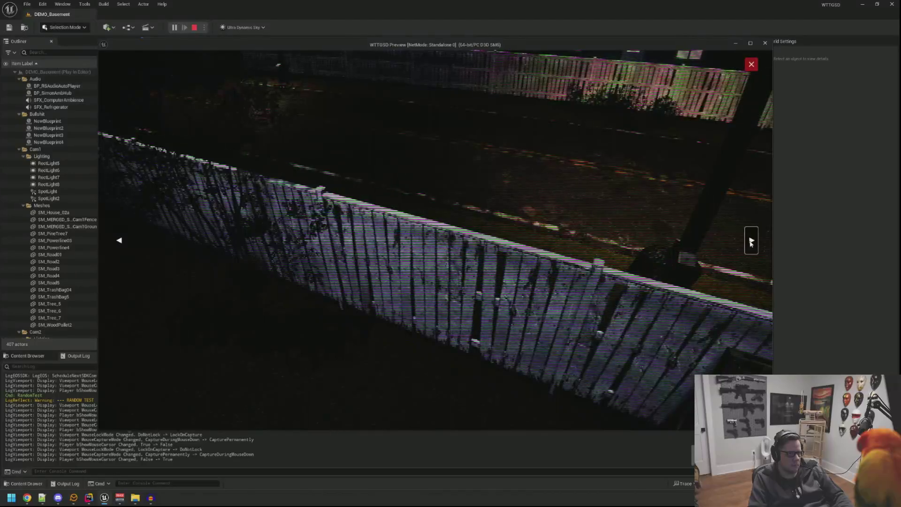
{"action": "left_click", "coordinate": [751, 240]}
{"action": "left_click", "coordinate": [752, 241]}
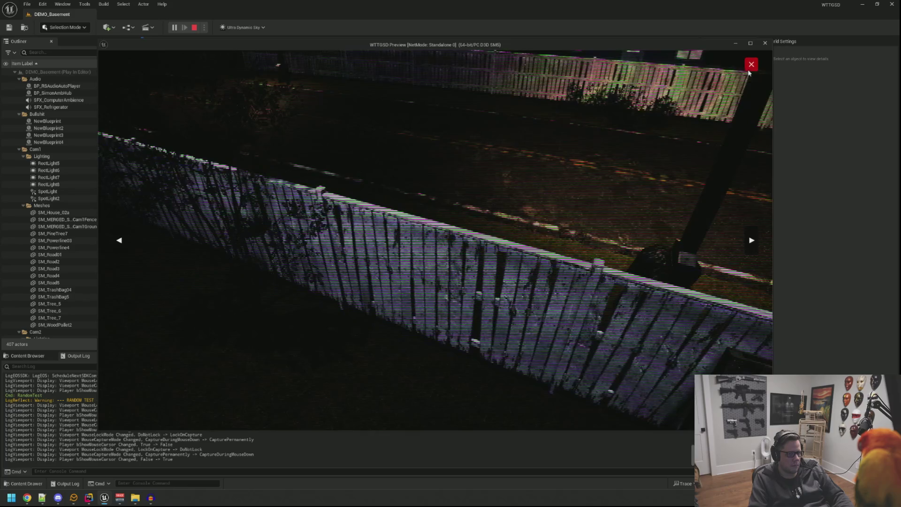
{"action": "left_click", "coordinate": [752, 64]}
{"action": "left_click", "coordinate": [242, 146]}
{"action": "left_click_drag", "start_coordinate": [242, 147], "coordinate": [347, 101]}
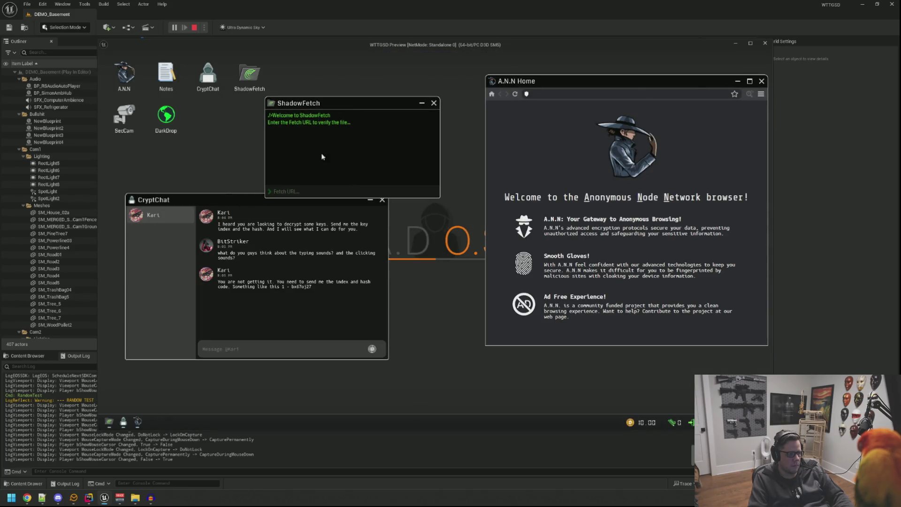
- Close the CryptChat and ShadowFetch windows on the A.D.O.S desktop
{"action": "left_click_drag", "start_coordinate": [244, 197], "coordinate": [254, 215]}
{"action": "left_click", "coordinate": [390, 219]}
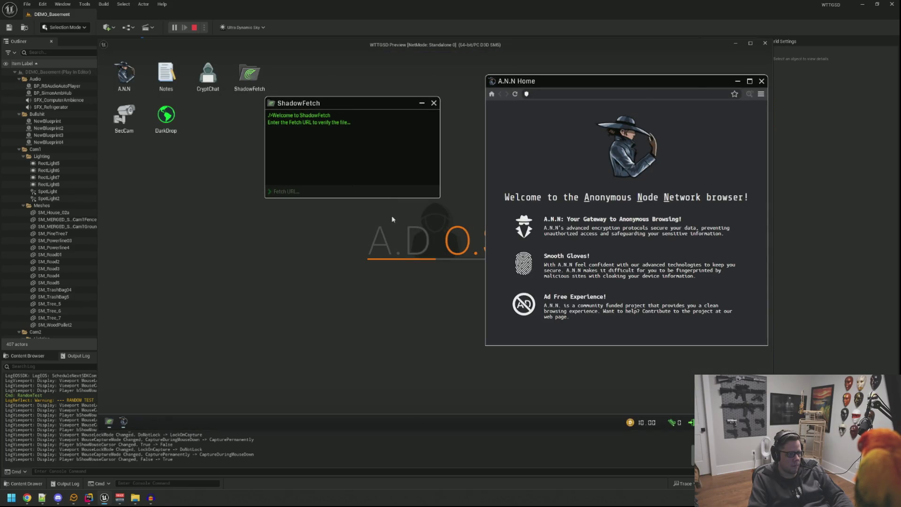
{"action": "left_click", "coordinate": [433, 105]}
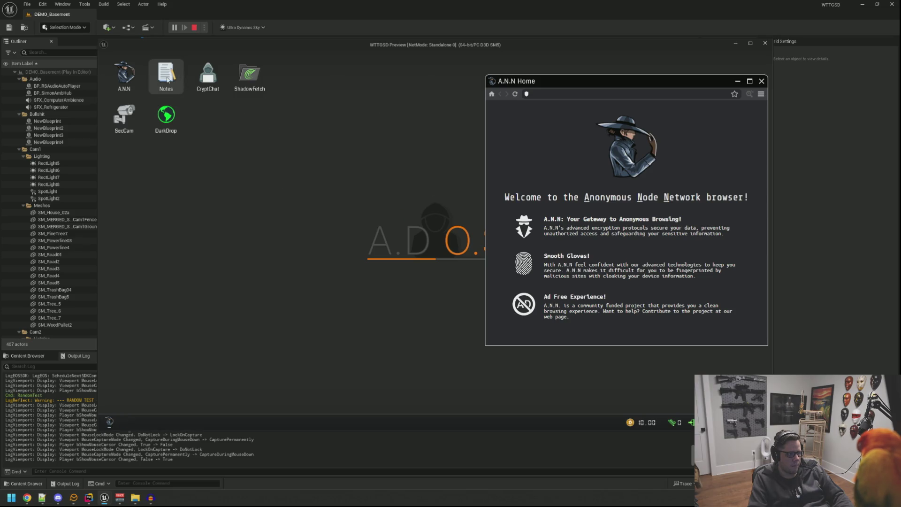
- Reopen ShadowFetch on the left, shift A.N.N left, and place Notes over ShadowFetch
{"action": "double_click", "coordinate": [244, 77]}
{"action": "mouse_move", "coordinate": [321, 102]}
{"action": "left_mouse_down"}
{"action": "mouse_move", "coordinate": [221, 142]}
{"action": "mouse_move", "coordinate": [225, 152]}
{"action": "left_mouse_up"}
{"action": "left_click_drag", "start_coordinate": [558, 81], "coordinate": [513, 72]}
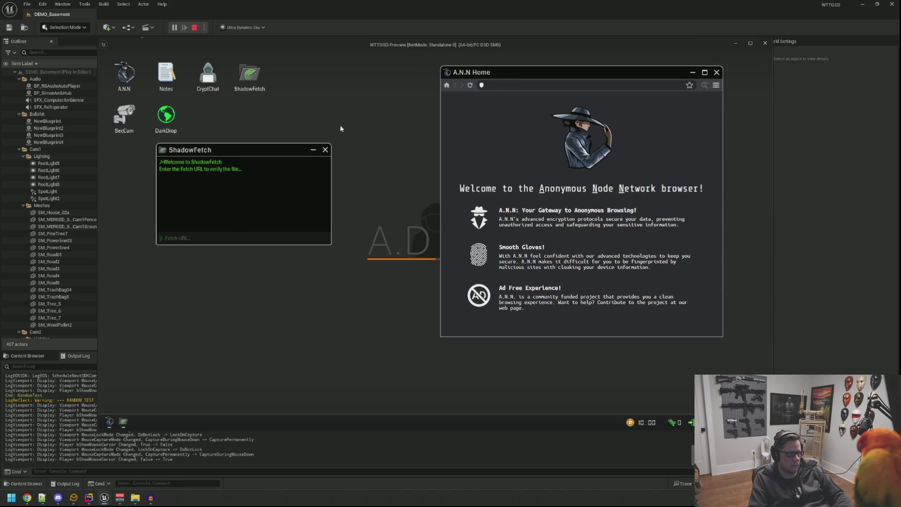
{"action": "double_click", "coordinate": [185, 80]}
{"action": "left_click_drag", "start_coordinate": [185, 82], "coordinate": [249, 163]}
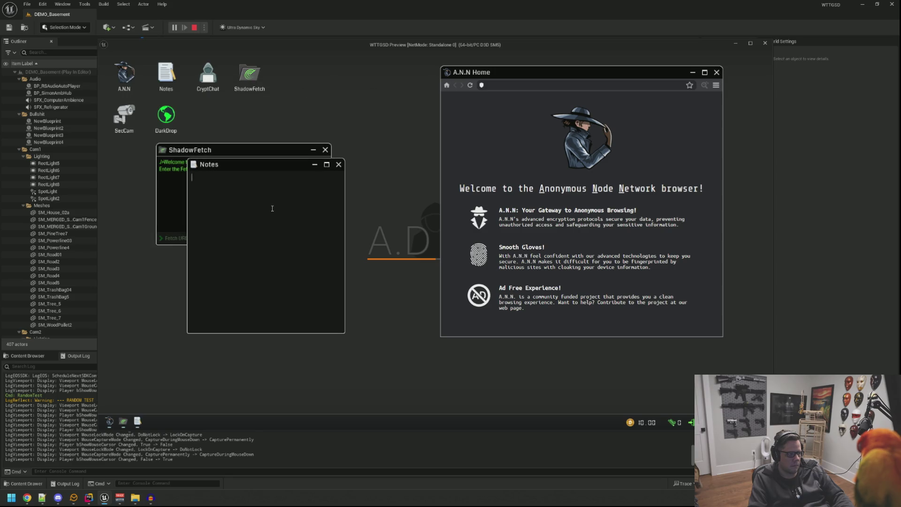
- Type sample text 'this is the notes app...' in Notes, then clear it all
{"action": "type", "text": "this is the notes"}
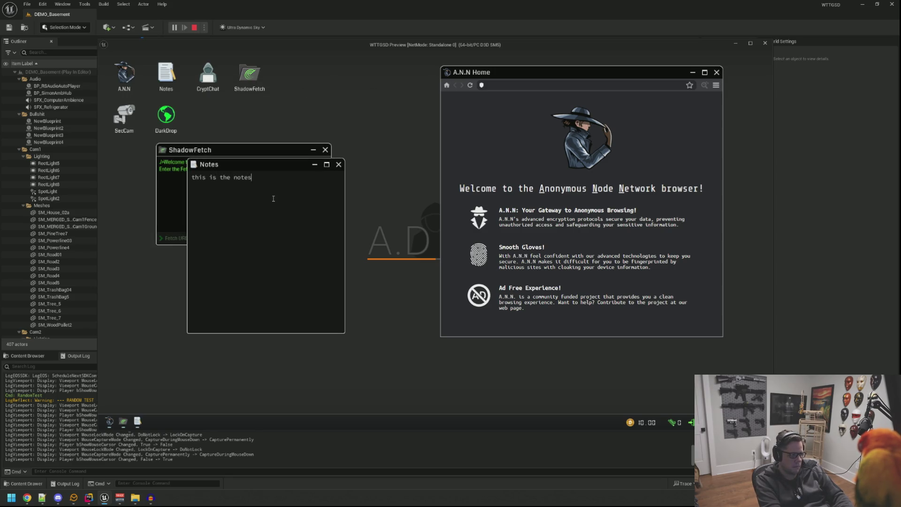
{"action": "type", "text": " app. You can type notes in here."}
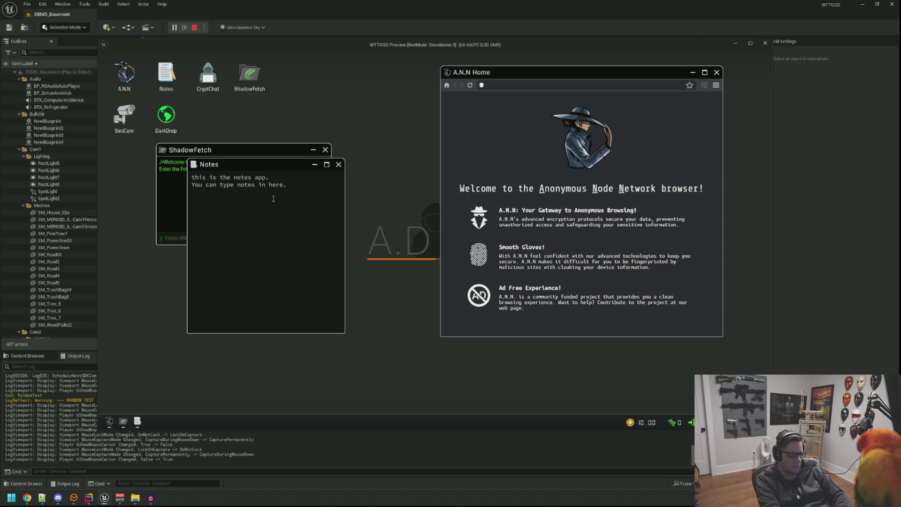
{"action": "type", "text": " You can also delete th"}
{"action": "key", "text": "BackSpace"}
{"action": "key", "text": "BackSpace"}
{"action": "key", "text": "BackSpace"}
{"action": "key", "text": "BackSpace"}
{"action": "key", "text": "BackSpace"}
{"action": "key", "text": "BackSpace"}
{"action": "key", "text": "ctrl+a"}
{"action": "key", "text": "BackSpace"}
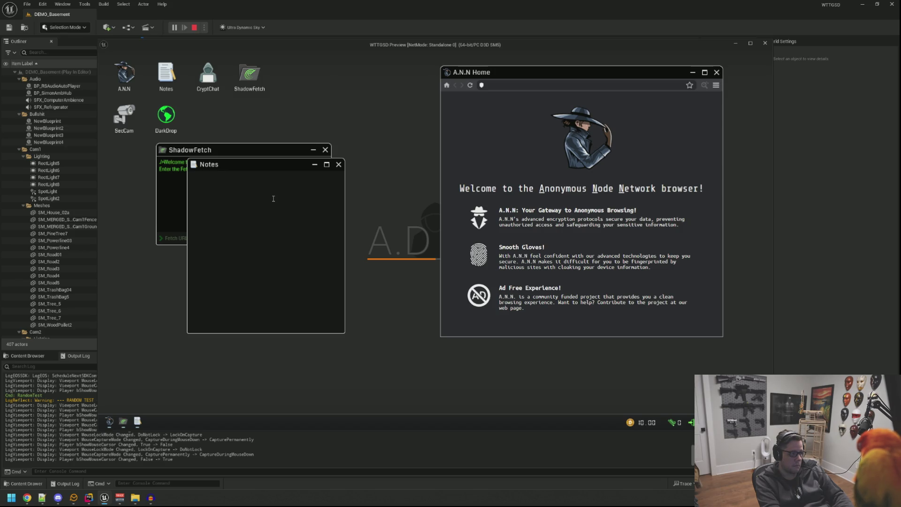
- Type the note 'hmmm... I should fix that.' and 'it is detecting if I hold it down'
{"action": "type", "text": "hmmm...  I"}
{"action": "type", "text": " should fix that."}
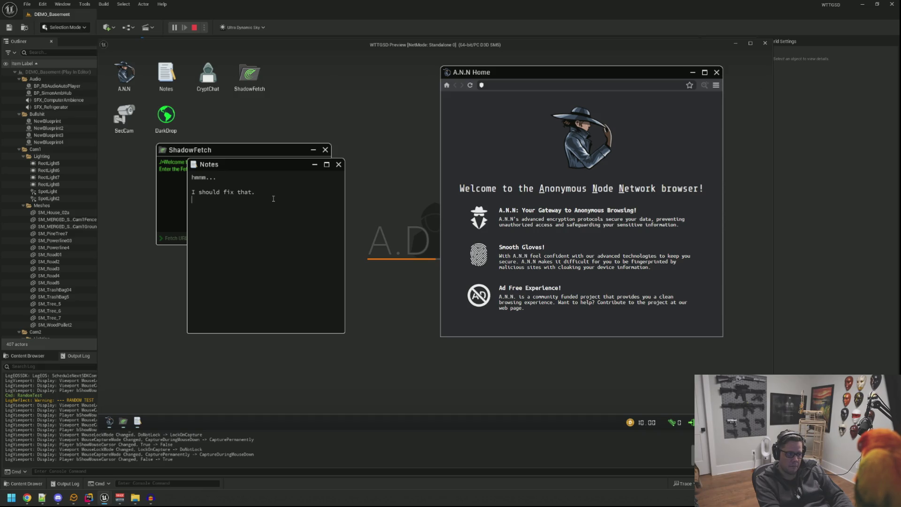
{"action": "key", "text": "Return"}
{"action": "type", "text": "it "}
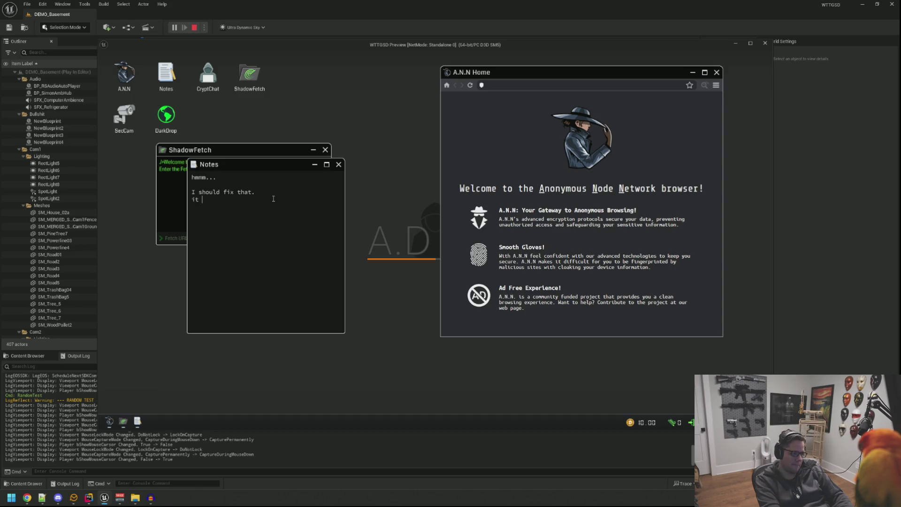
{"action": "type", "text": "is detecting if"}
{"action": "type", "text": " I hold it down."}
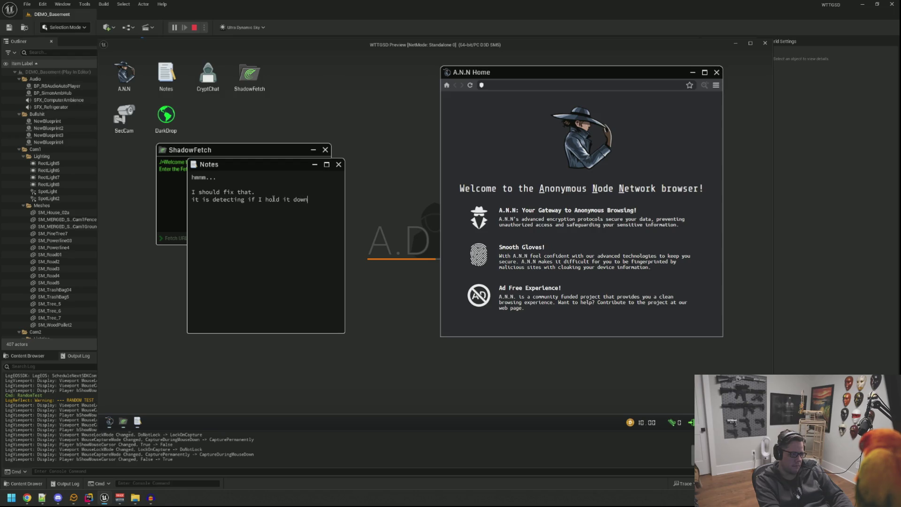
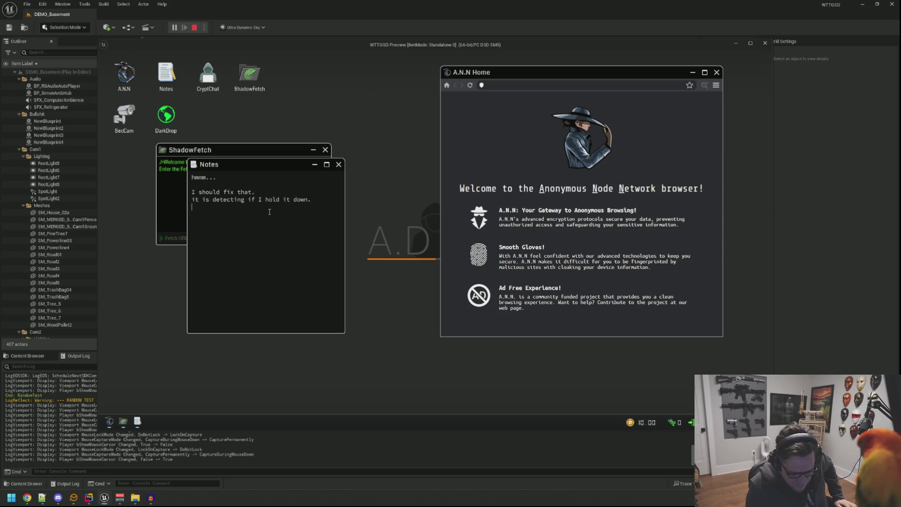
- Add a new notes line, leave the in-game desk, stop the play session and switch to Rider
{"action": "key", "text": "Return"}
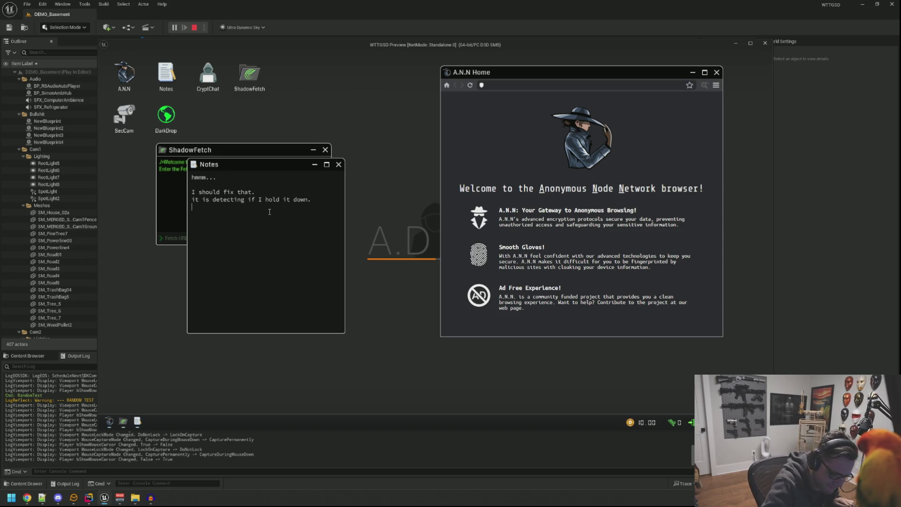
{"action": "right_click", "coordinate": [401, 196]}
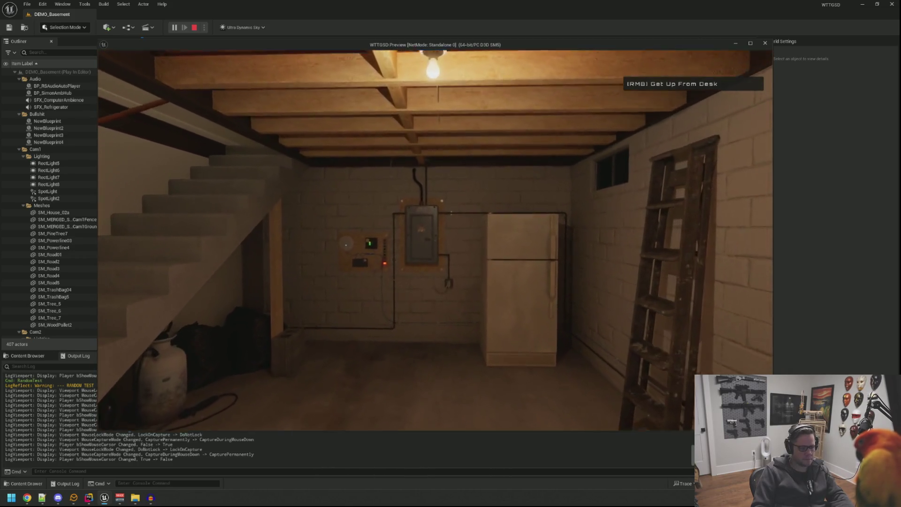
{"action": "key", "text": "Escape"}
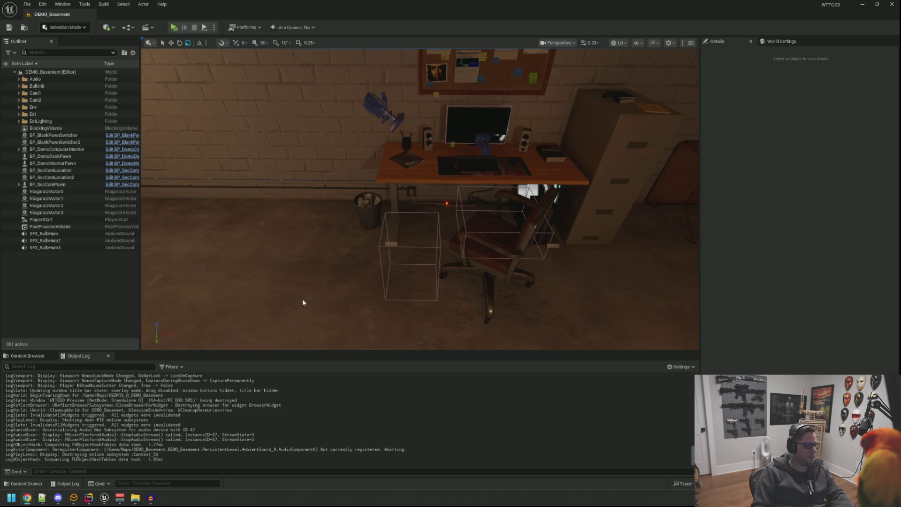
{"action": "mouse_move", "coordinate": [125, 501]}
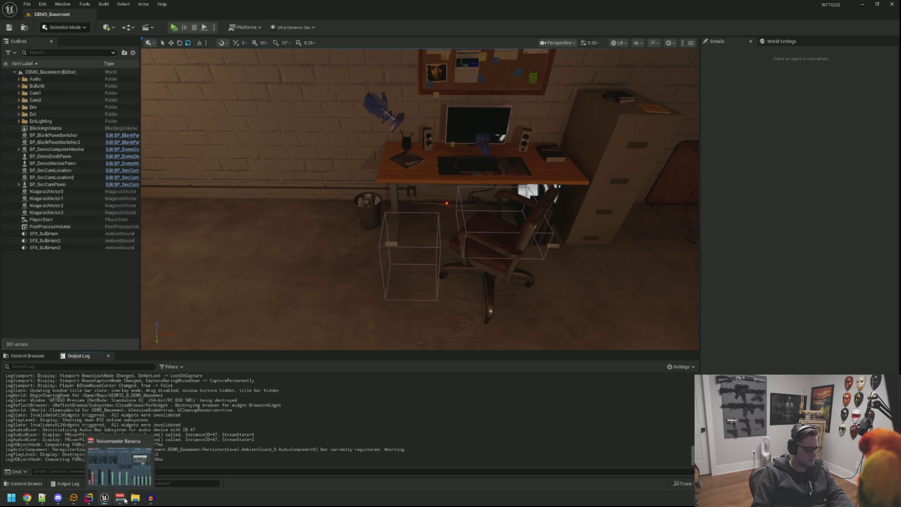
{"action": "left_click", "coordinate": [152, 498]}
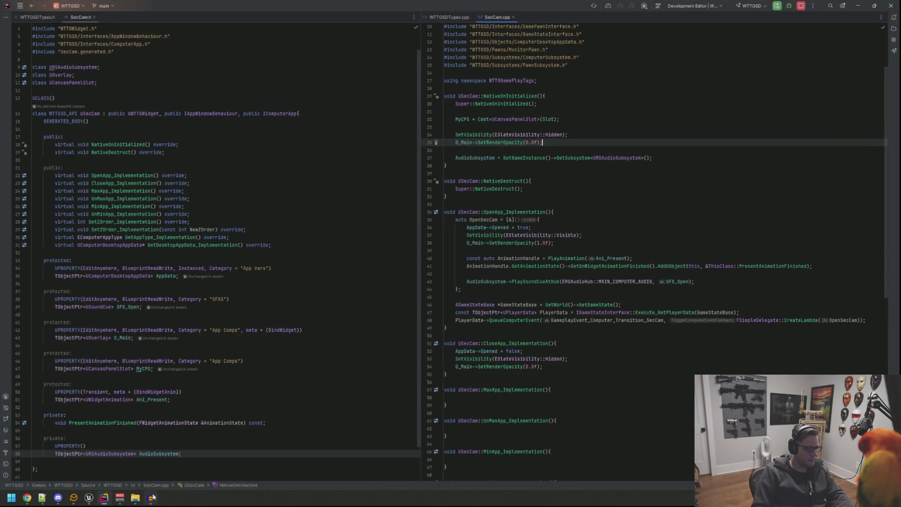
- Close Audacity without saving its changes, and close the File Explorer window
{"action": "left_click", "coordinate": [151, 498]}
{"action": "left_click", "coordinate": [152, 498]}
{"action": "left_click", "coordinate": [151, 499]}
{"action": "right_click", "coordinate": [152, 498]}
{"action": "left_click", "coordinate": [127, 474]}
{"action": "left_click", "coordinate": [410, 185]}
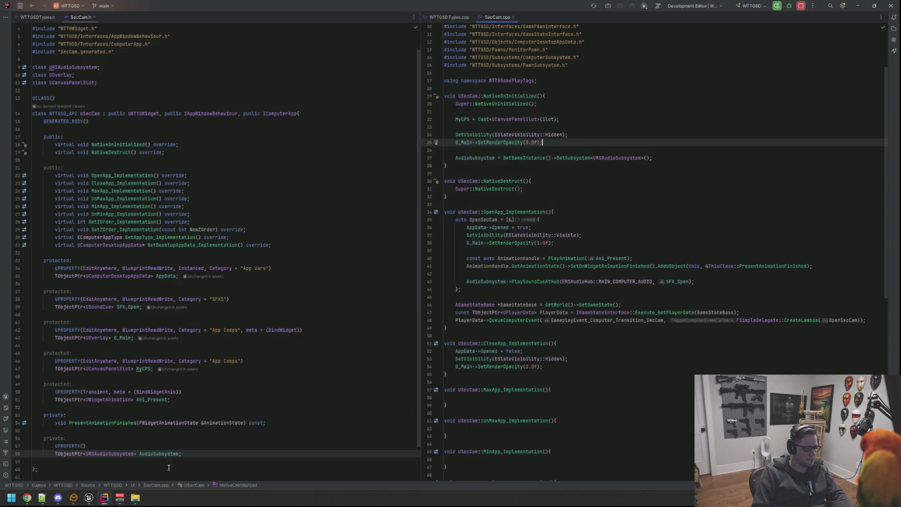
{"action": "left_click", "coordinate": [135, 498]}
{"action": "right_click", "coordinate": [136, 498]}
{"action": "left_click", "coordinate": [140, 477]}
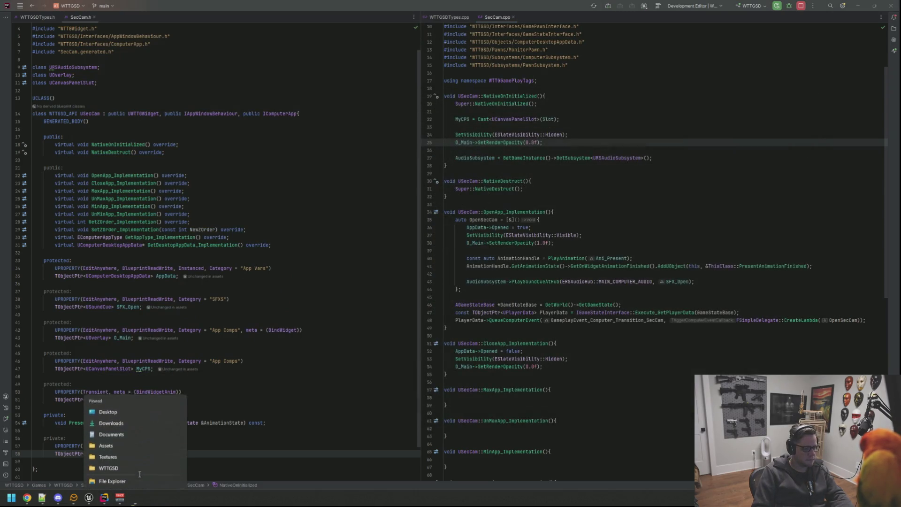
- Look over the SecCam.h and SecCam.cpp code, dismiss the SetVisibility documentation, and open Search Everywhere
{"action": "left_click", "coordinate": [552, 164]}
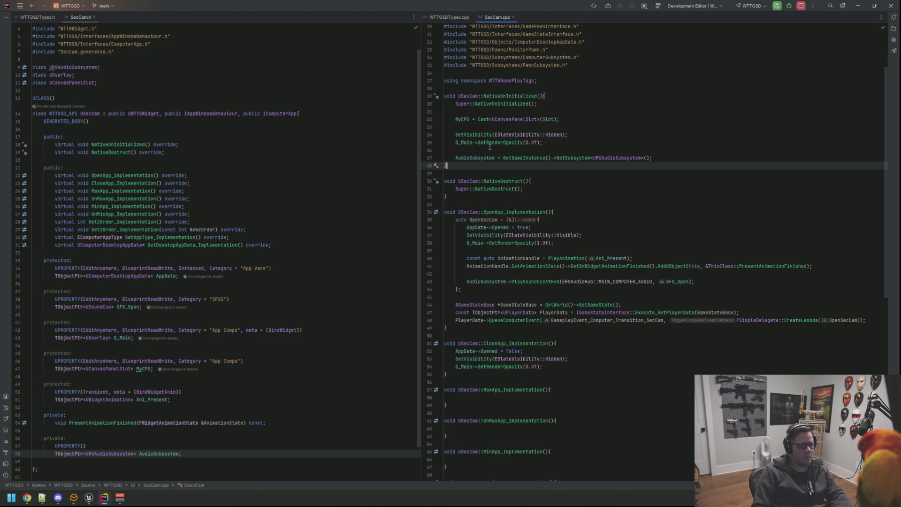
{"action": "left_click", "coordinate": [291, 121]}
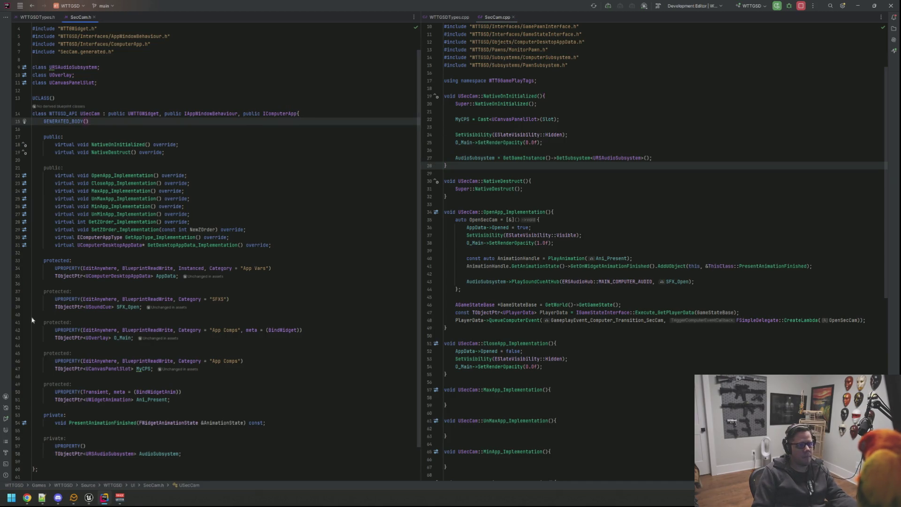
{"action": "left_click", "coordinate": [543, 259]}
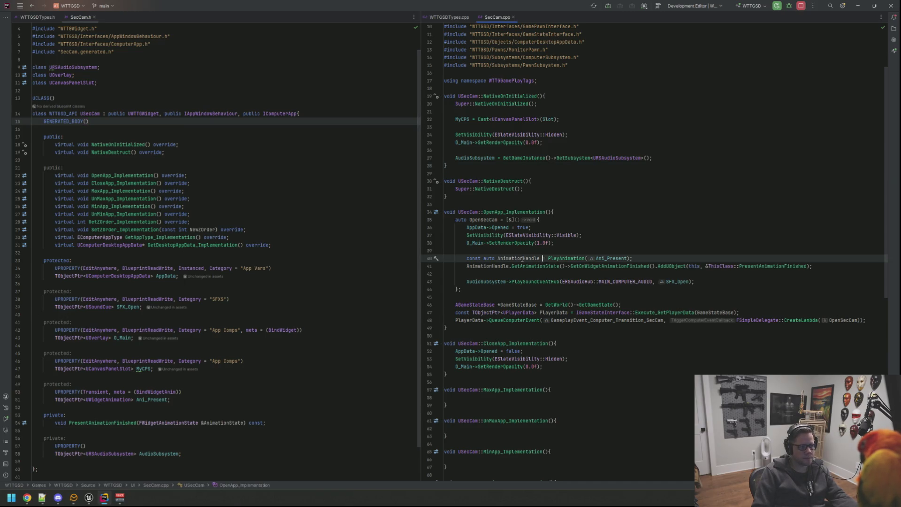
{"action": "mouse_move", "coordinate": [464, 235]}
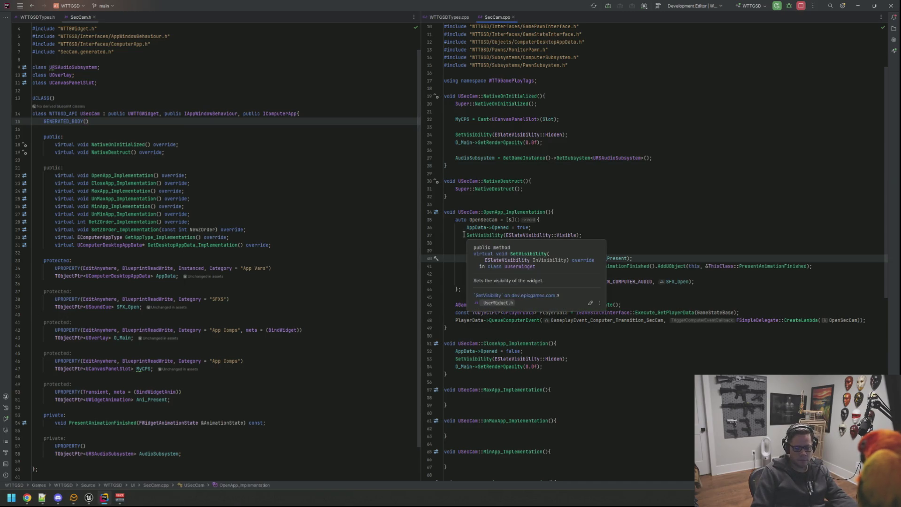
{"action": "left_click", "coordinate": [557, 202]}
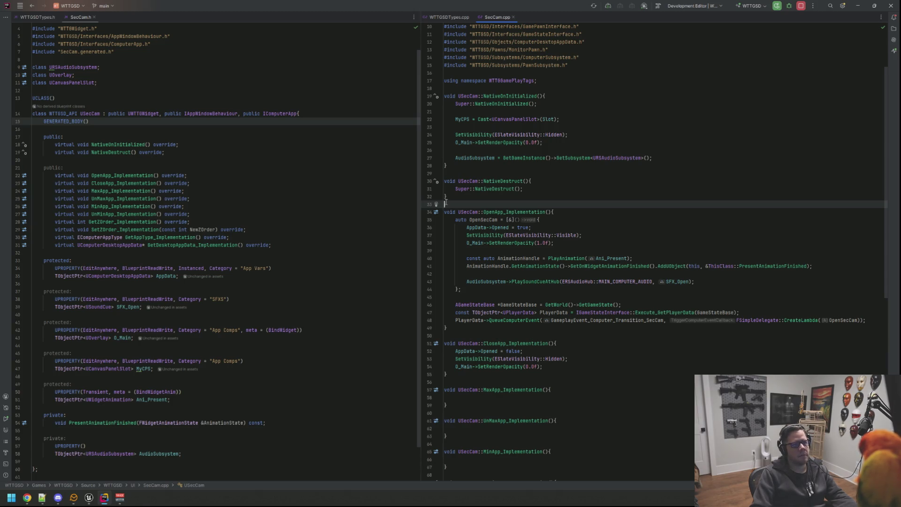
{"action": "left_click", "coordinate": [329, 183]}
{"action": "scroll", "coordinate": [337, 198], "scroll_direction": "down", "scroll_amount": 2}
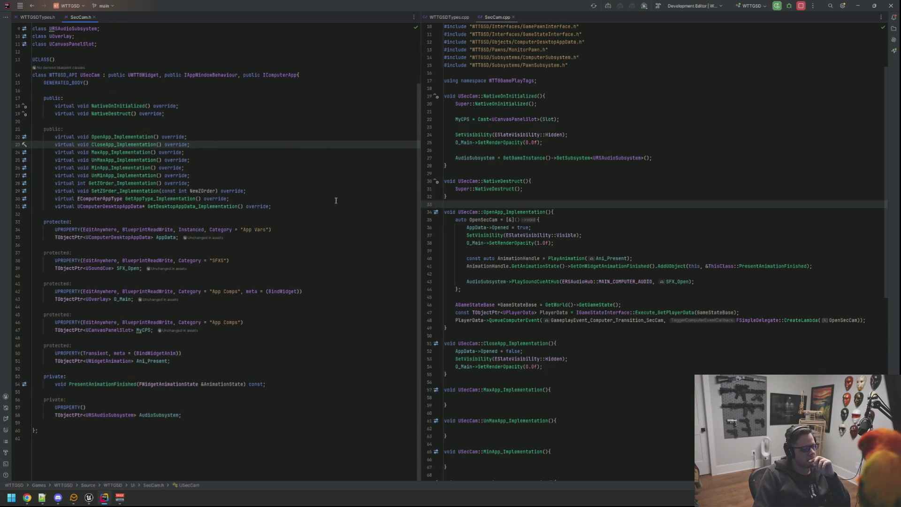
{"action": "scroll", "coordinate": [352, 149], "scroll_direction": "up", "scroll_amount": 3}
{"action": "key", "text": "Up"}
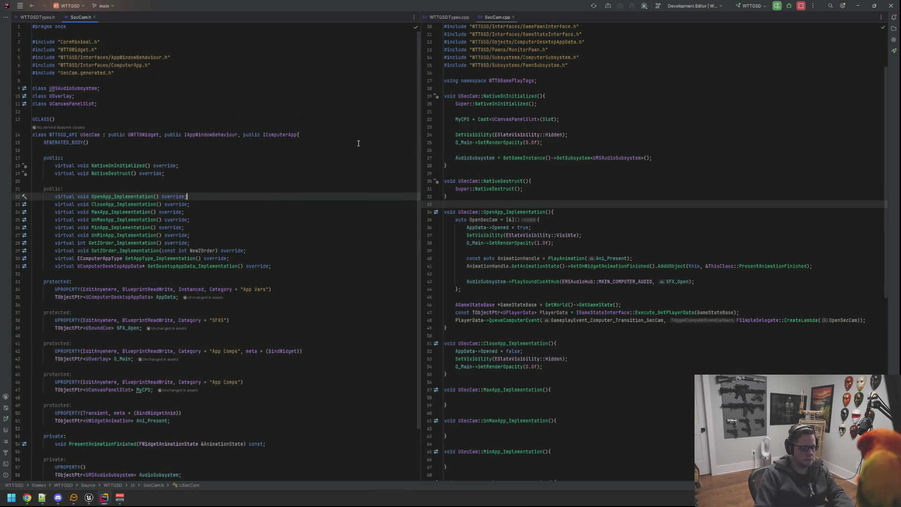
{"action": "key", "text": "shift"}
{"action": "key", "text": "shift"}
- Open MainComputer.cpp from the 'Ma' search and move it into the right editor split
{"action": "type", "text": "Main"}
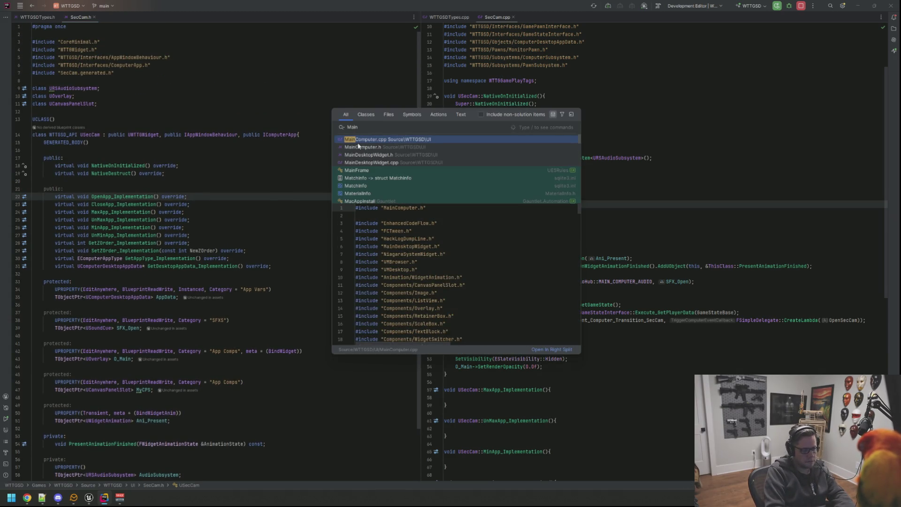
{"action": "key", "text": "Return"}
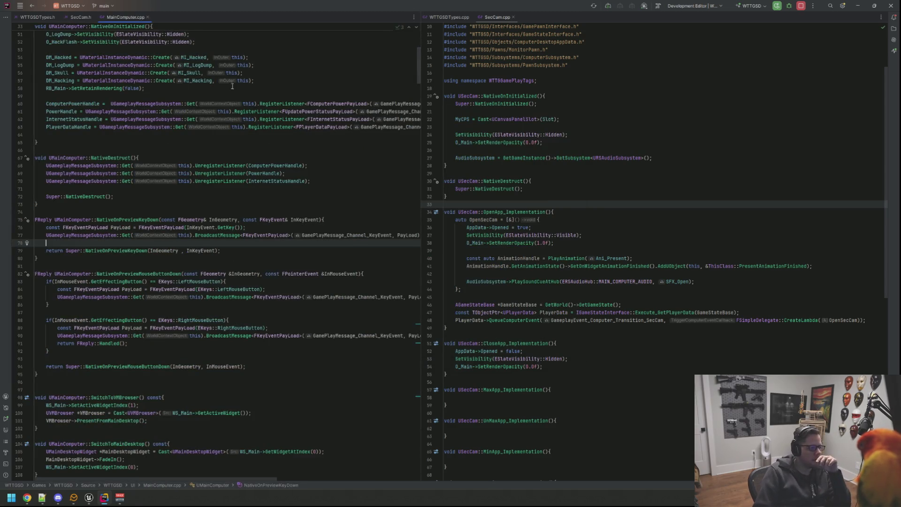
{"action": "mouse_move", "coordinate": [115, 20]}
{"action": "left_mouse_down"}
{"action": "mouse_move", "coordinate": [493, 130]}
{"action": "mouse_move", "coordinate": [546, 24]}
{"action": "left_mouse_up"}
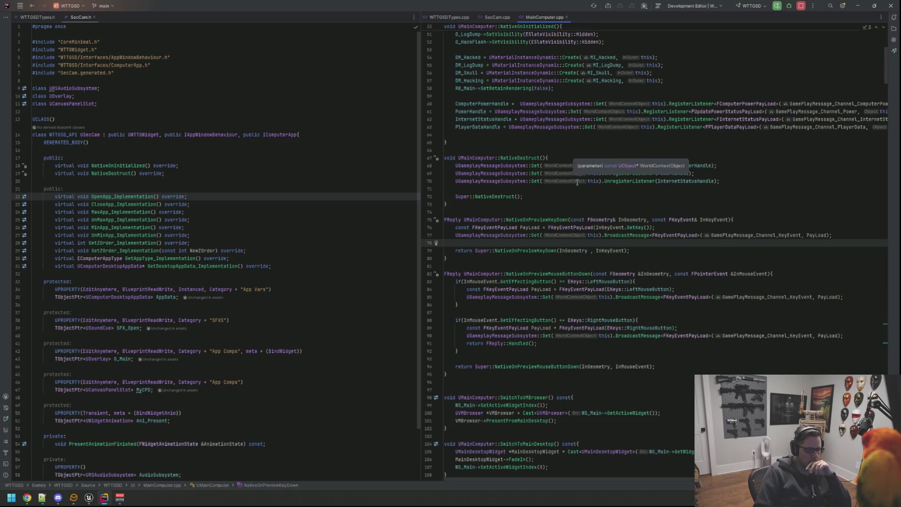
- Restyle NativeOnPreviewKeyDown's parameters as FGeometry &InGeometry and FKeyEvent &InKeyEvent
{"action": "left_click", "coordinate": [700, 220]}
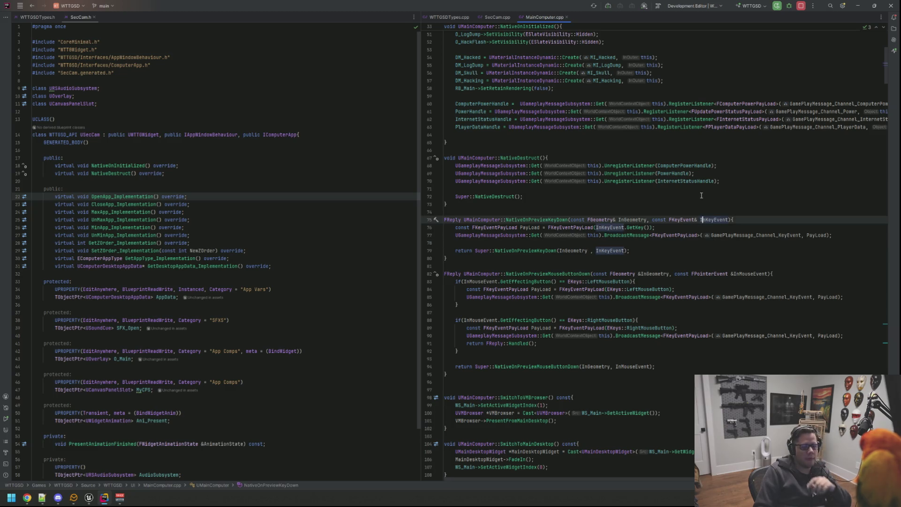
{"action": "key", "text": "BackSpace"}
{"action": "key", "text": "BackSpace"}
{"action": "type", "text": "&"}
{"action": "left_click", "coordinate": [694, 219]}
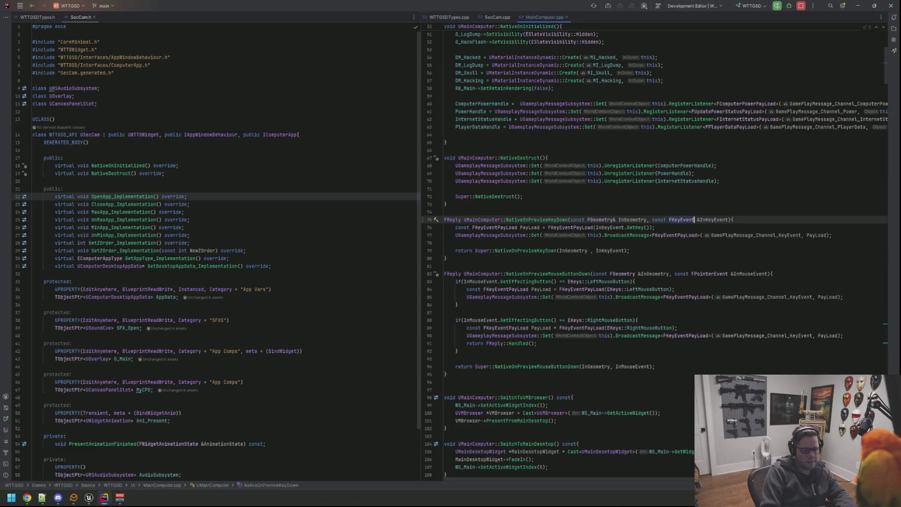
{"action": "key", "text": "BackSpace"}
{"action": "key", "text": "BackSpace"}
{"action": "type", "text": "&"}
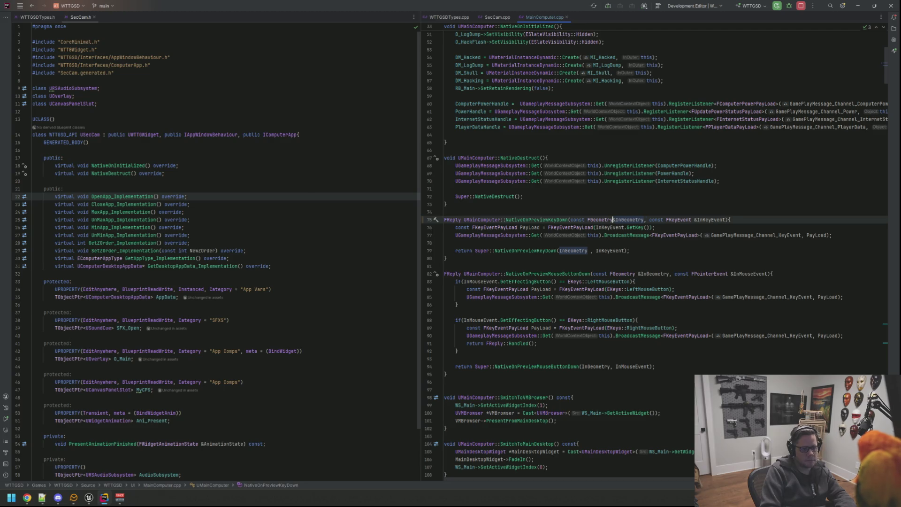
{"action": "left_click", "coordinate": [733, 235]}
{"action": "left_click", "coordinate": [456, 243]}
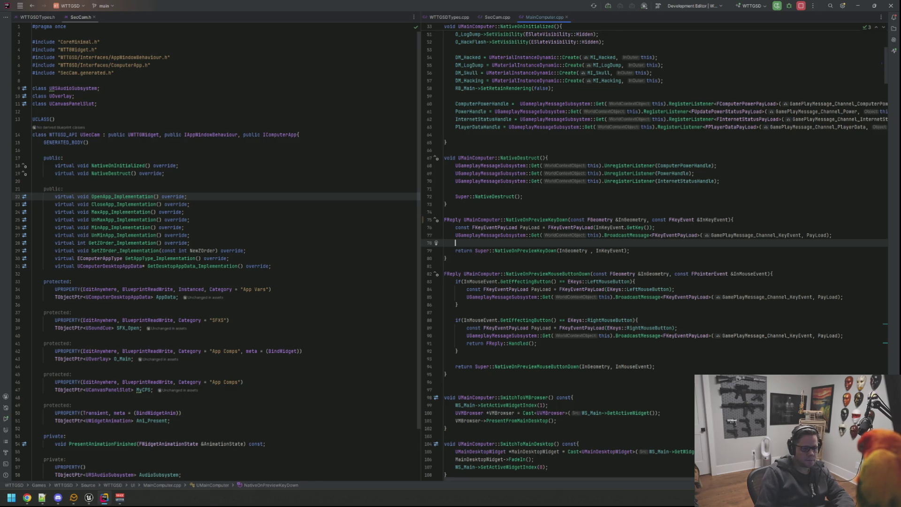
{"action": "mouse_move", "coordinate": [678, 218]}
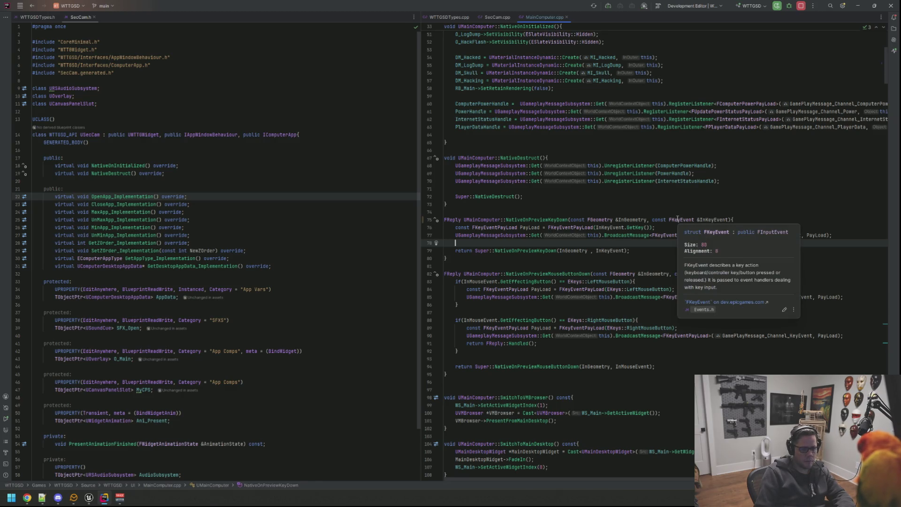
{"action": "left_click", "coordinate": [739, 219]}
- Add blank lines atop the handler and type InKeyEvent., browsing its member suggestions for a repeat check
{"action": "key", "text": "Return"}
{"action": "key", "text": "Return"}
{"action": "key", "text": "Return"}
{"action": "key", "text": "Up"}
{"action": "type", "text": "Ine"}
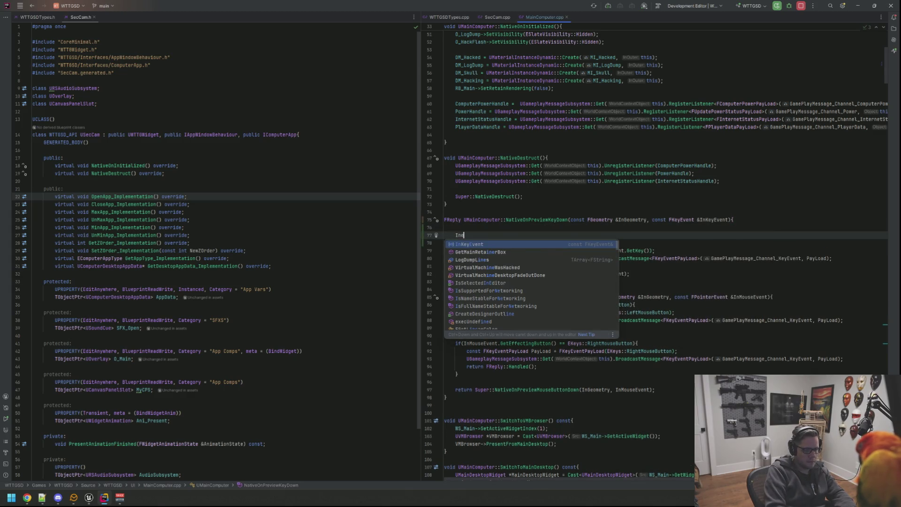
{"action": "key", "text": "Return"}
{"action": "type", "text": "."}
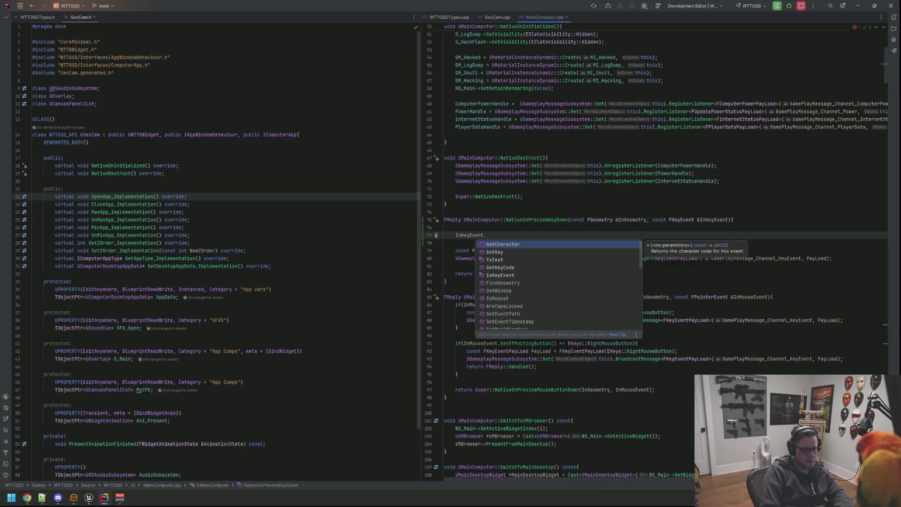
{"action": "key", "text": "Down"}
{"action": "key", "text": "Down"}
{"action": "key", "text": "Down"}
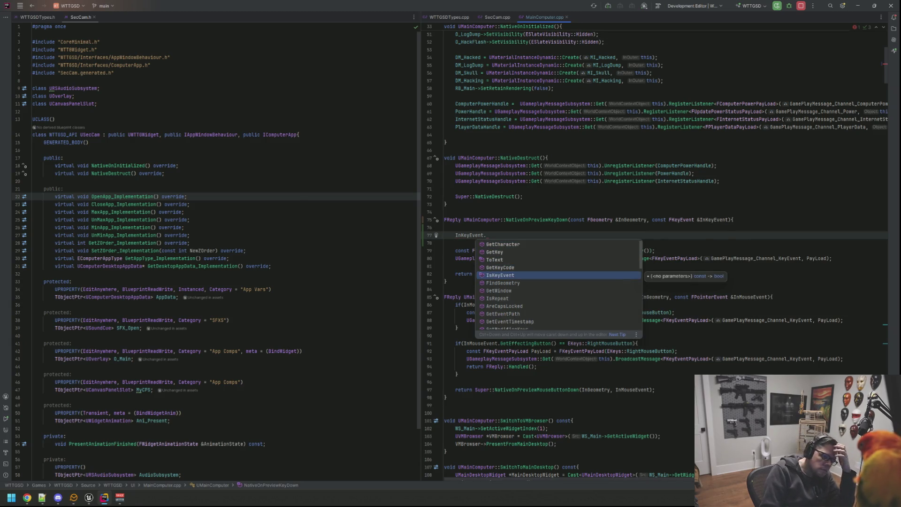
{"action": "key", "text": "Down"}
{"action": "key", "text": "Down"}
{"action": "key", "text": "Down"}
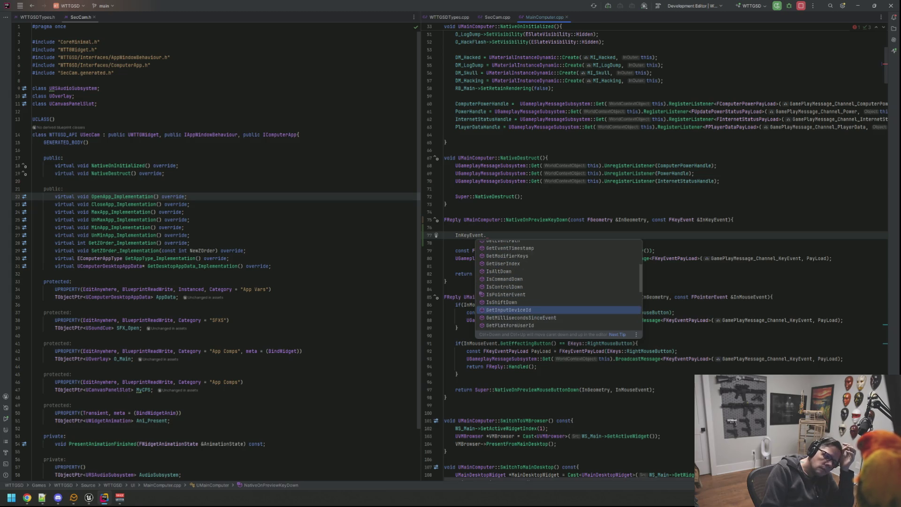
{"action": "key", "text": "Down"}
{"action": "key", "text": "Down"}
{"action": "key", "text": "Down"}
{"action": "key", "text": "Up"}
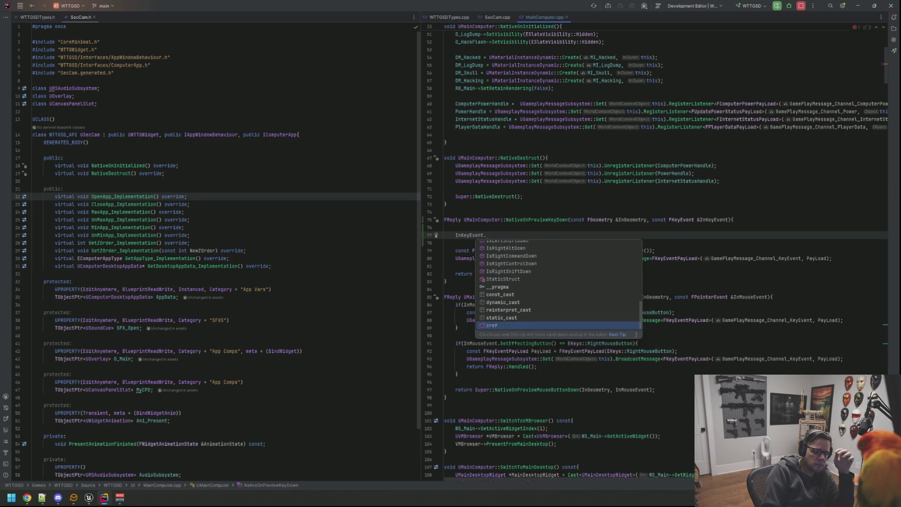
{"action": "key", "text": "Down"}
{"action": "key", "text": "Down"}
{"action": "key", "text": "Down"}
{"action": "key", "text": "Up"}
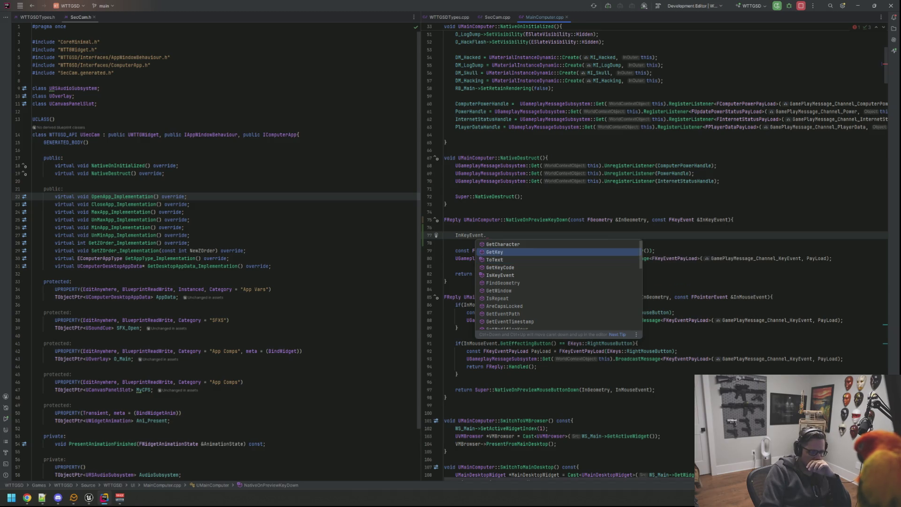
- Delete the unfinished InKeyEvent.Get line and an extra blank line, then select NativeOnPreviewKeyDown's name
{"action": "key", "text": "BackSpace"}
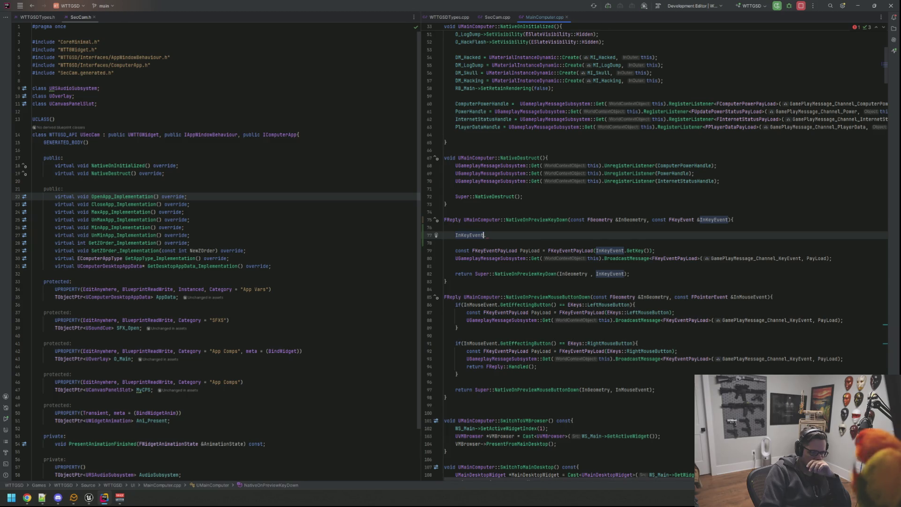
{"action": "type", "text": "."}
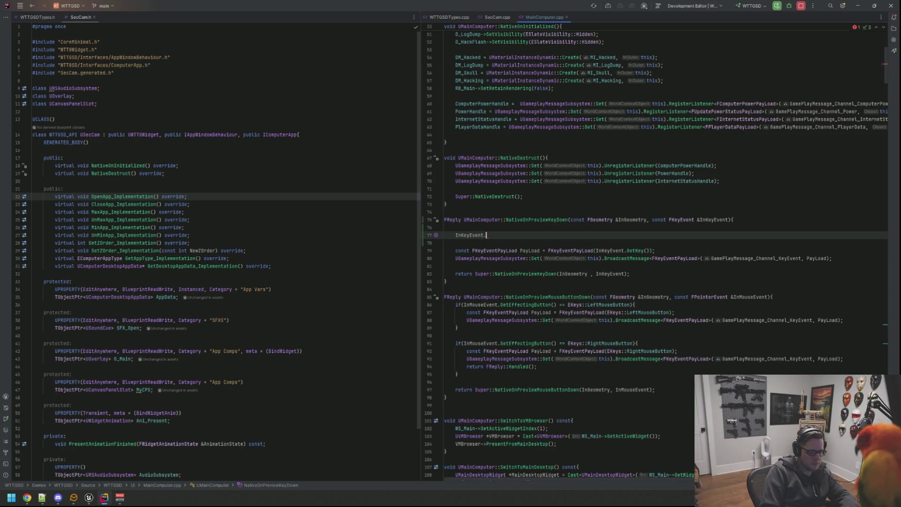
{"action": "type", "text": "Get"}
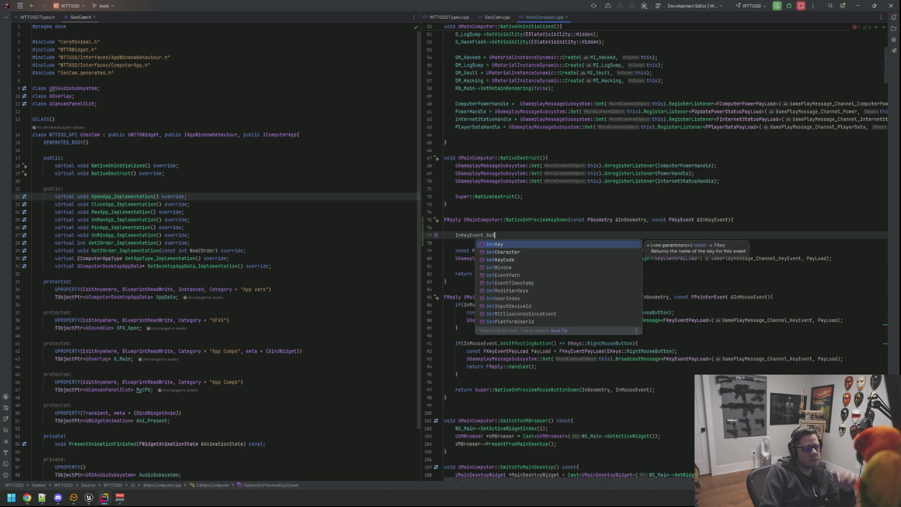
{"action": "key", "text": "Down"}
{"action": "key", "text": "Down"}
{"action": "key", "text": "Down"}
{"action": "key", "text": "Down"}
{"action": "key", "text": "Down"}
{"action": "key", "text": "Down"}
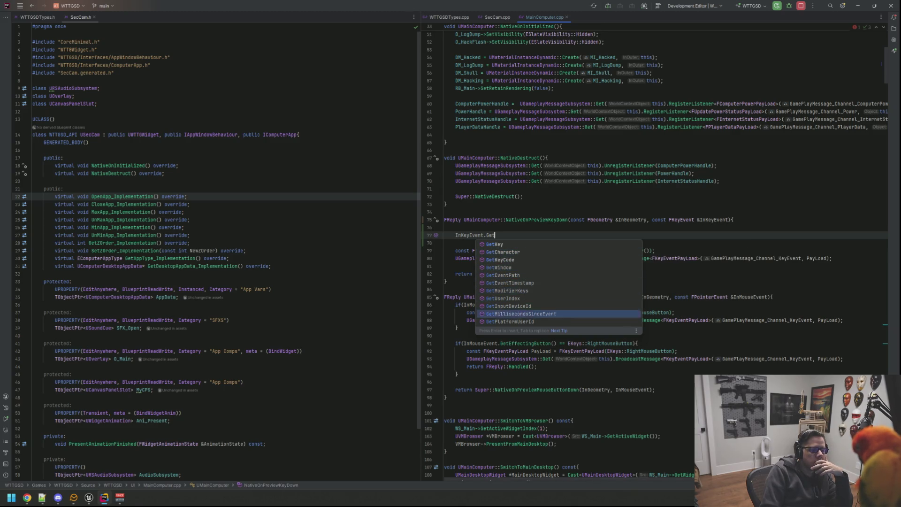
{"action": "key", "text": "Escape"}
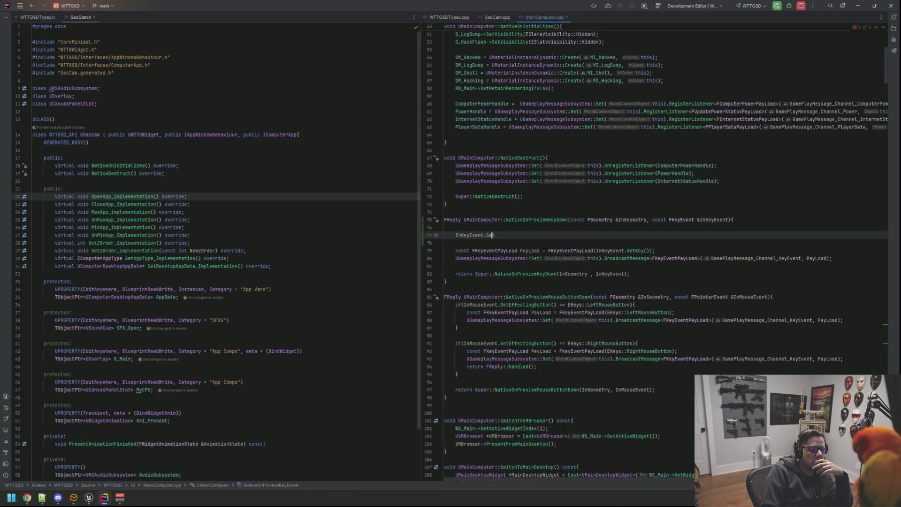
{"action": "key", "text": "ctrl+BackSpace"}
{"action": "key", "text": "ctrl+BackSpace"}
{"action": "key", "text": "ctrl+BackSpace"}
{"action": "key", "text": "Down"}
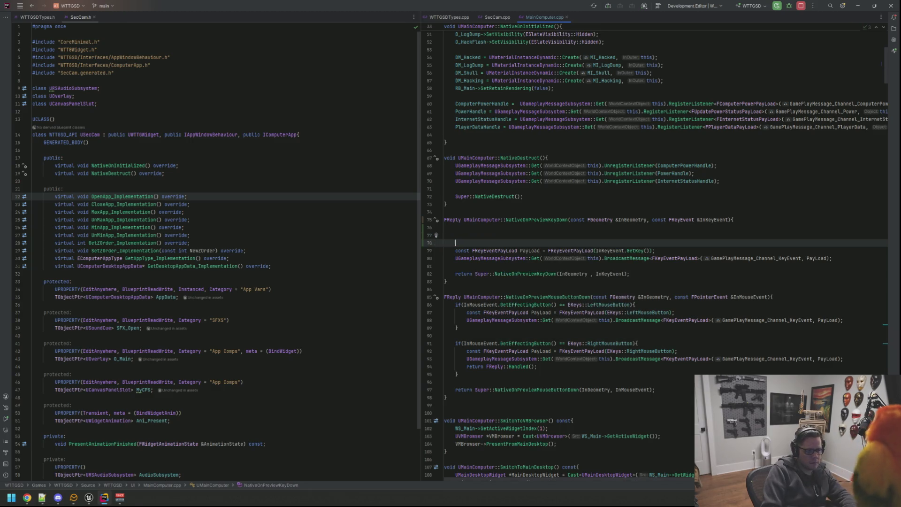
{"action": "key", "text": "BackSpace"}
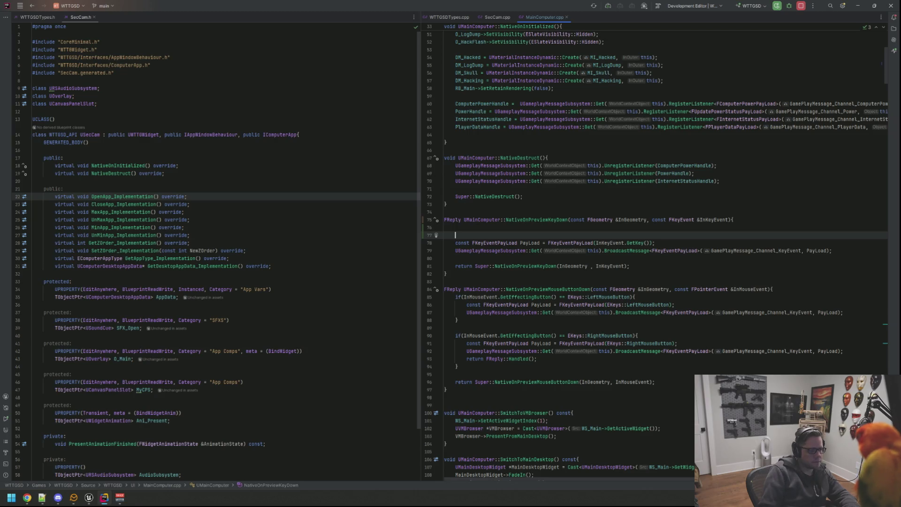
{"action": "left_click", "coordinate": [293, 184]}
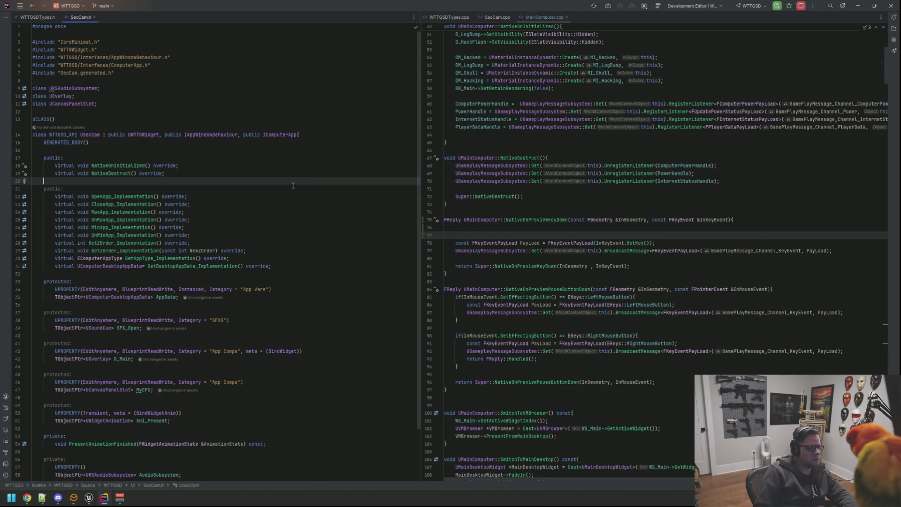
{"action": "double_click", "coordinate": [532, 219]}
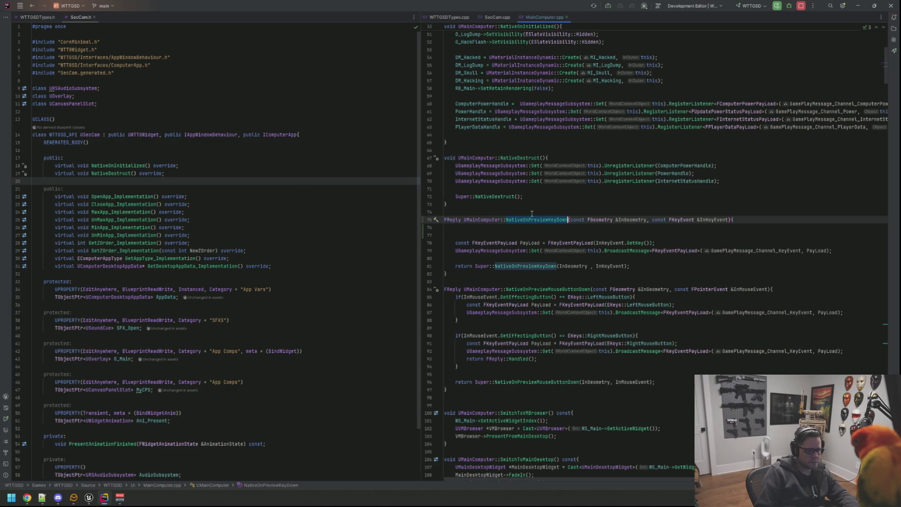
- Open MainComputer.h in the left split and add an empty line below the NativeOnPreviewKeyDown declaration
{"action": "key", "text": "ctrl+b"}
{"action": "mouse_move", "coordinate": [586, 17]}
{"action": "left_mouse_down"}
{"action": "mouse_move", "coordinate": [517, 43]}
{"action": "mouse_move", "coordinate": [145, 32]}
{"action": "mouse_move", "coordinate": [123, 18]}
{"action": "left_mouse_up"}
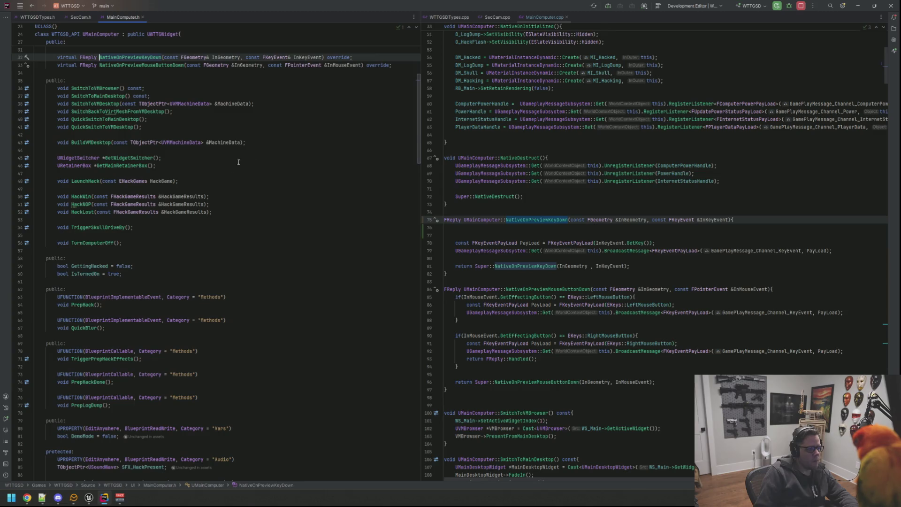
{"action": "left_click", "coordinate": [381, 112]}
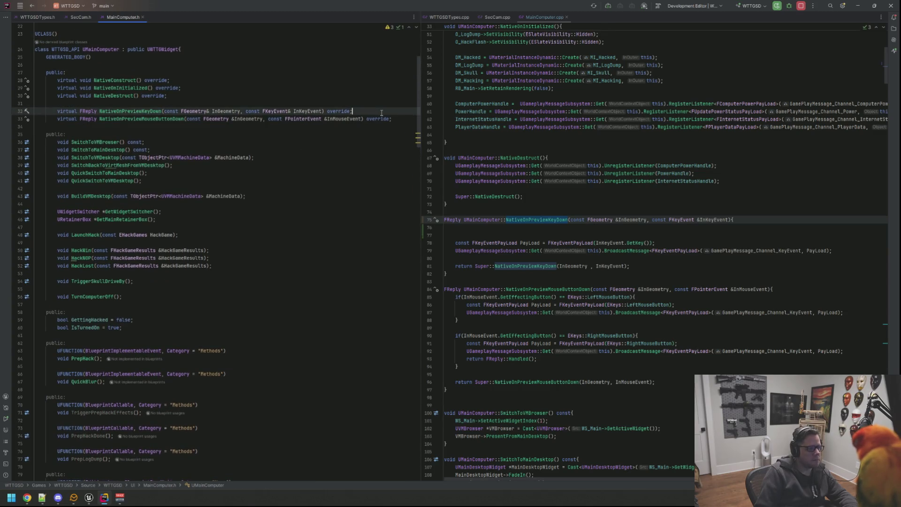
{"action": "key", "text": "Return"}
- Try adding a NativeOnKeyUp override declaration, undo it, and return to the handler's first empty line
{"action": "type", "text": "onpre"}
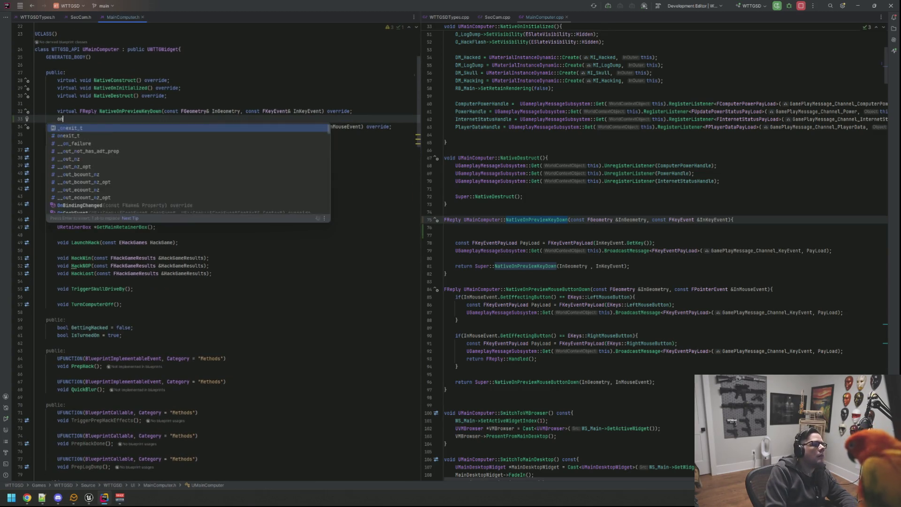
{"action": "key", "text": "BackSpace"}
{"action": "key", "text": "BackSpace"}
{"action": "key", "text": "BackSpace"}
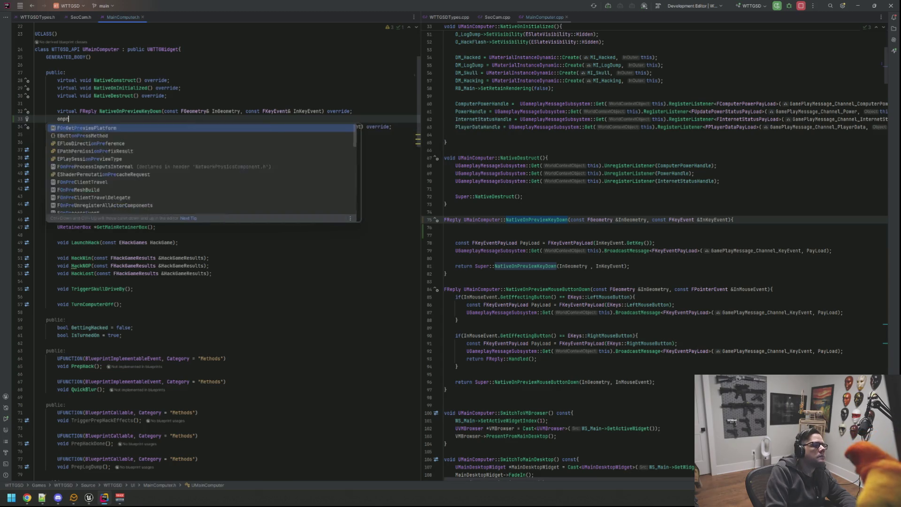
{"action": "key", "text": "BackSpace"}
{"action": "type", "text": "On"}
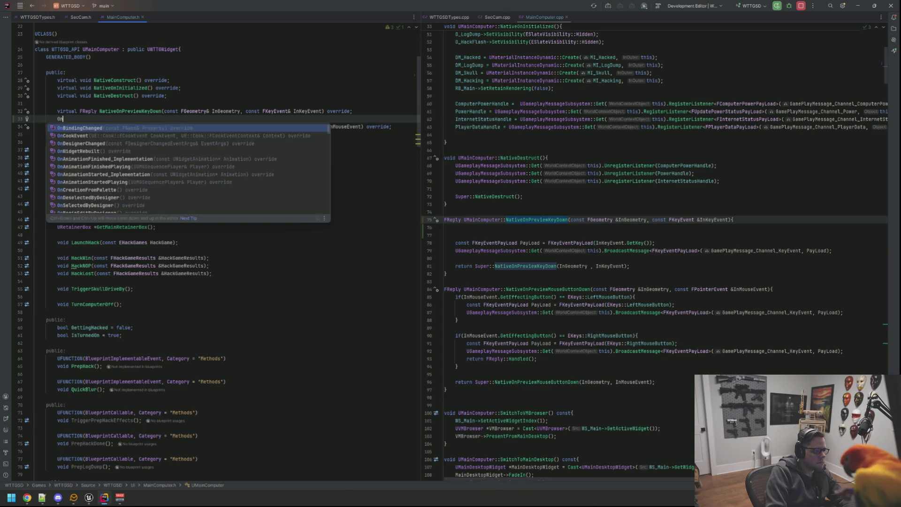
{"action": "type", "text": "Preview"}
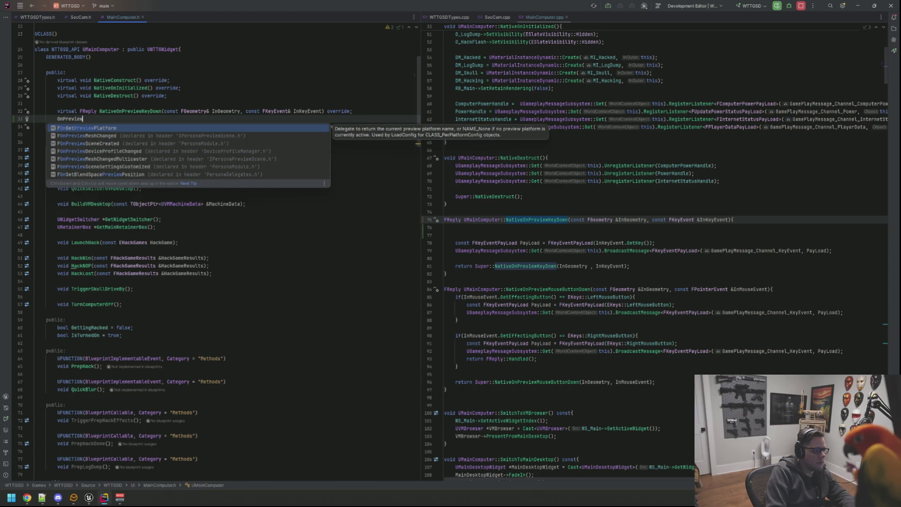
{"action": "key", "text": "ctrl+BackSpace"}
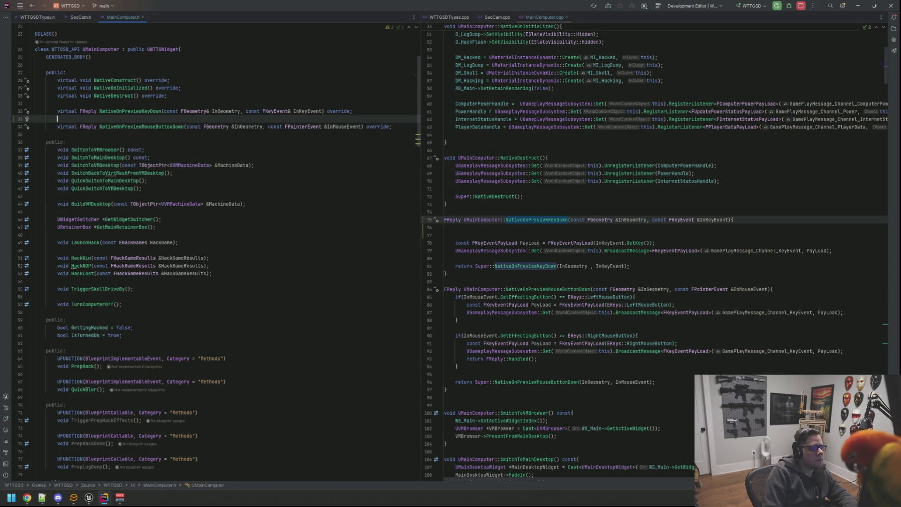
{"action": "type", "text": "KeyUp"}
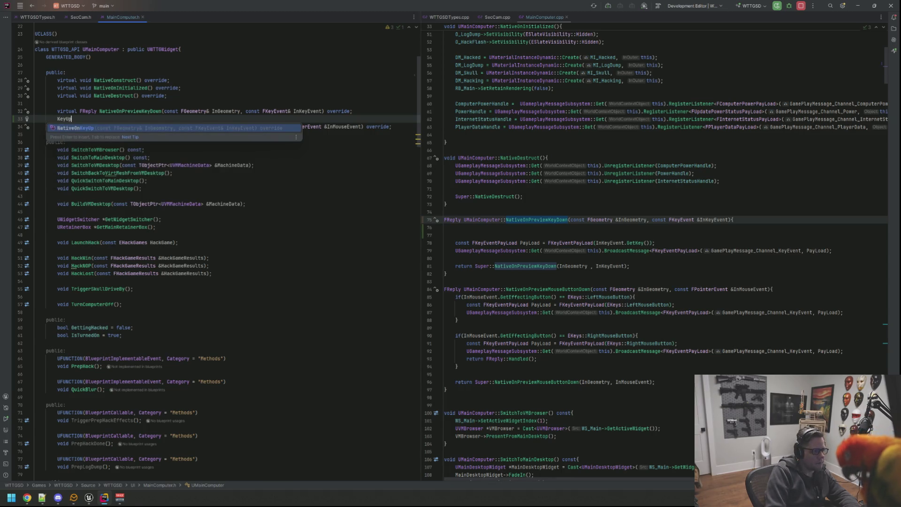
{"action": "key", "text": "Return"}
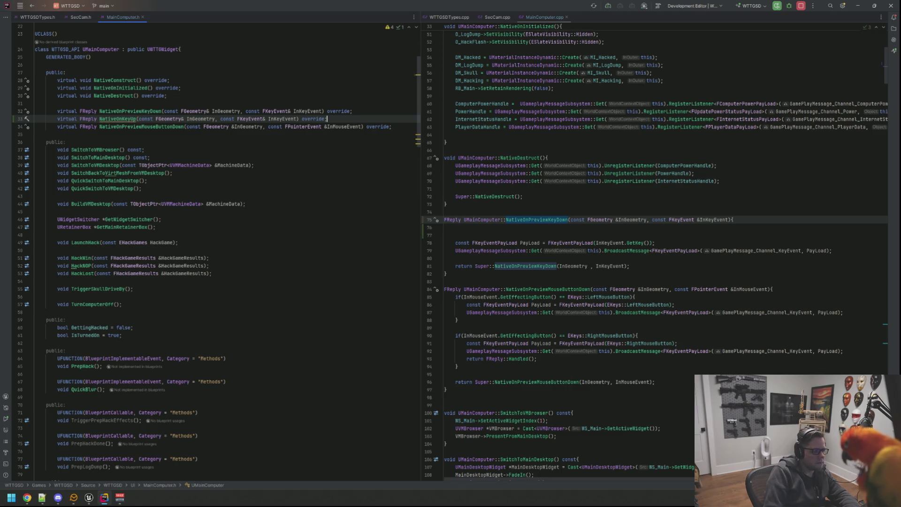
{"action": "key", "text": "ctrl+z"}
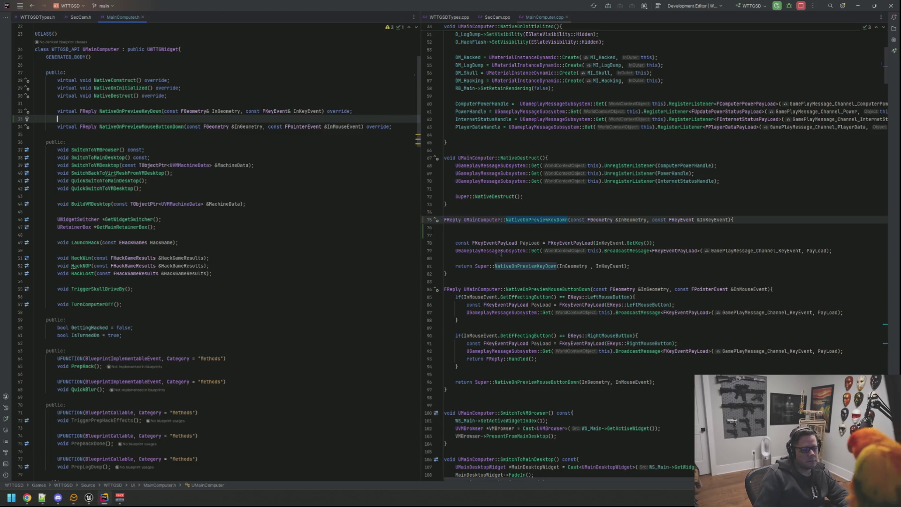
{"action": "left_click", "coordinate": [514, 234]}
{"action": "left_click", "coordinate": [515, 226]}
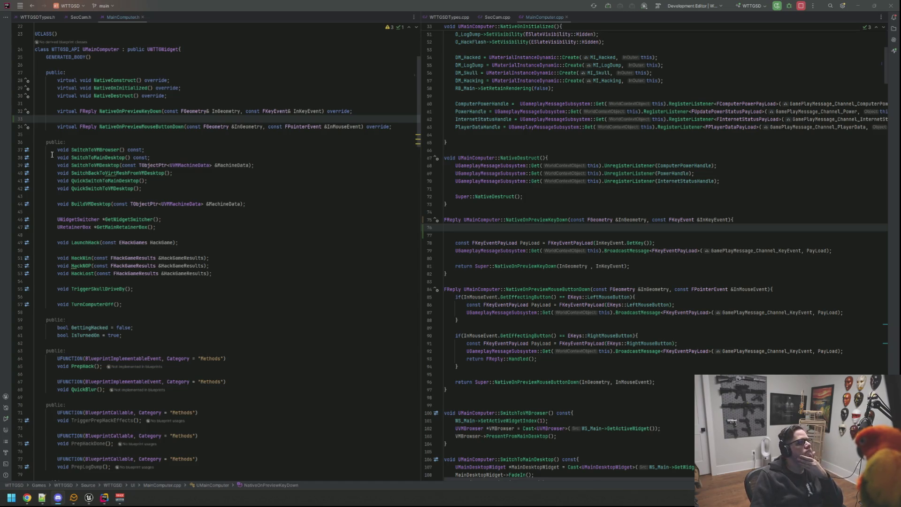
{"action": "left_click", "coordinate": [576, 229]}
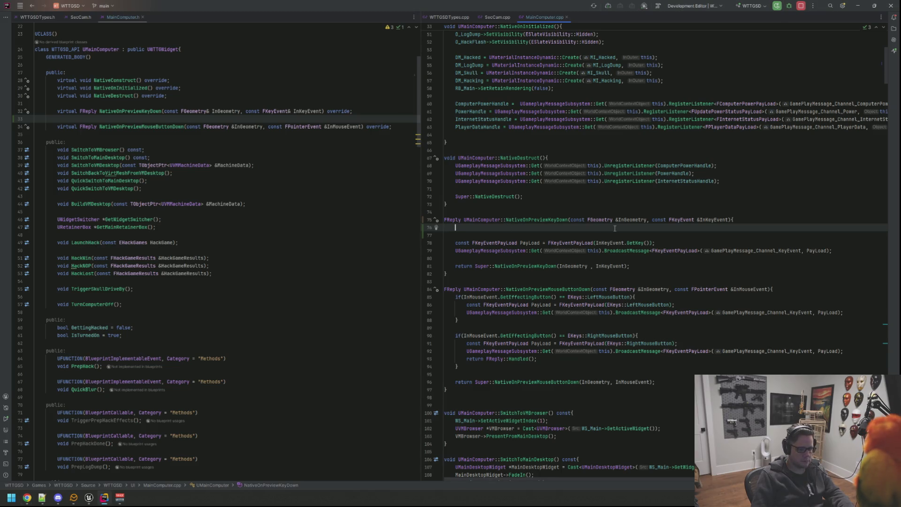
{"action": "type", "text": "Keyeve"}
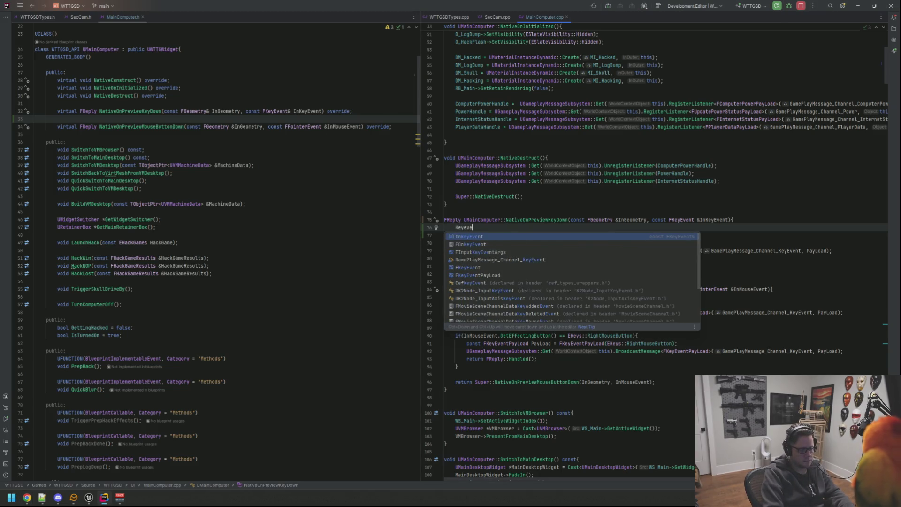
- Complete InKeyEvent and browse its members, inserting a bare IsRepeat() call and then undoing it
{"action": "key", "text": "Return"}
{"action": "type", "text": "."}
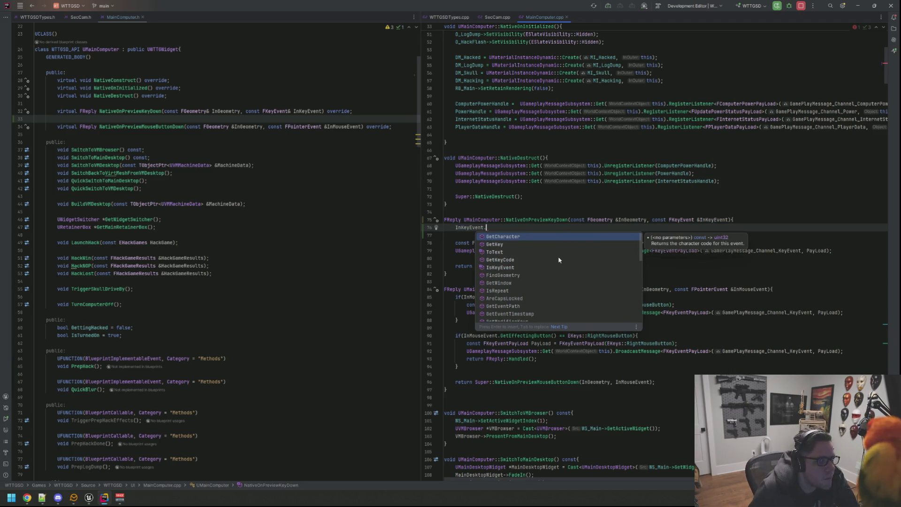
{"action": "scroll", "coordinate": [559, 263], "scroll_direction": "down", "scroll_amount": 10}
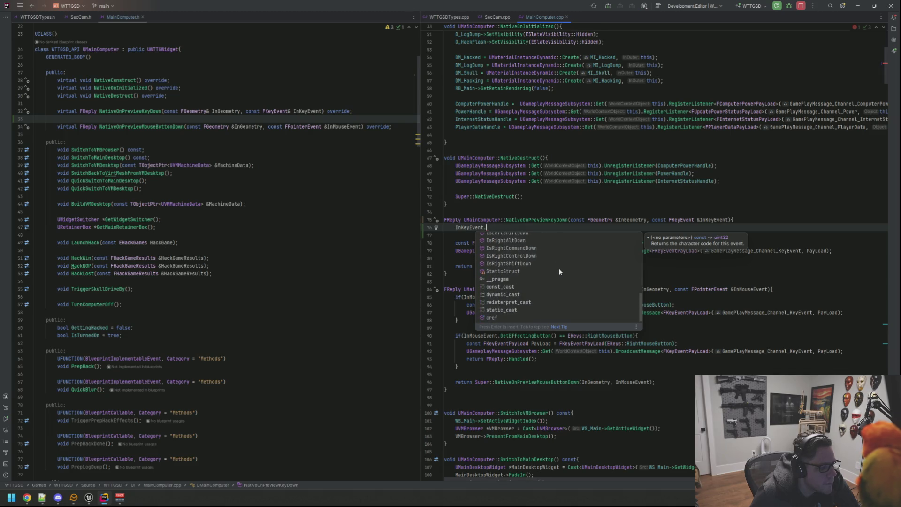
{"action": "scroll", "coordinate": [559, 272], "scroll_direction": "up", "scroll_amount": 10}
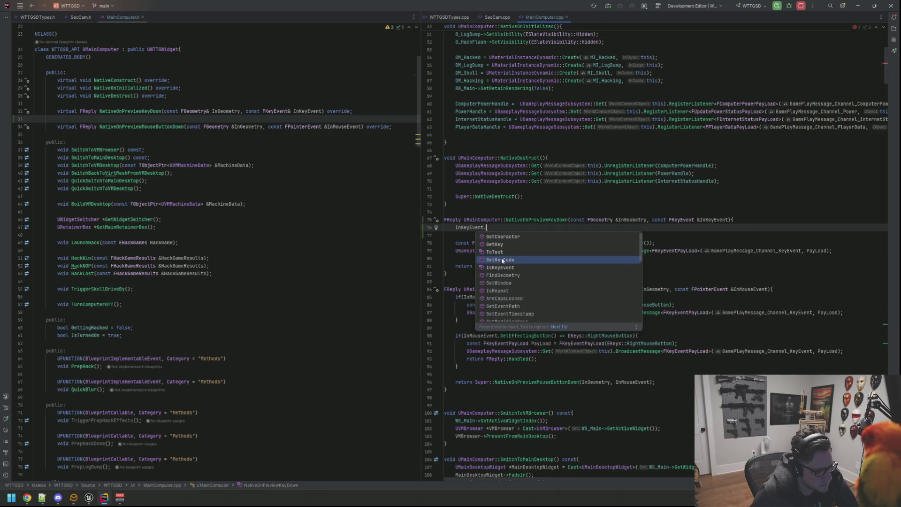
{"action": "scroll", "coordinate": [533, 274], "scroll_direction": "down", "scroll_amount": 1}
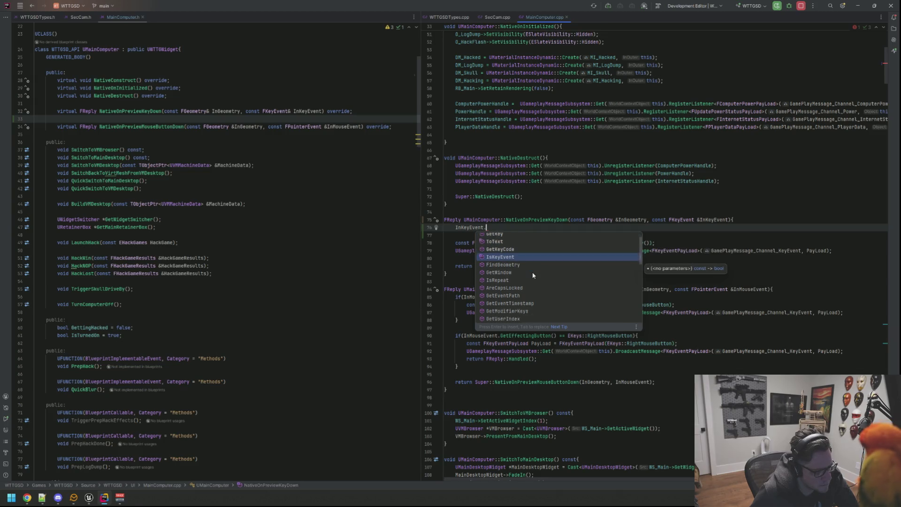
{"action": "scroll", "coordinate": [533, 272], "scroll_direction": "down", "scroll_amount": 1}
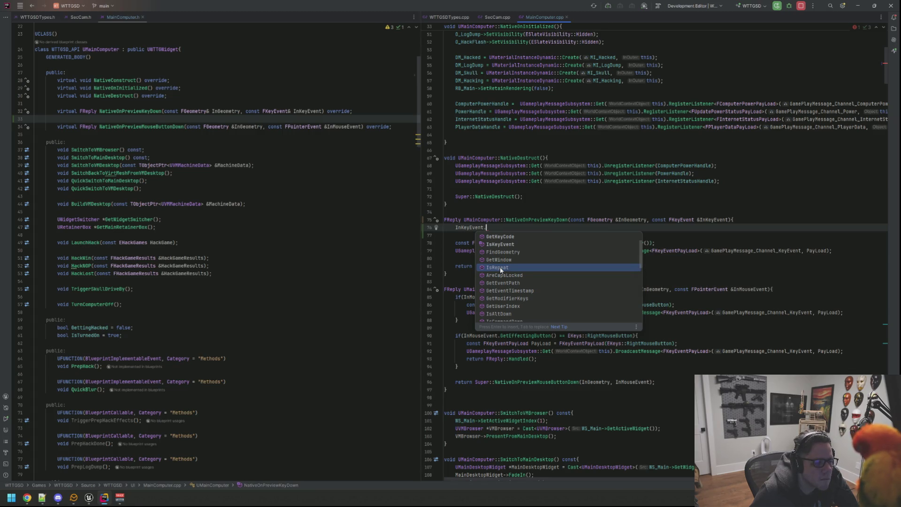
{"action": "left_click", "coordinate": [500, 267]}
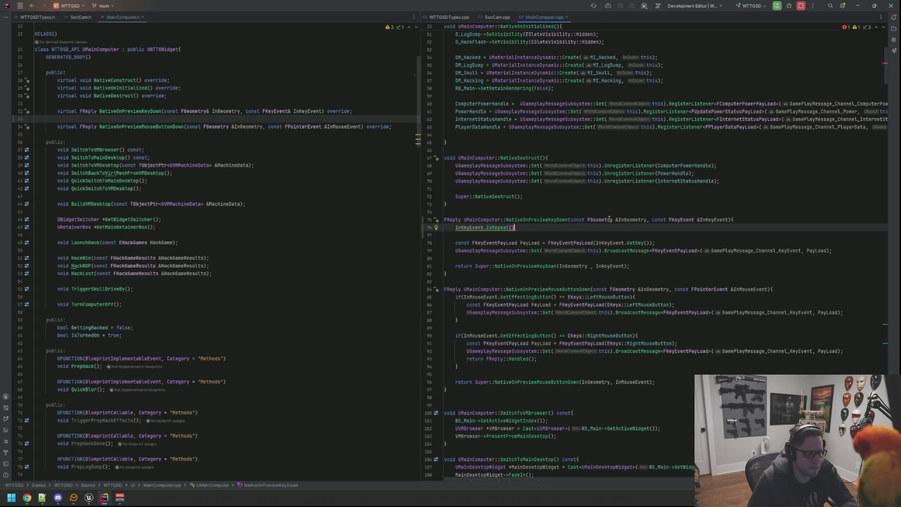
{"action": "mouse_move", "coordinate": [610, 219]}
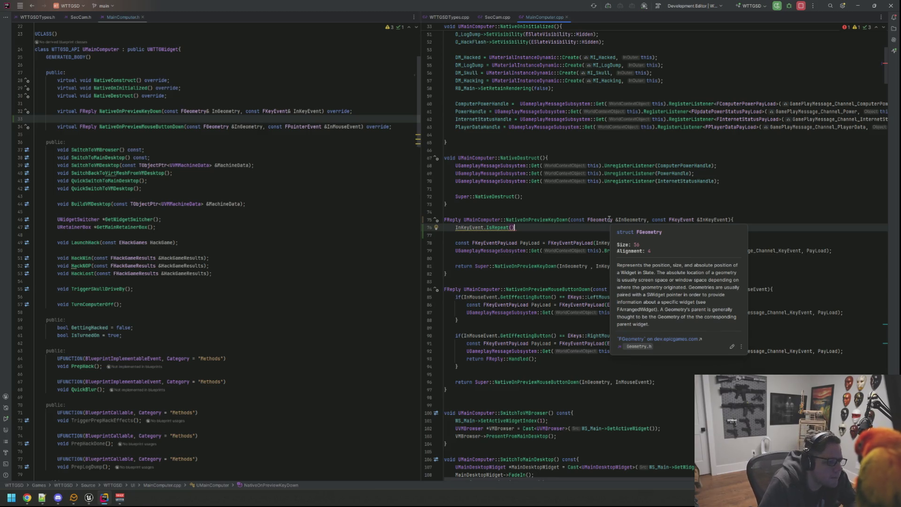
{"action": "key", "text": "ctrl+z"}
- Write if (InKeyEvent.IsRepeat()) with RLOG("Repeat") and an else block with RLOG("Not Repeat")
{"action": "type", "text": "if(InKeyEvent.is"}
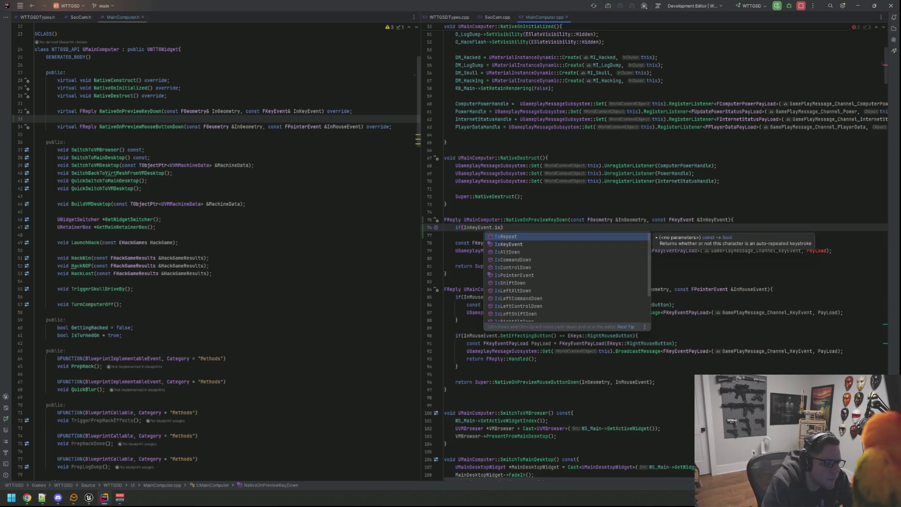
{"action": "key", "text": "Return"}
{"action": "key", "text": "Return"}
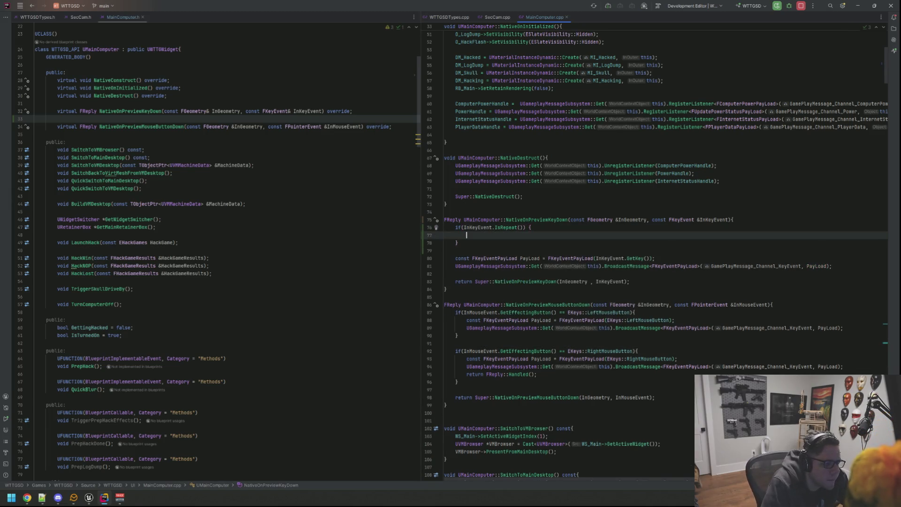
{"action": "type", "text": "RLOG(\""}
{"action": "type", "text": "Repeat\");"}
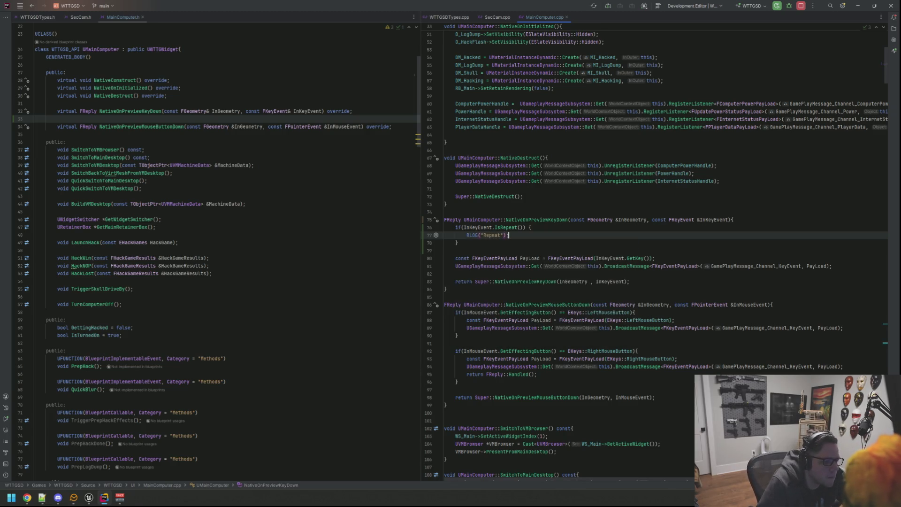
{"action": "key", "text": "Down"}
{"action": "type", "text": "else {"}
{"action": "key", "text": "Return"}
{"action": "type", "text": "RLOG(\"Not R"}
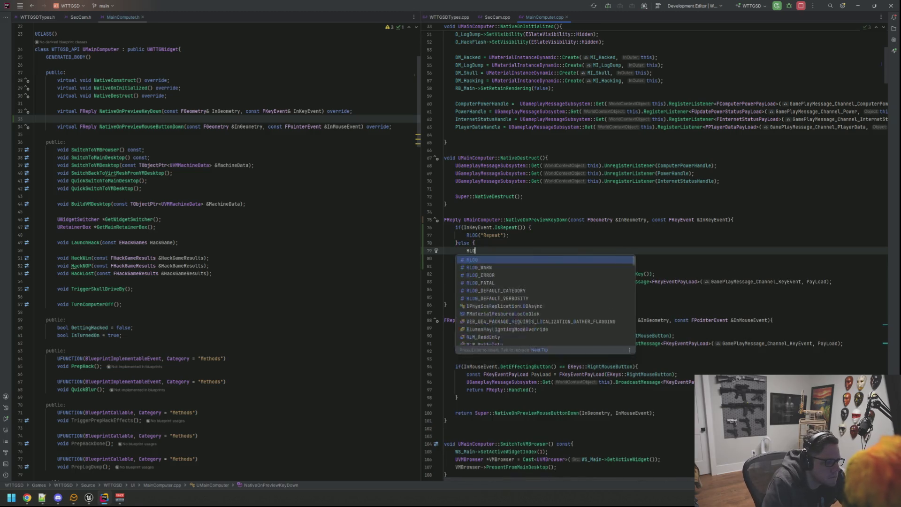
{"action": "type", "text": "Epeepa"}
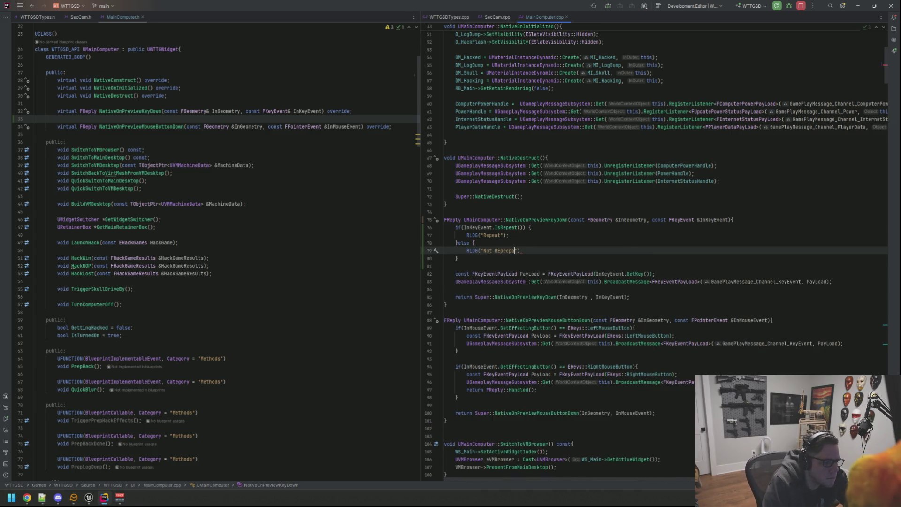
{"action": "key", "text": "BackSpace"}
{"action": "key", "text": "BackSpace"}
{"action": "key", "text": "BackSpace"}
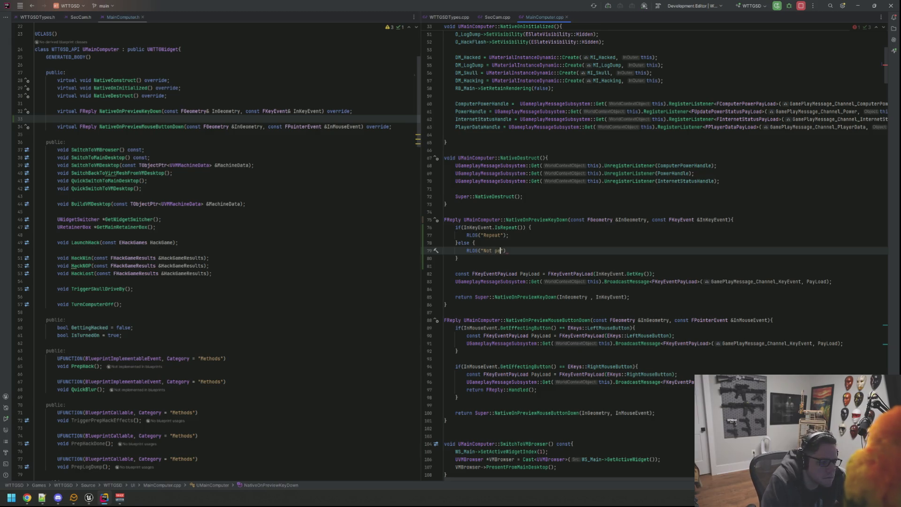
{"action": "type", "text": "epea"}
{"action": "key", "text": "Up"}
{"action": "key", "text": "Up"}
{"action": "key", "text": "Up"}
{"action": "key", "text": "BackSpace"}
{"action": "key", "text": "Down"}
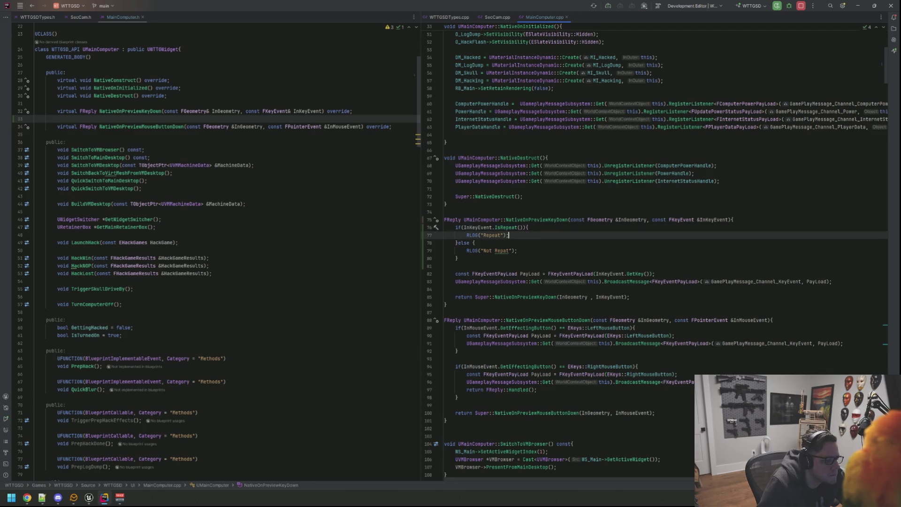
{"action": "left_click", "coordinate": [89, 497]}
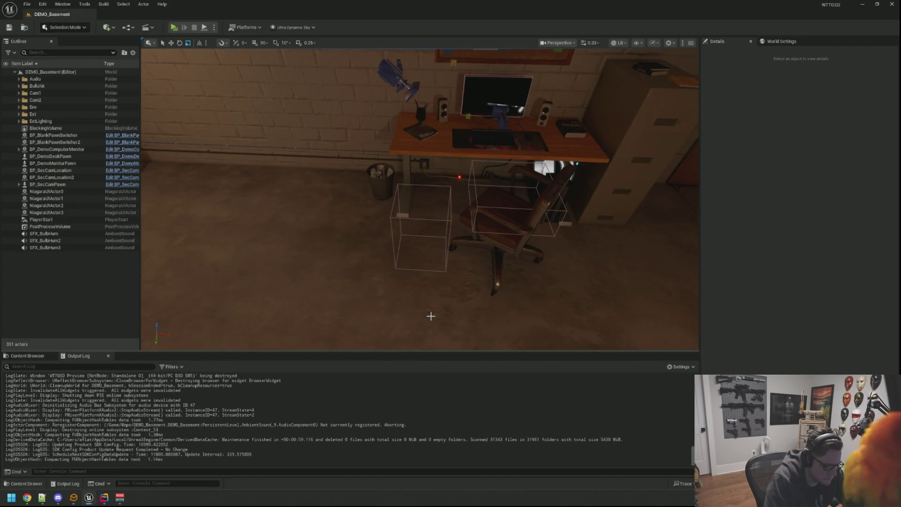
- Recompile with Live Coding (Ctrl+Alt+F11) from the Output Log, close the results, and start playing
{"action": "key", "text": "ctrl+shift+f"}
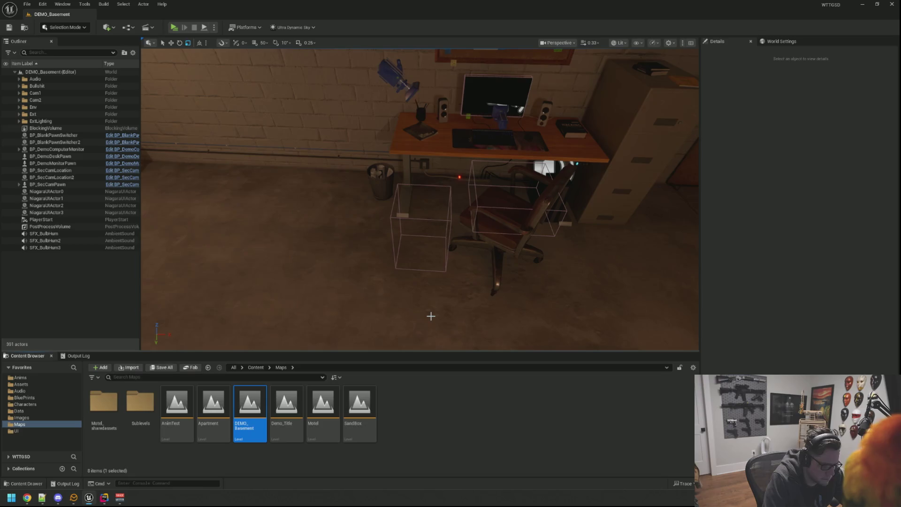
{"action": "left_click", "coordinate": [82, 356]}
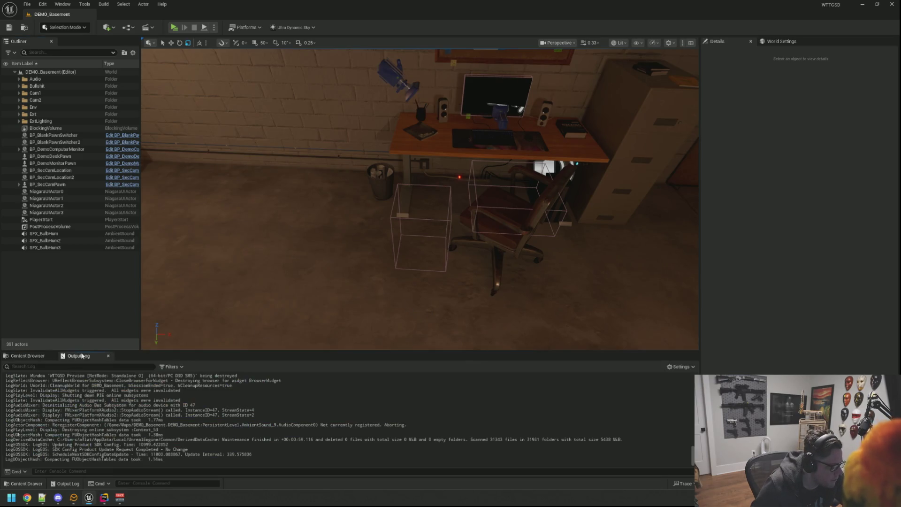
{"action": "key", "text": "ctrl+alt+F11"}
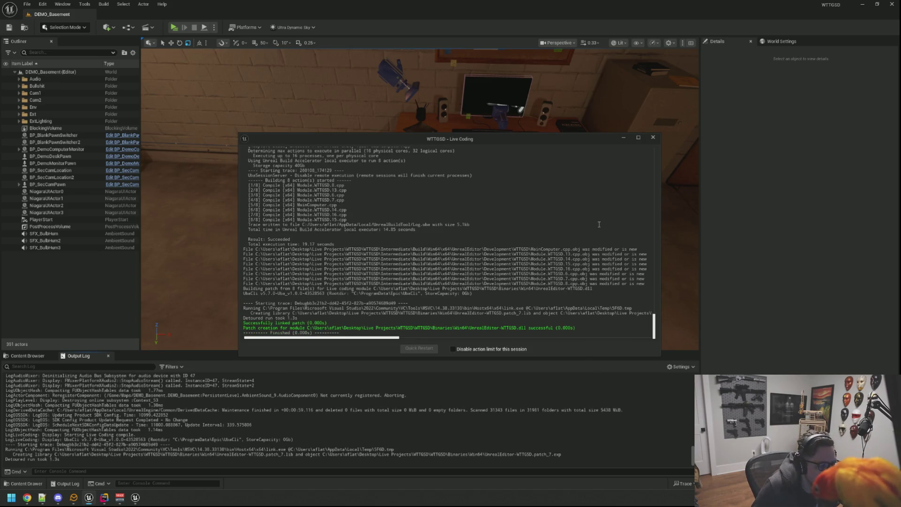
{"action": "left_click", "coordinate": [653, 137]}
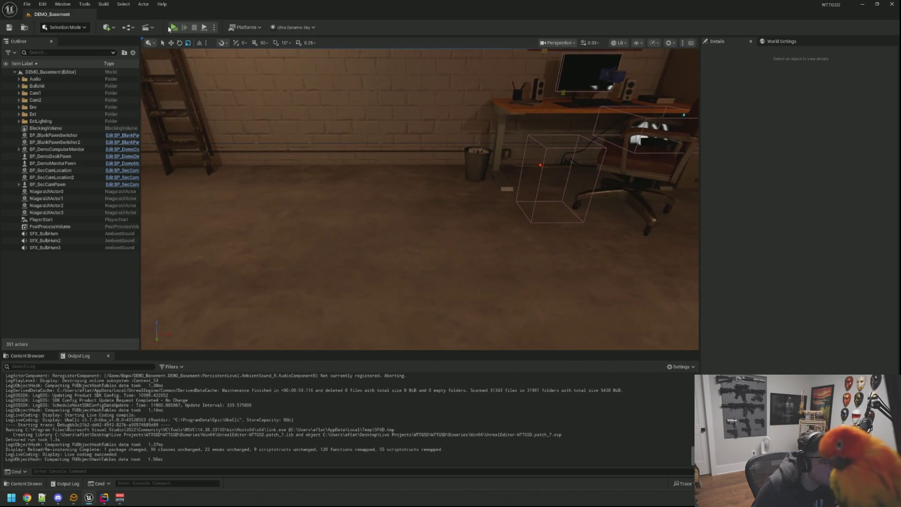
{"action": "left_click", "coordinate": [175, 28]}
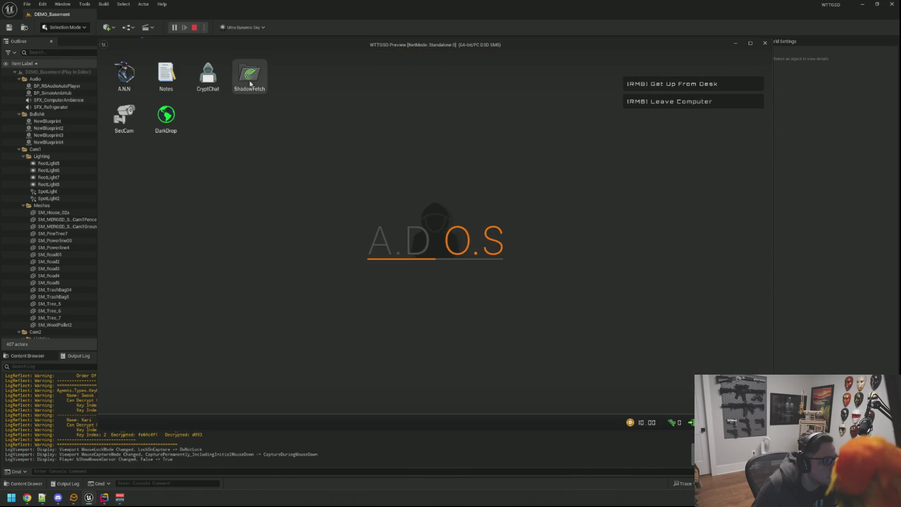
- Open ShadowFetch on the in-game desktop, type 'this is a test' into it, then stop the session
{"action": "double_click", "coordinate": [249, 74]}
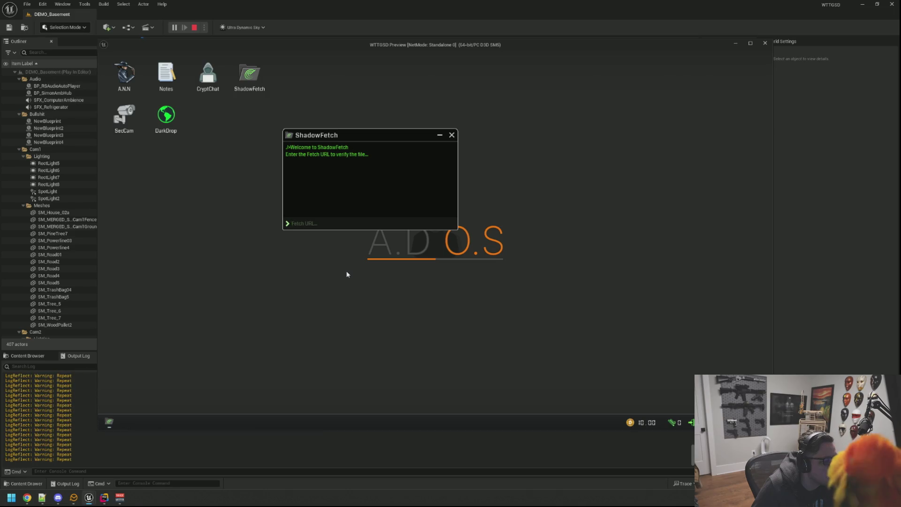
{"action": "scroll", "coordinate": [88, 391], "scroll_direction": "up", "scroll_amount": 5}
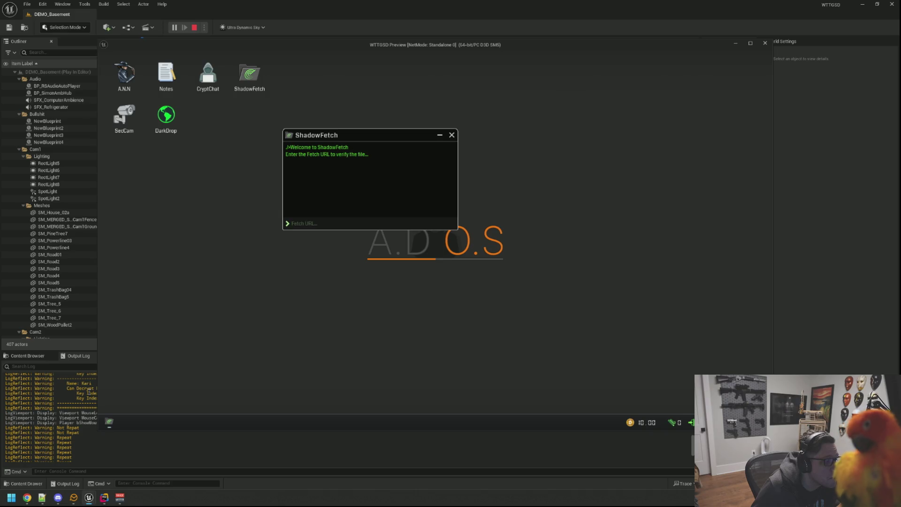
{"action": "scroll", "coordinate": [89, 391], "scroll_direction": "down", "scroll_amount": 5}
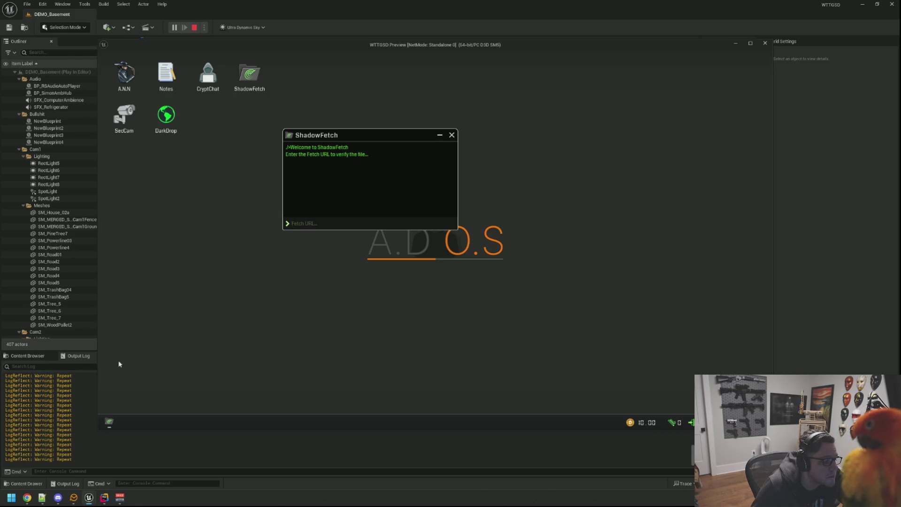
{"action": "type", "text": "this is a test a"}
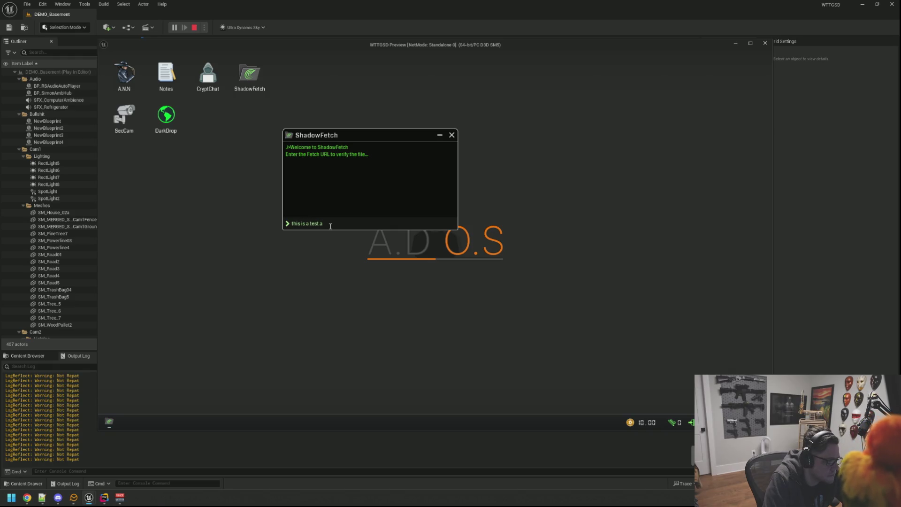
{"action": "key", "text": "Escape"}
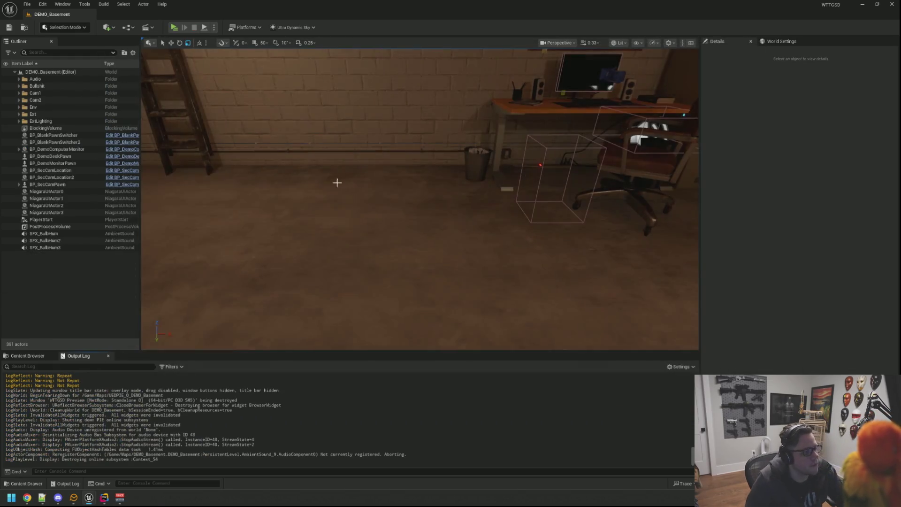
- Delete the else block and the RLOG("Repeat") statement from the key-down handler
{"action": "key", "text": "alt+Tab"}
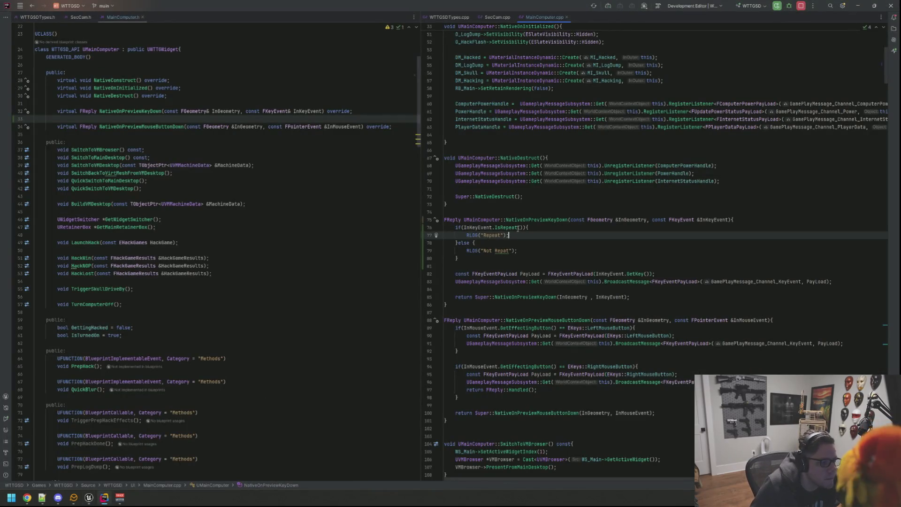
{"action": "left_click", "coordinate": [524, 244]}
{"action": "left_click_drag", "start_coordinate": [484, 258], "coordinate": [461, 243]}
{"action": "key", "text": "BackSpace"}
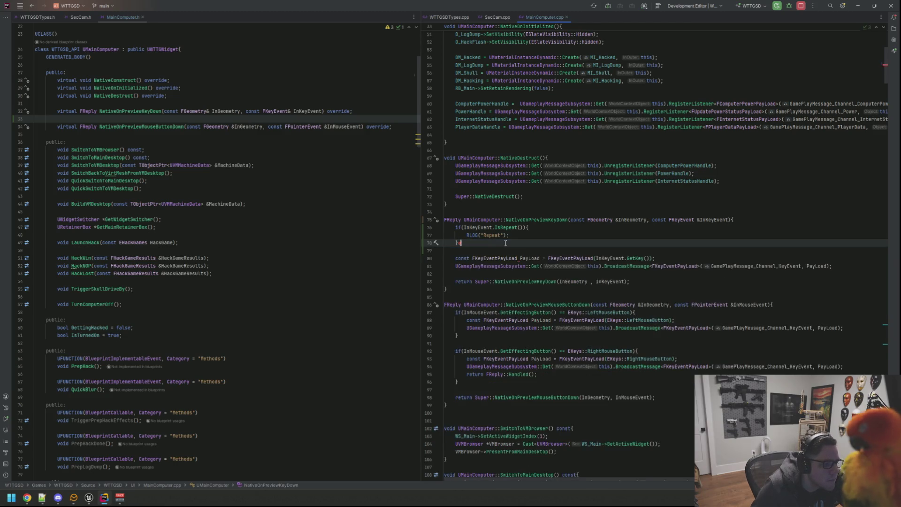
{"action": "left_click", "coordinate": [519, 258]}
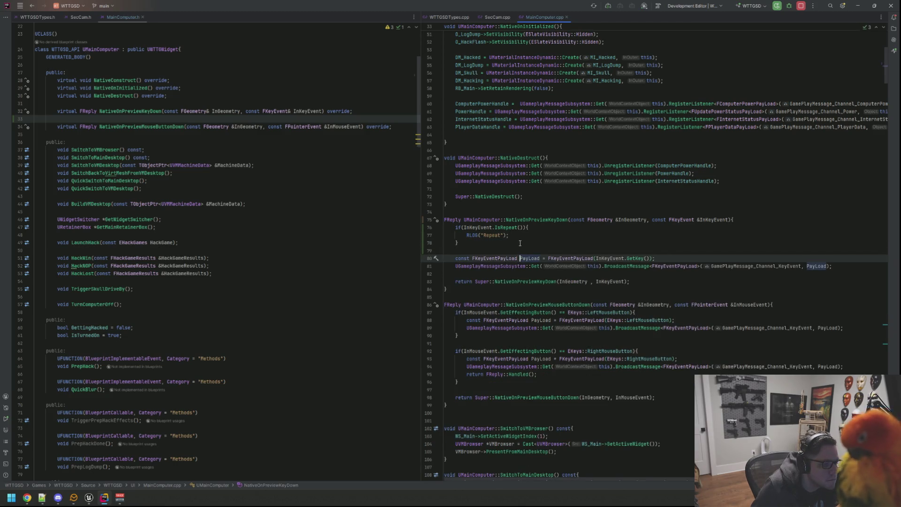
{"action": "left_click_drag", "start_coordinate": [510, 236], "coordinate": [467, 235]}
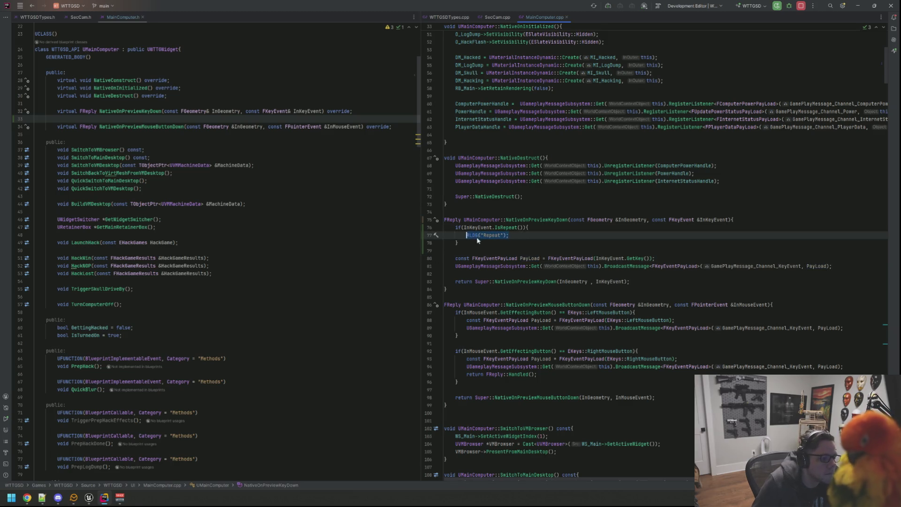
{"action": "key", "text": "BackSpace"}
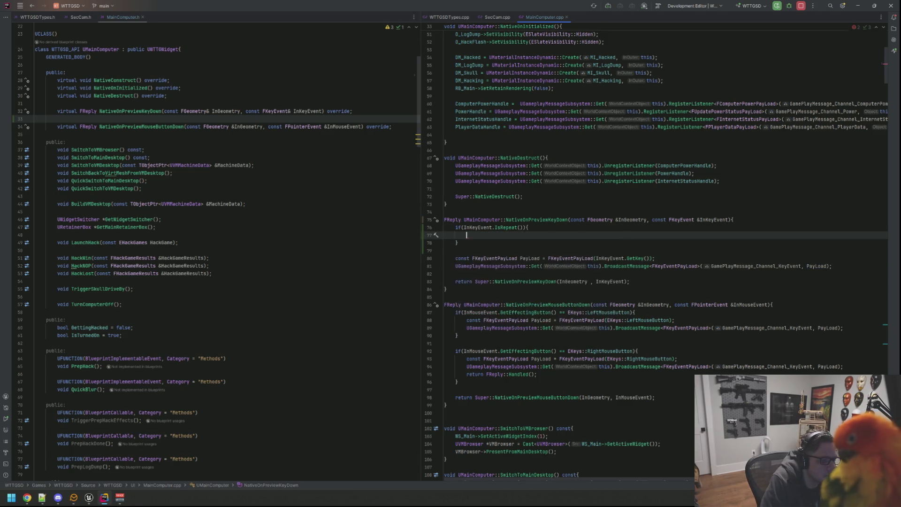
- Copy the return Super::NativeOnPreviewKeyDown(...) statement into the IsRepeat if body as an early return
{"action": "left_click_drag", "start_coordinate": [637, 283], "coordinate": [455, 282]}
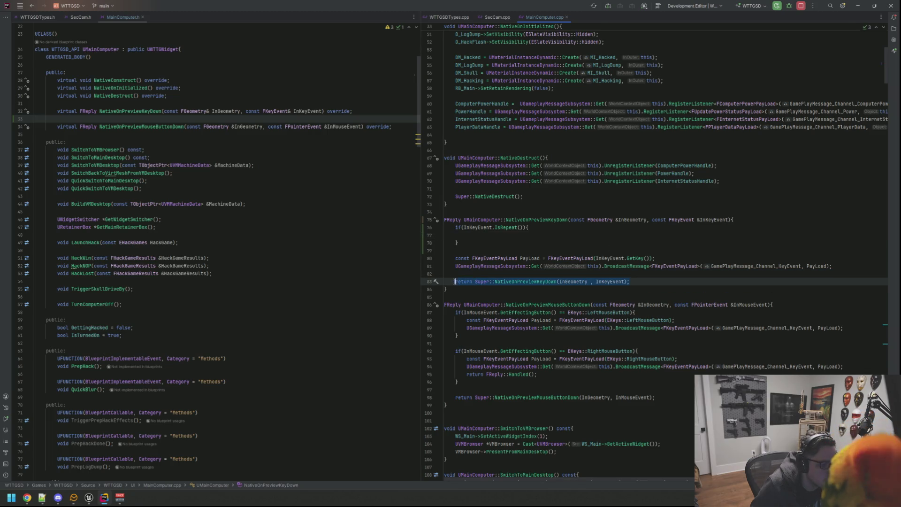
{"action": "key", "text": "ctrl+c"}
{"action": "left_click", "coordinate": [483, 237]}
{"action": "key", "text": "ctrl+v"}
{"action": "left_click", "coordinate": [487, 245]}
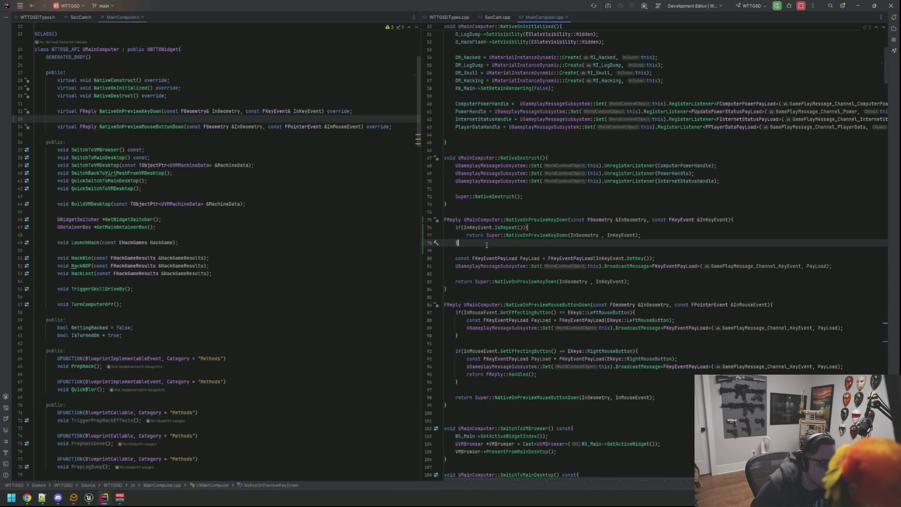
{"action": "left_click", "coordinate": [89, 497]}
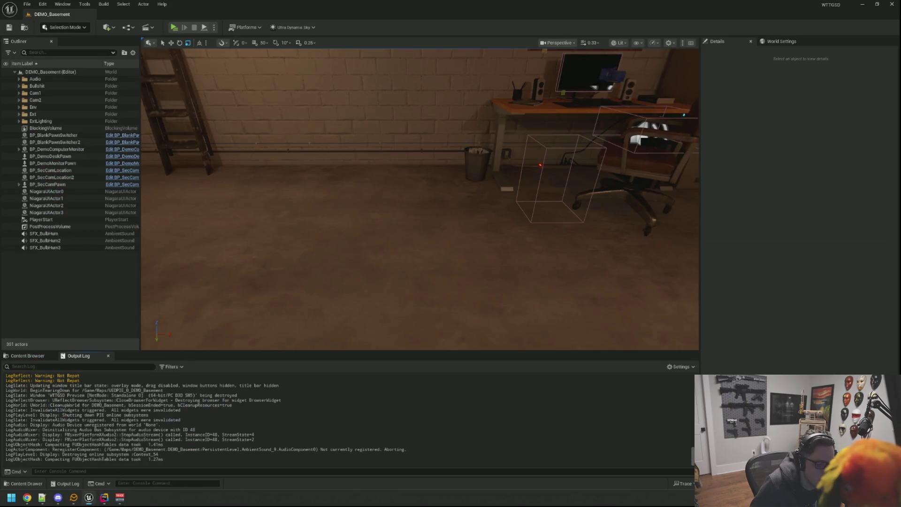
- Live-recompile the early-return change, close the Live Coding results, and pull the view back to the basement wall
{"action": "key", "text": "ctrl+alt+F11"}
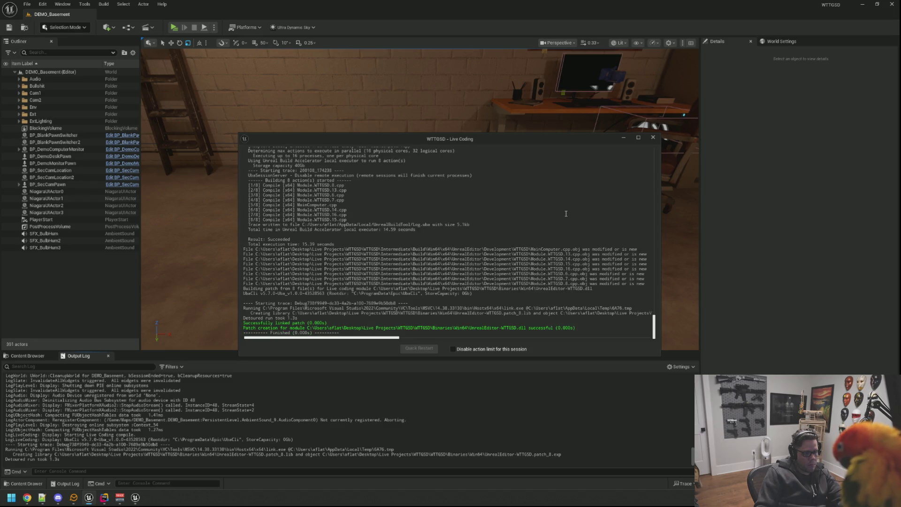
{"action": "left_click", "coordinate": [653, 137]}
{"action": "mouse_move", "coordinate": [253, 111]}
{"action": "left_mouse_down"}
{"action": "mouse_move", "coordinate": [240, 141]}
{"action": "mouse_move", "coordinate": [253, 111]}
{"action": "left_mouse_up"}
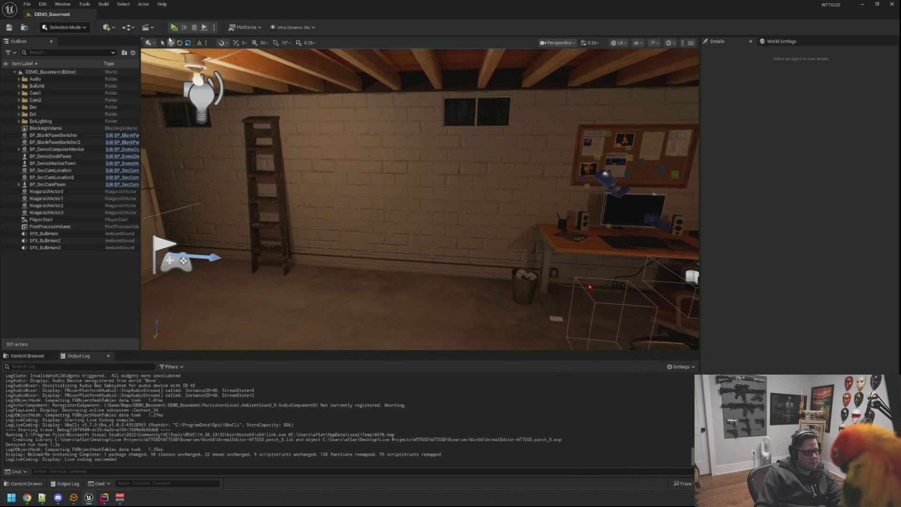
- Play the level and open ShadowFetch's Fetch URL field on the in-game desktop
{"action": "left_click", "coordinate": [173, 27]}
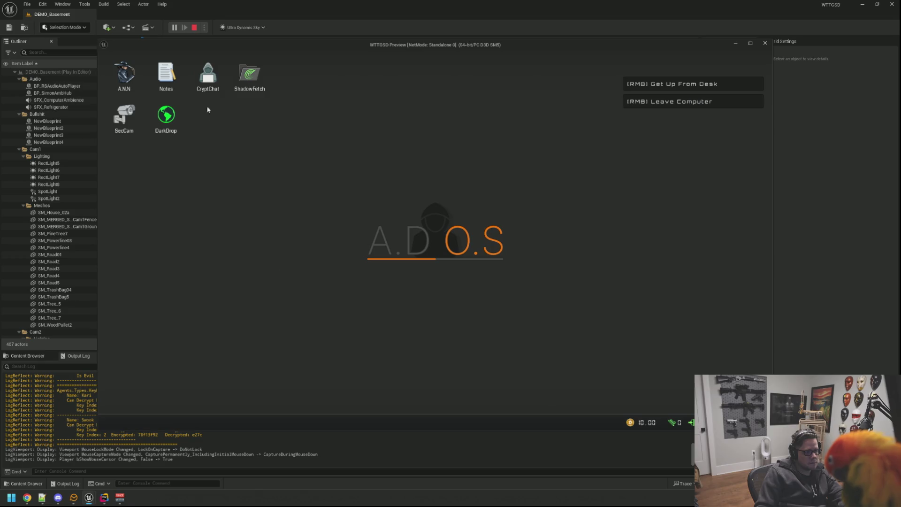
{"action": "double_click", "coordinate": [246, 75]}
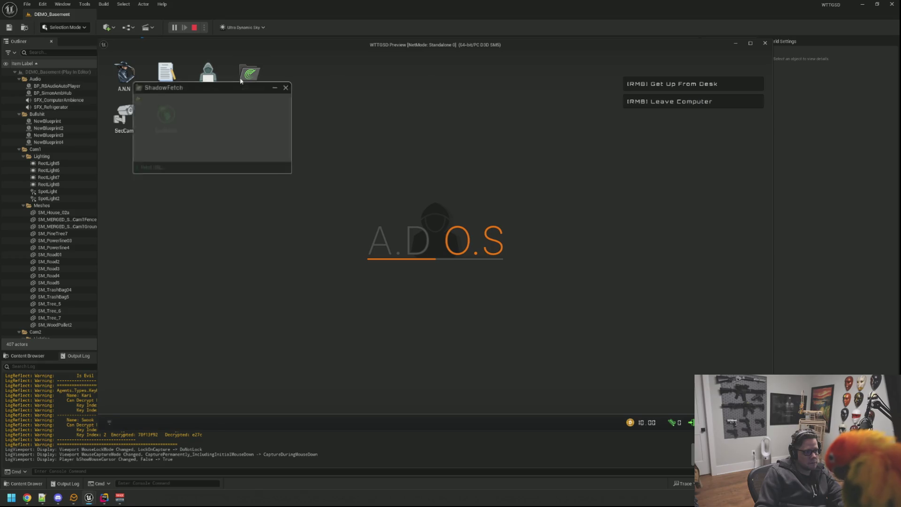
{"action": "left_click", "coordinate": [326, 233]}
- Hold the 'a' key in the Fetch URL field to test repeats, clear it, then leave the desk and stop play
{"action": "type", "text": "aaaaaaaaaaaaaaaaaaaaaaaaaaaaaaaaaaaaaaaaaaaaaaaaaaaaaaaaaa"}
{"action": "key", "text": "ctrl+a"}
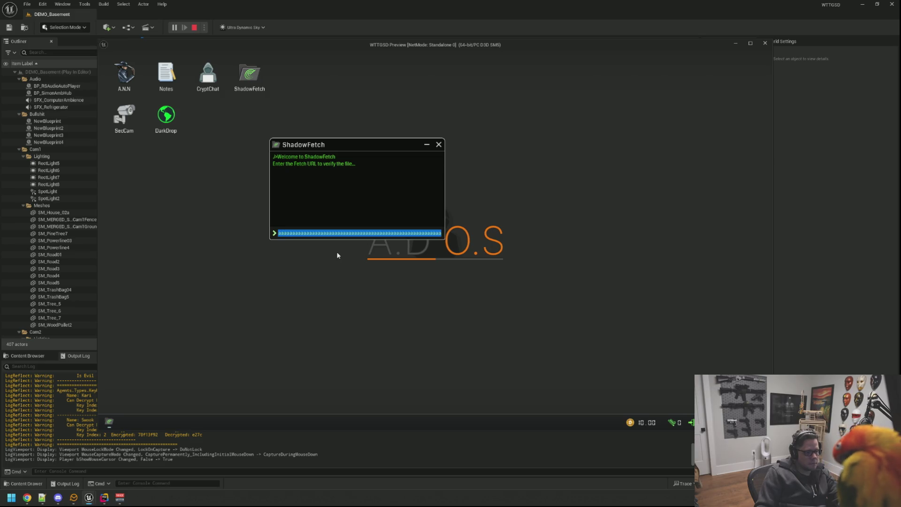
{"action": "type", "text": "aaaaaaa"}
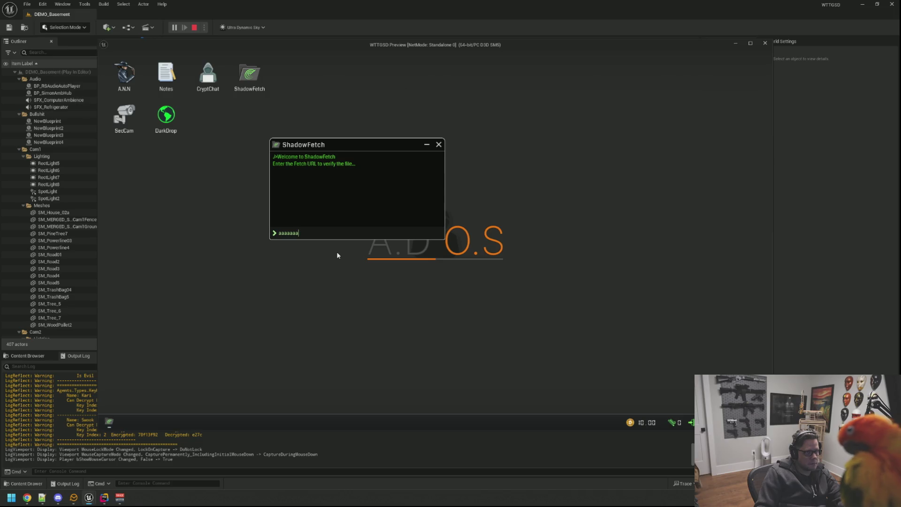
{"action": "type", "text": "aaaaaaaaaaaaaaaaaaaaaaaaaaaaaaaaaaaaaaaaaaaaa"}
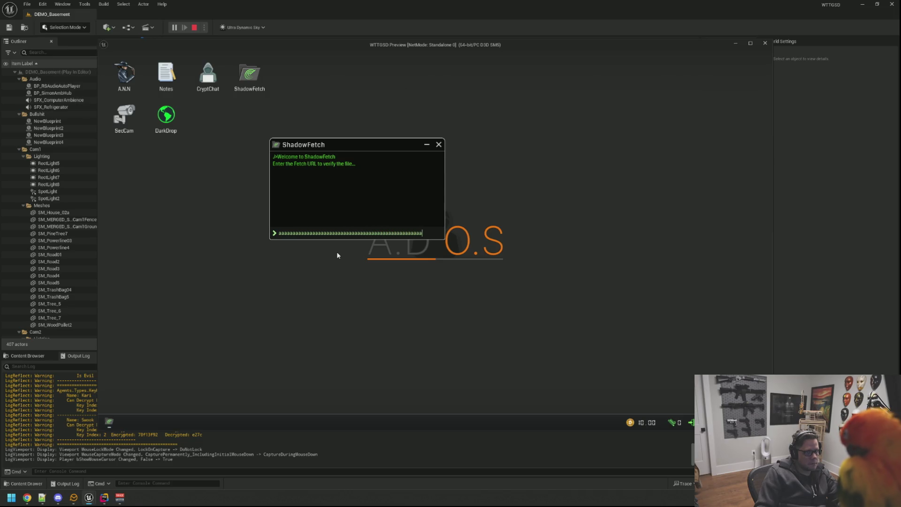
{"action": "key", "text": "ctrl+a"}
{"action": "key", "text": "BackSpace"}
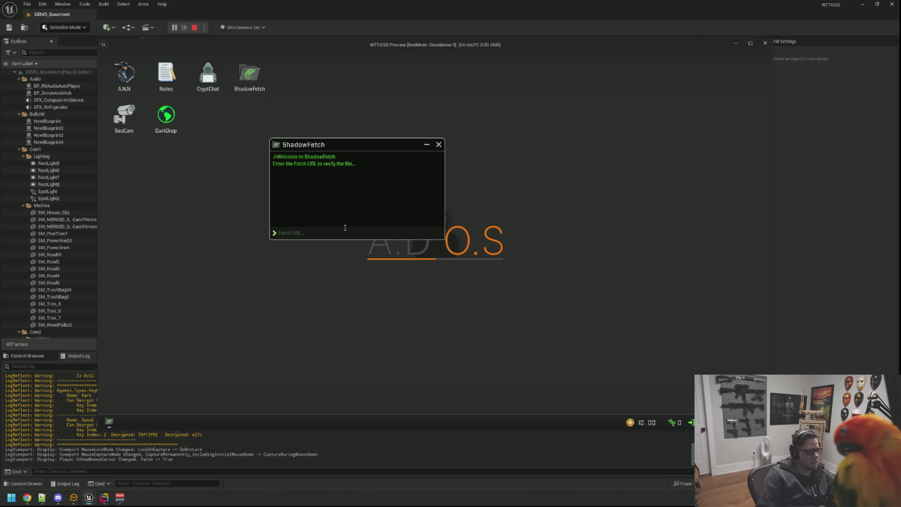
{"action": "right_click", "coordinate": [343, 239]}
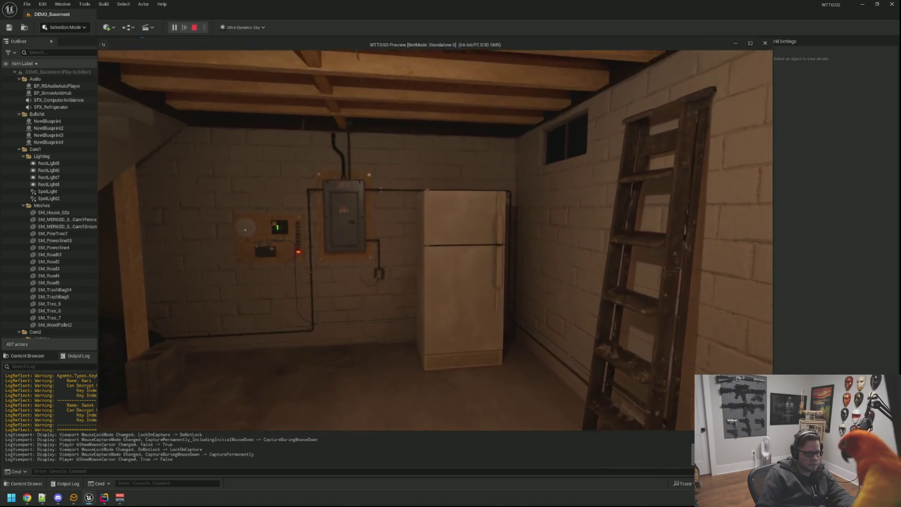
{"action": "key", "text": "Escape"}
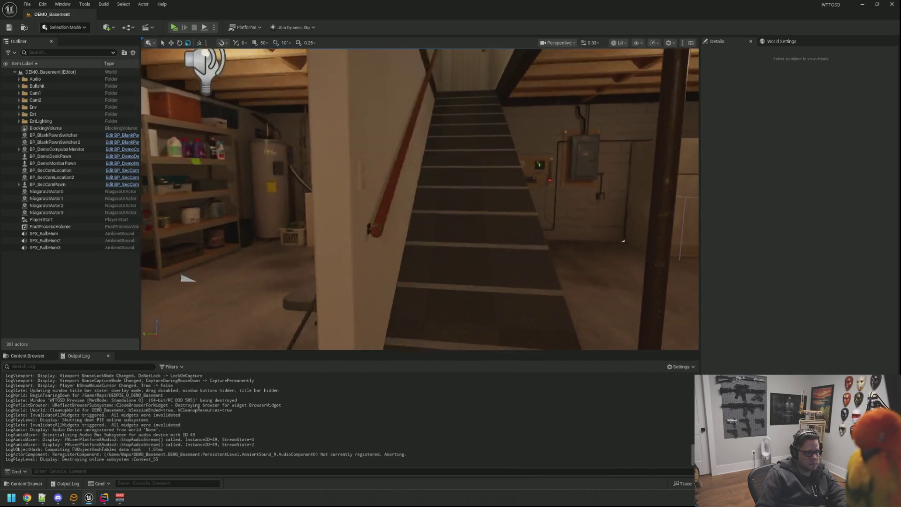
- Focus on the wall switch plate and reveal SM_Basement_SwitchPlate in the Content Browser
{"action": "left_click", "coordinate": [324, 124]}
{"action": "key", "text": "f"}
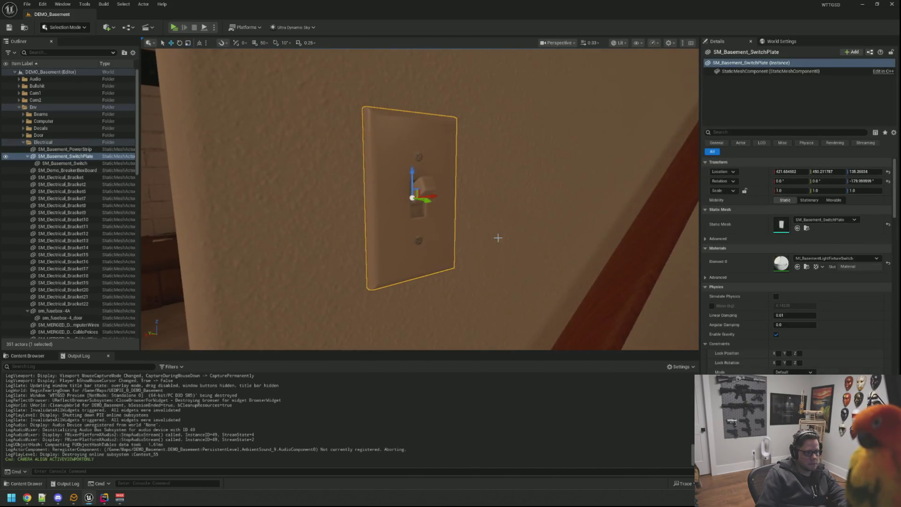
{"action": "left_click_drag", "start_coordinate": [495, 235], "coordinate": [540, 235]}
{"action": "left_click", "coordinate": [807, 228]}
{"action": "mouse_move", "coordinate": [526, 236]}
{"action": "left_mouse_down"}
{"action": "mouse_move", "coordinate": [522, 281]}
{"action": "mouse_move", "coordinate": [451, 282]}
{"action": "mouse_move", "coordinate": [514, 208]}
{"action": "left_mouse_up"}
{"action": "key", "text": "Escape"}
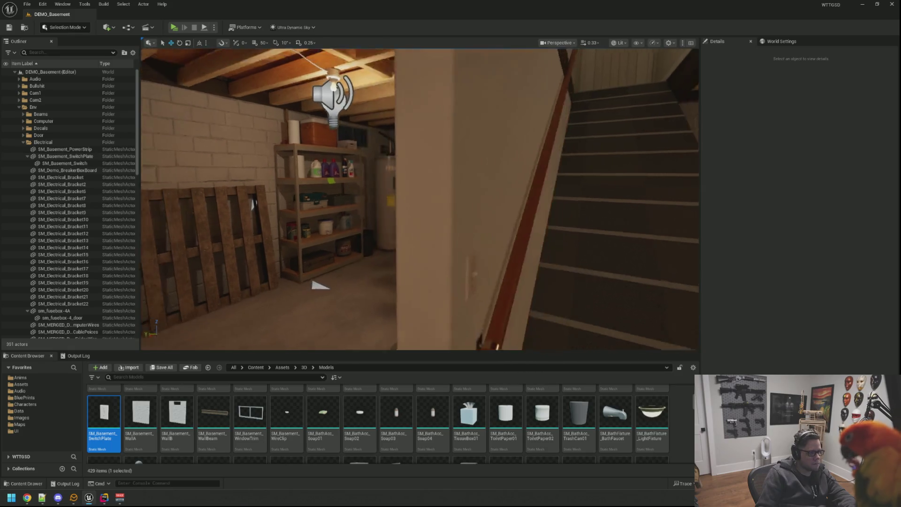
{"action": "left_click", "coordinate": [23, 142]}
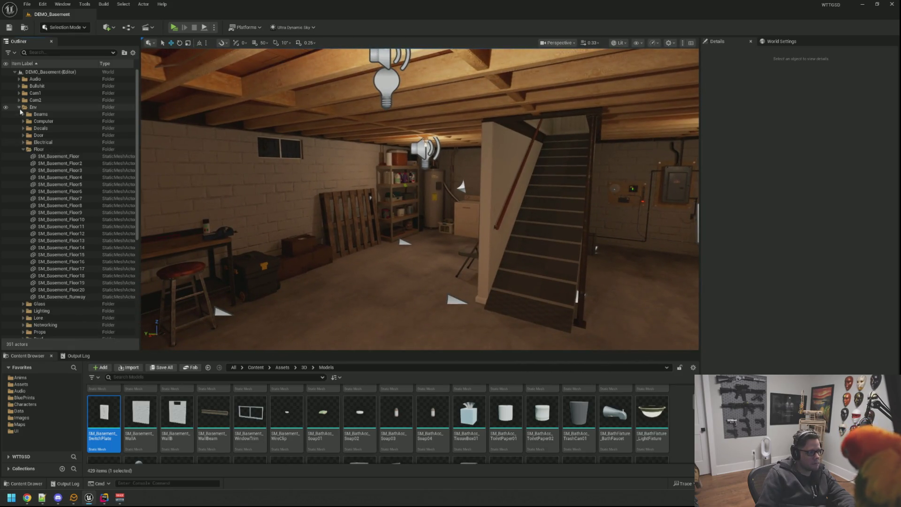
- Collapse the Env Outliner folder and open BluePrints > GameActors in the Content Browser
{"action": "left_click", "coordinate": [19, 107]}
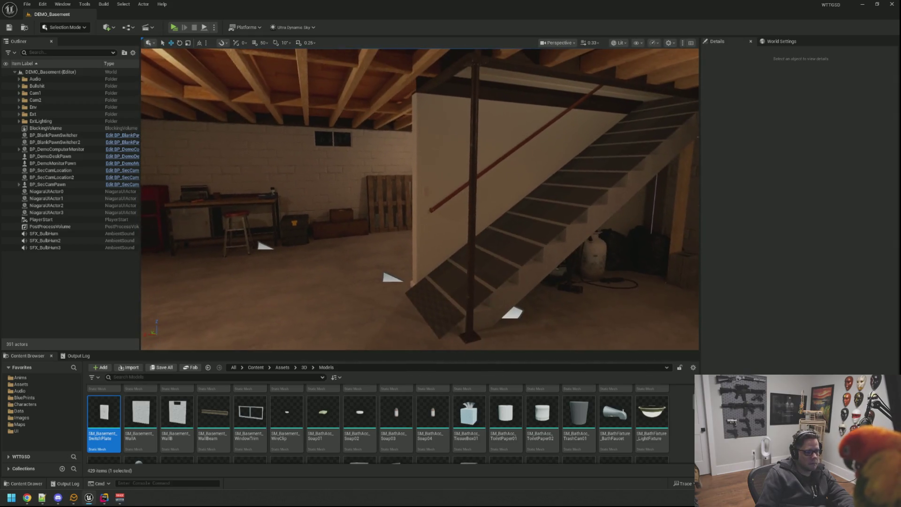
{"action": "key", "text": "s"}
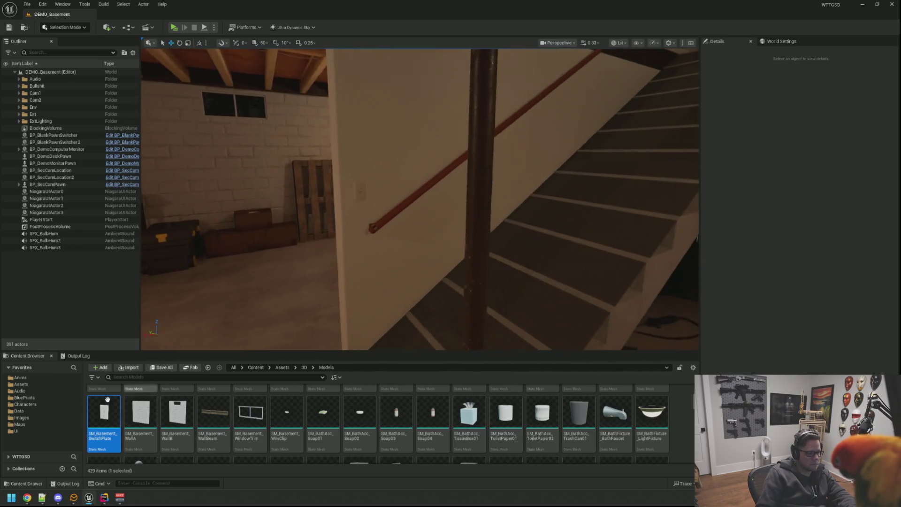
{"action": "left_click", "coordinate": [24, 398]}
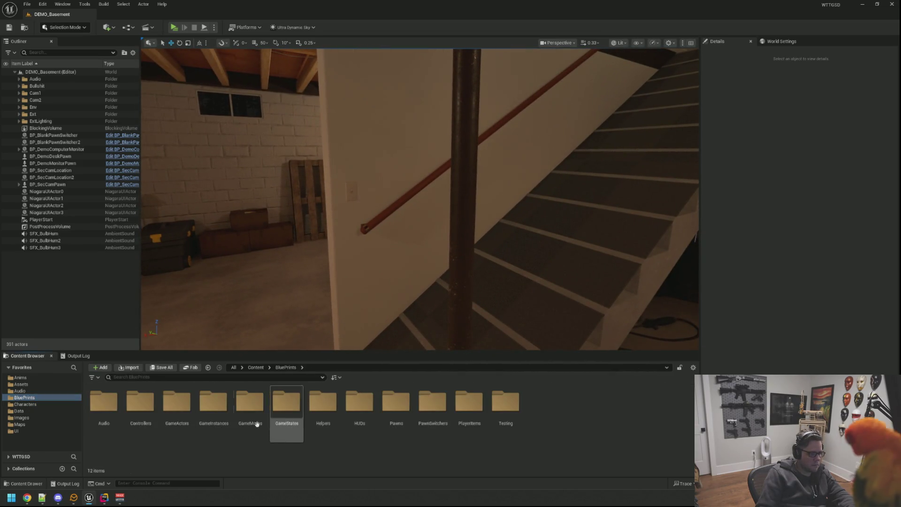
{"action": "double_click", "coordinate": [177, 399]}
- Find and open the BP_MR_LightSwitch_1X blueprint from the GameActors folder
{"action": "scroll", "coordinate": [422, 421], "scroll_direction": "down", "scroll_amount": 2}
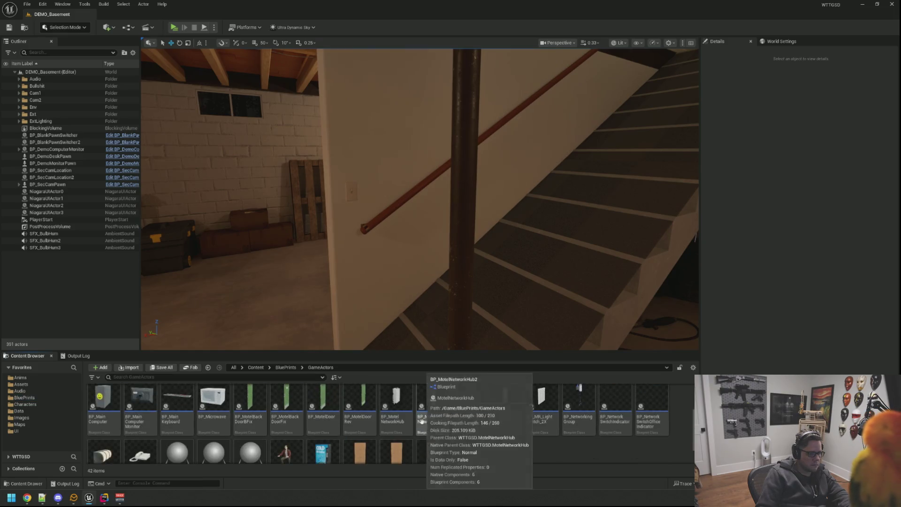
{"action": "scroll", "coordinate": [422, 422], "scroll_direction": "up", "scroll_amount": 2}
{"action": "scroll", "coordinate": [501, 448], "scroll_direction": "down", "scroll_amount": 3}
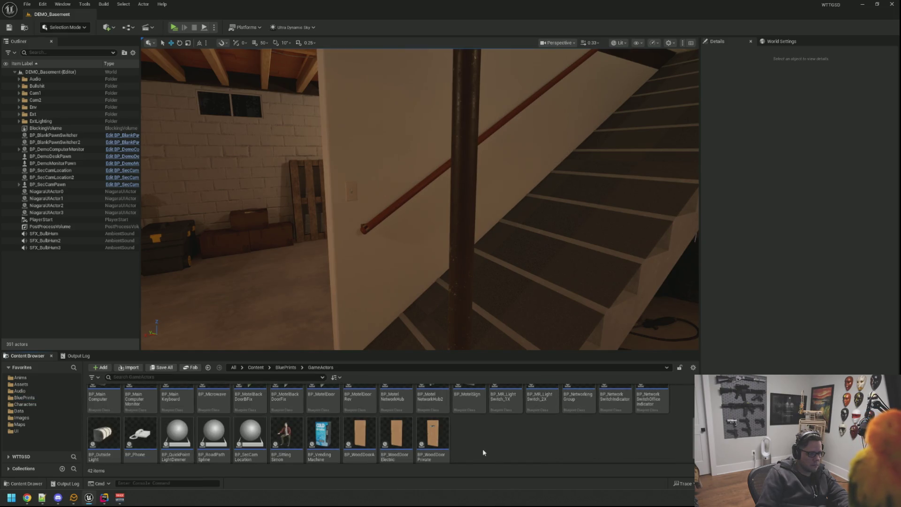
{"action": "scroll", "coordinate": [480, 446], "scroll_direction": "up", "scroll_amount": 2}
{"action": "scroll", "coordinate": [481, 448], "scroll_direction": "down", "scroll_amount": 3}
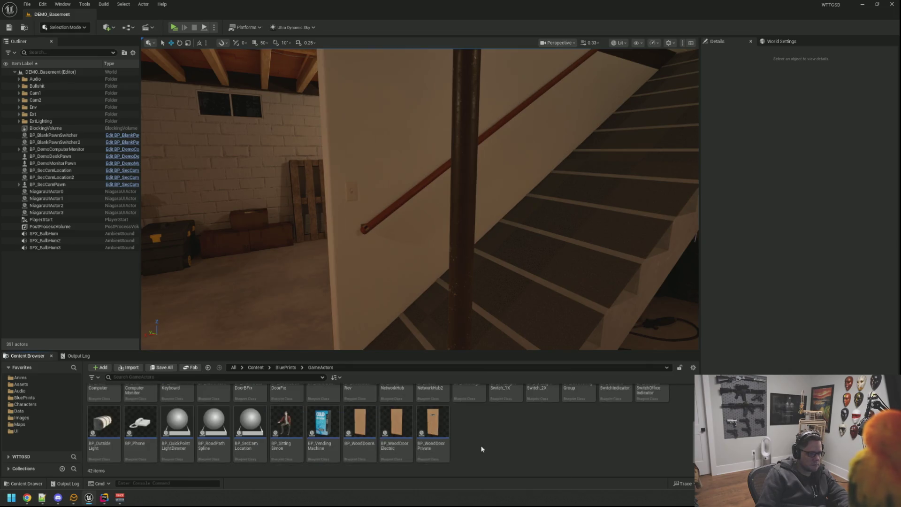
{"action": "scroll", "coordinate": [483, 436], "scroll_direction": "up", "scroll_amount": 2}
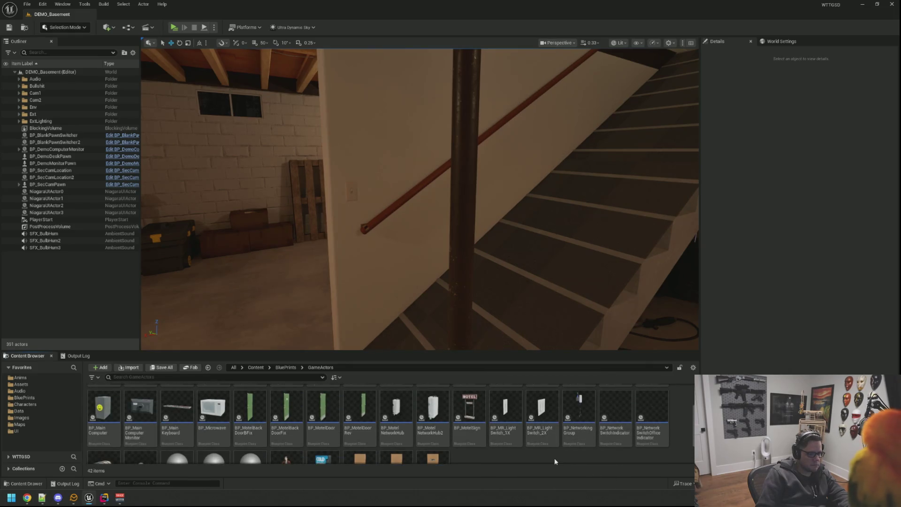
{"action": "double_click", "coordinate": [508, 399]}
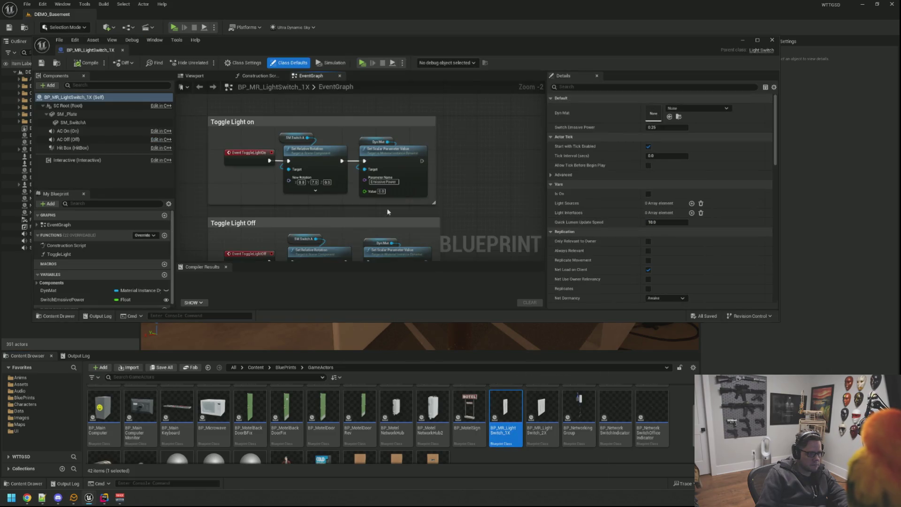
- Zoom out the EventGraph, then view BP_MR_LightSwitch_1X's switch plate mesh in its Viewport
{"action": "scroll", "coordinate": [282, 115], "scroll_direction": "down", "scroll_amount": 2}
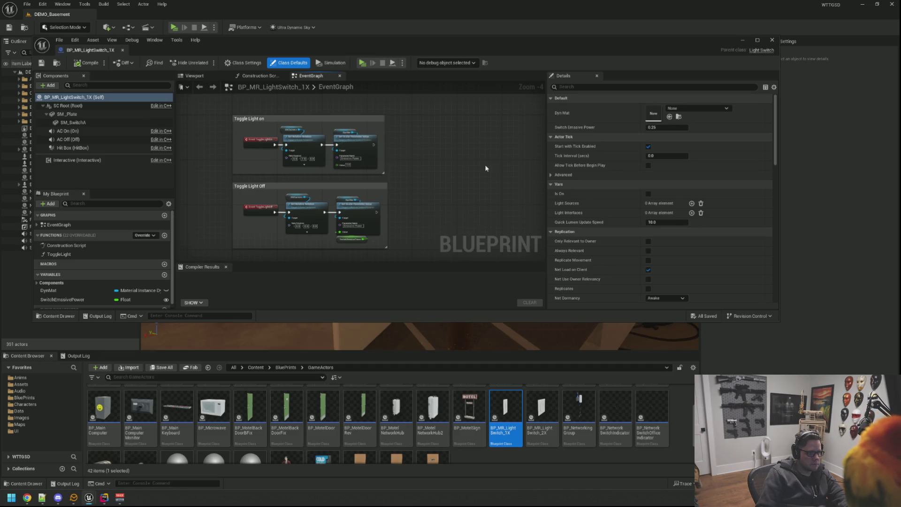
{"action": "scroll", "coordinate": [583, 188], "scroll_direction": "down", "scroll_amount": 5}
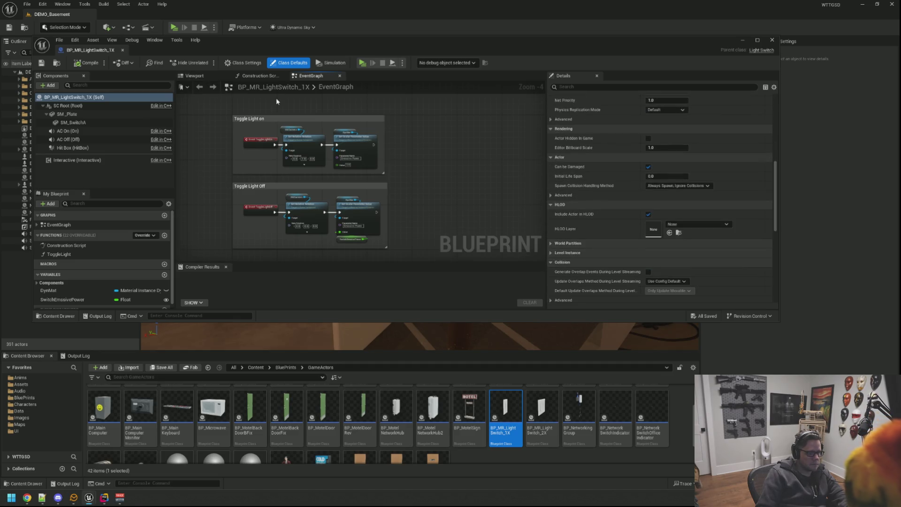
{"action": "left_click", "coordinate": [202, 78]}
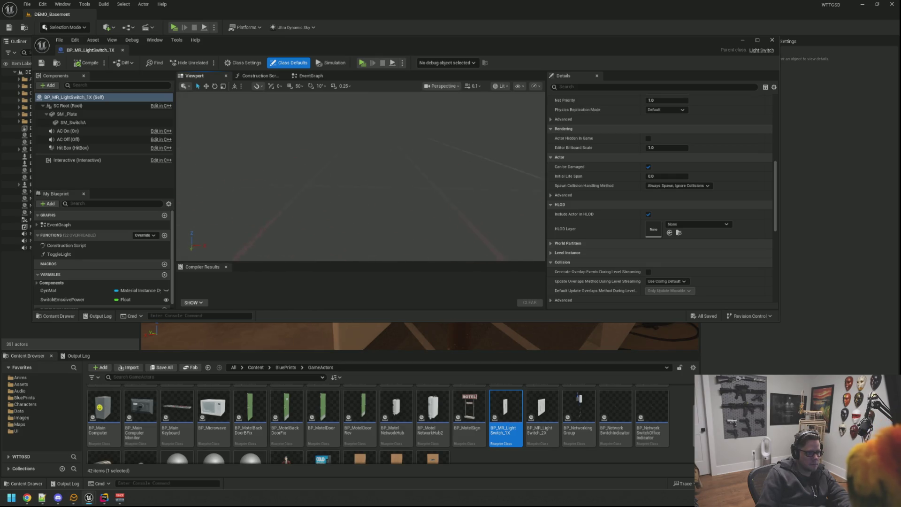
{"action": "mouse_move", "coordinate": [397, 193]}
{"action": "left_mouse_down"}
{"action": "mouse_move", "coordinate": [390, 180]}
{"action": "mouse_move", "coordinate": [399, 159]}
{"action": "mouse_move", "coordinate": [343, 188]}
{"action": "mouse_move", "coordinate": [329, 174]}
{"action": "mouse_move", "coordinate": [364, 188]}
{"action": "mouse_move", "coordinate": [331, 176]}
{"action": "left_mouse_up"}
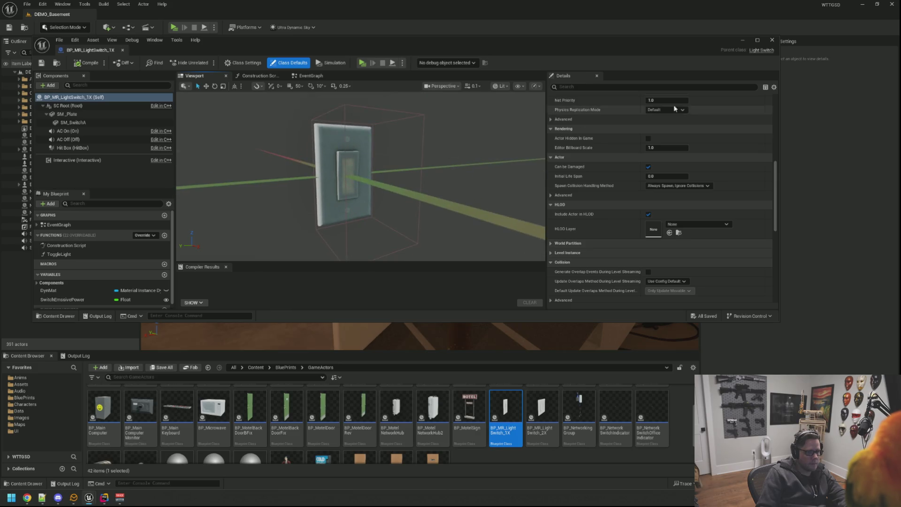